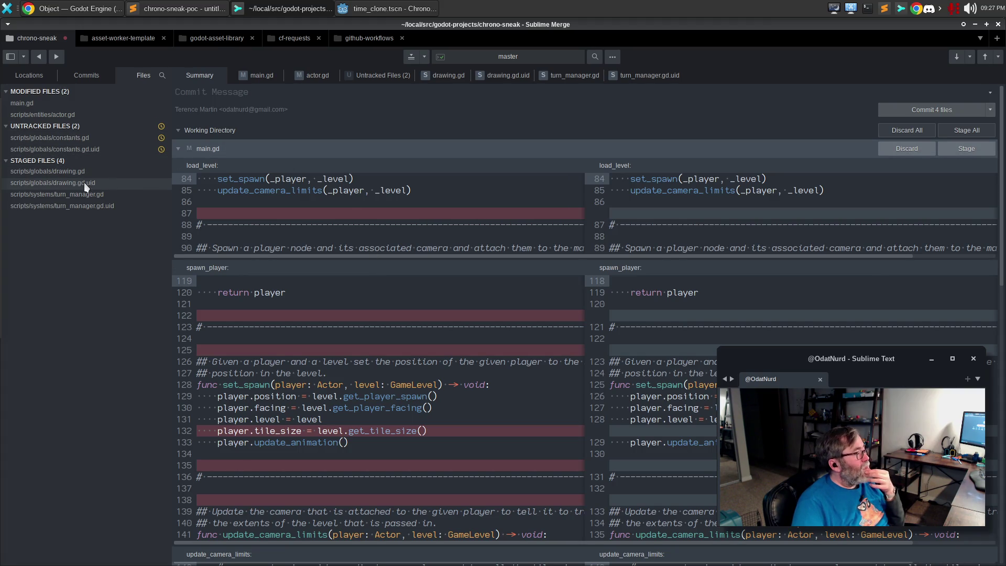
# Step: Review the staged renames of drawing.gd, drawing.gd.uid, turn_manager.gd and turn_manager.gd.uid
pyautogui.click(62, 172)
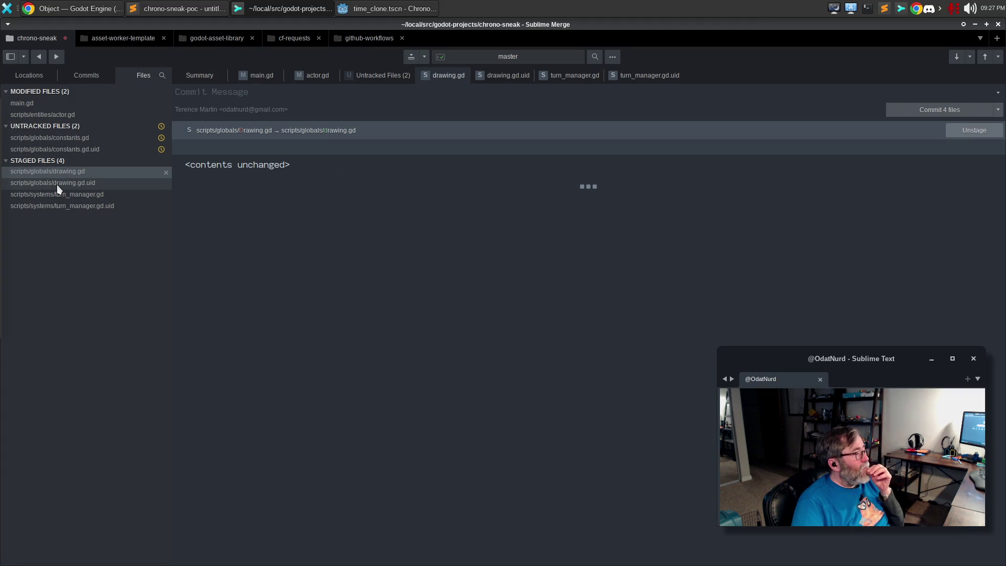
pyautogui.click(56, 185)
pyautogui.click(60, 194)
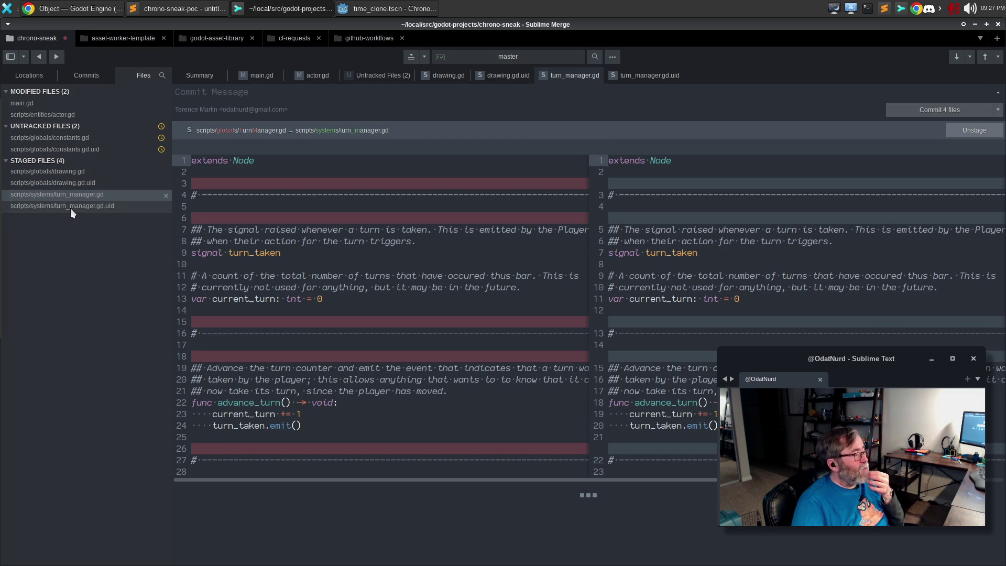
pyautogui.click(71, 208)
# Step: Stage all of main.gd alongside the renames and show the commit history
pyautogui.click(66, 104)
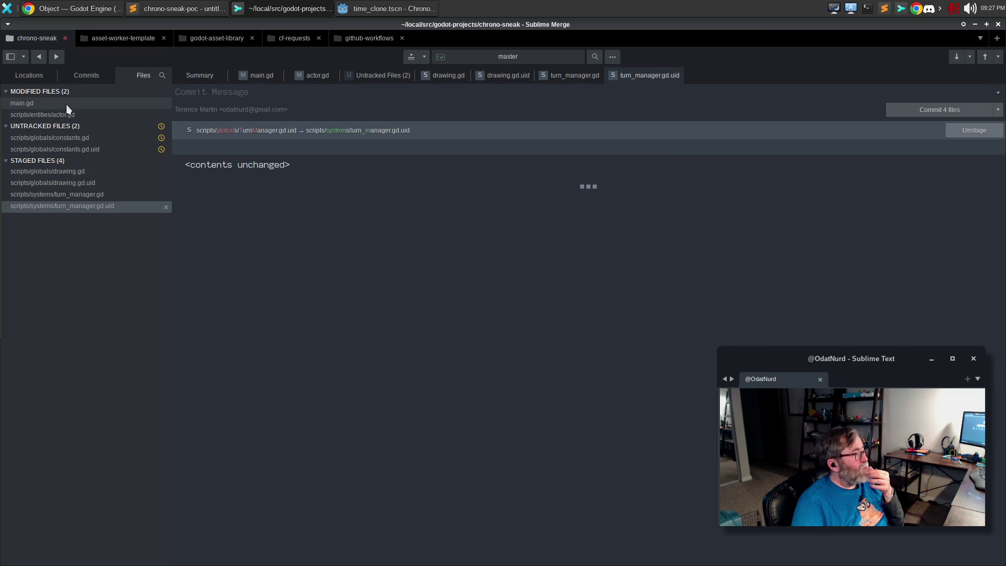
pyautogui.rightClick(66, 102)
pyautogui.click(97, 113)
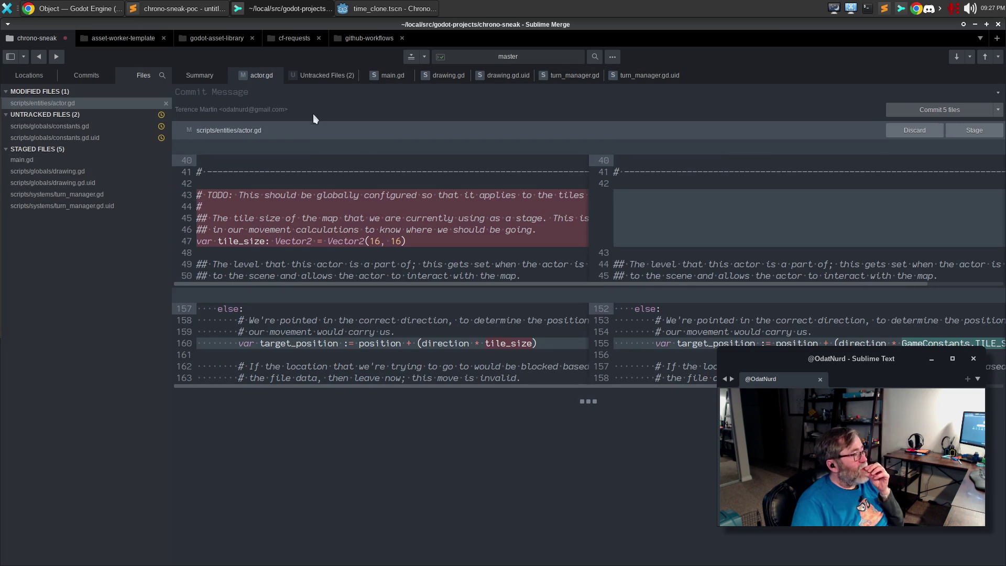
pyautogui.click(97, 76)
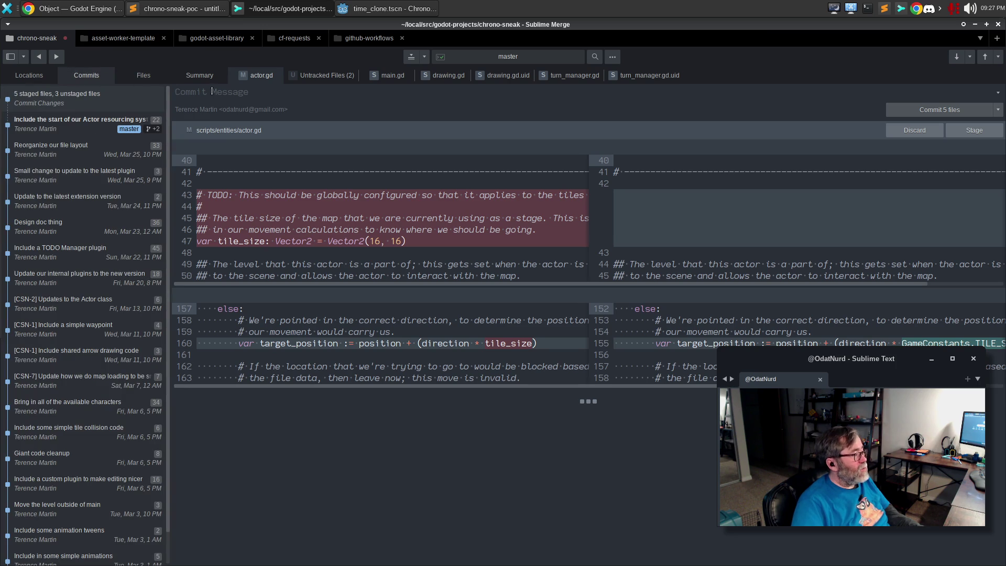
pyautogui.moveTo(436, 167)
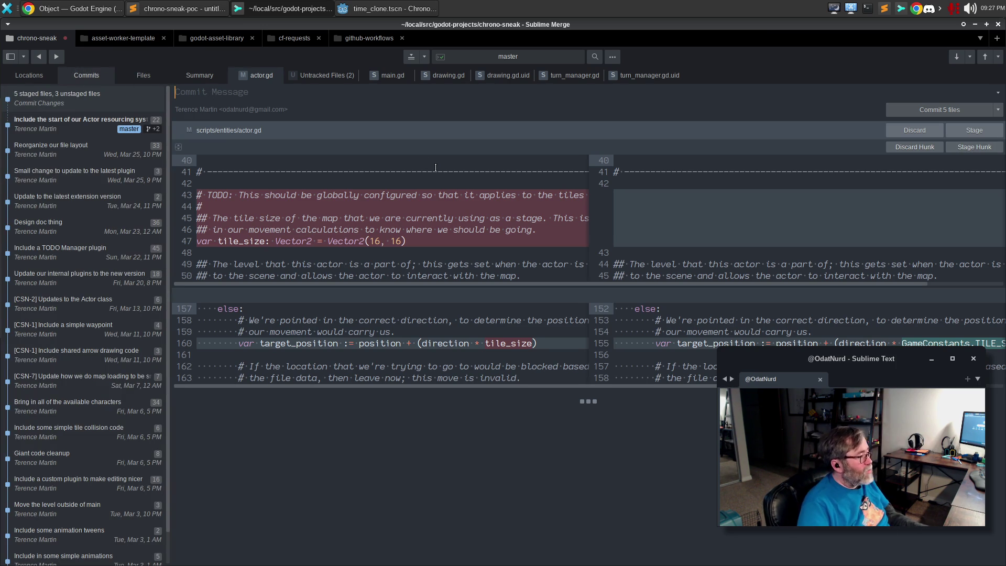
# Step: Enter the commit summary 'Relocate the systems, and clean up some spacing'
pyautogui.write('Relocate te')
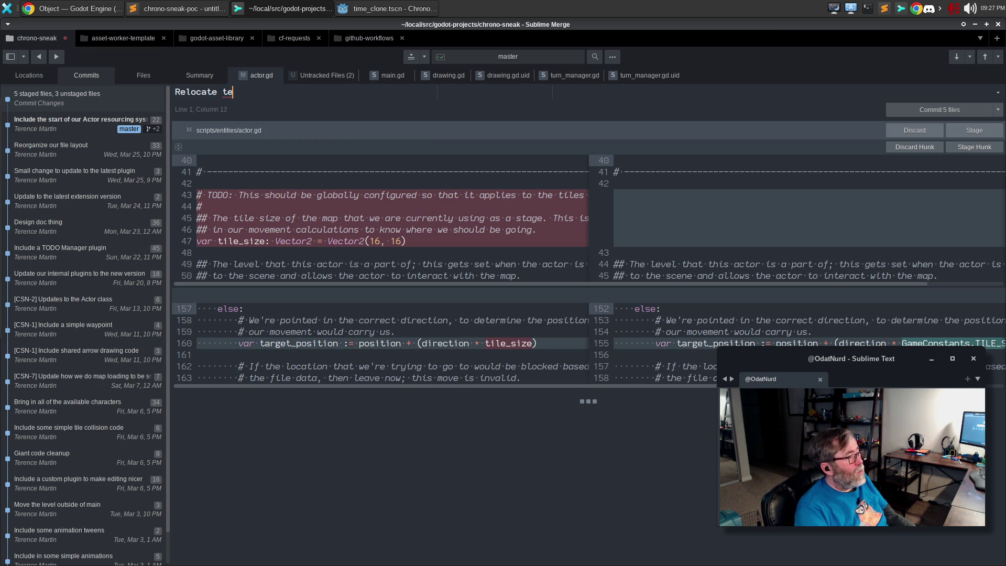
pyautogui.press('BackSpace')
pyautogui.write('he systems ')
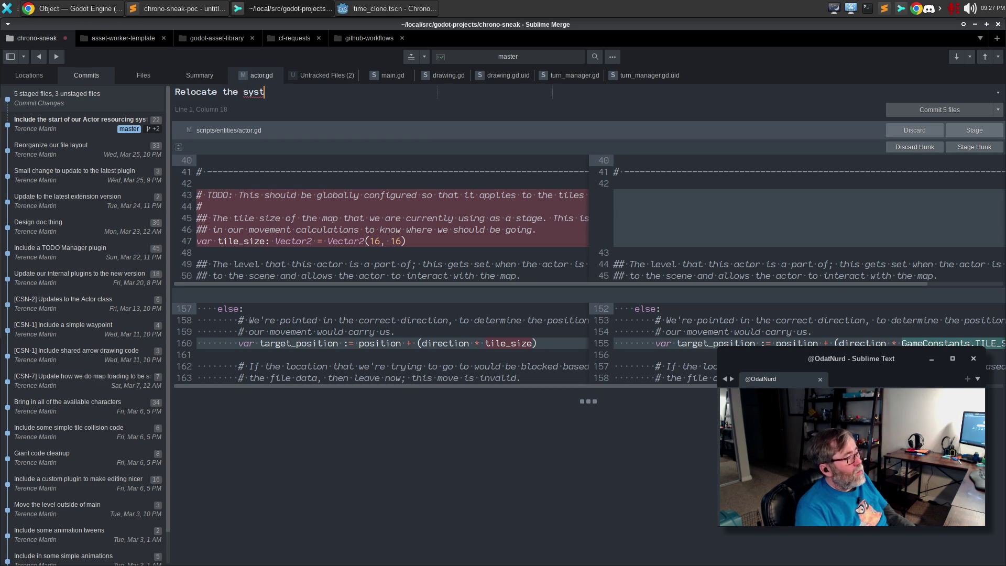
pyautogui.write(', and clean up some ')
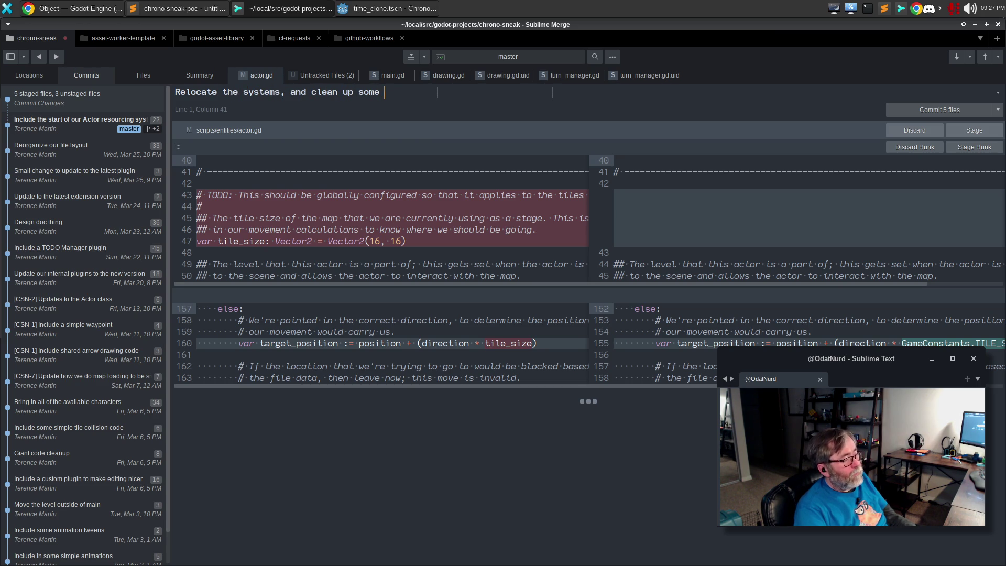
pyautogui.write('spacing')
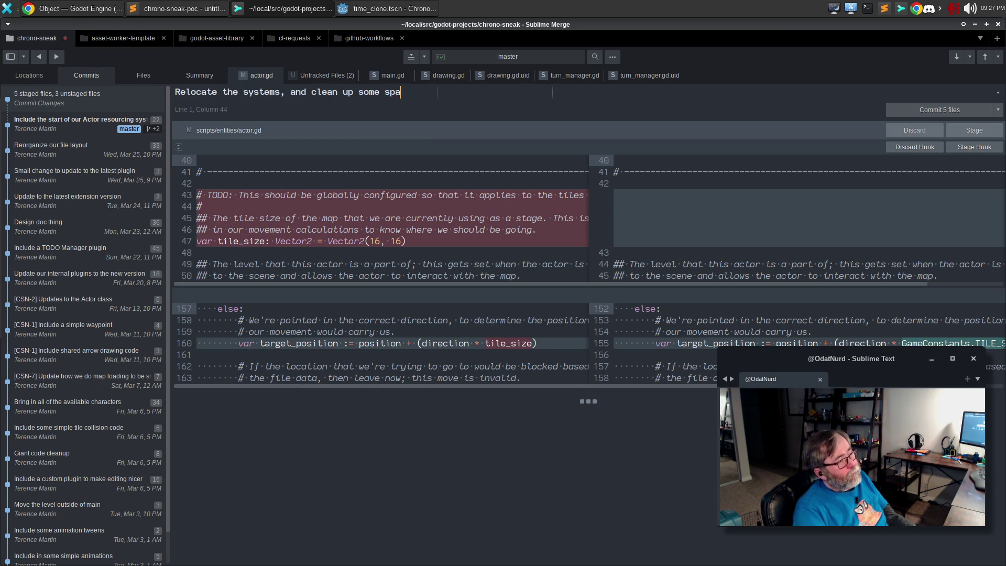
pyautogui.press('Return')
pyautogui.press('Return')
# Step: Write the body explaining some files were in the wrong spot, wrong case and over-spaced
pyautogui.write('While working on the next chan')
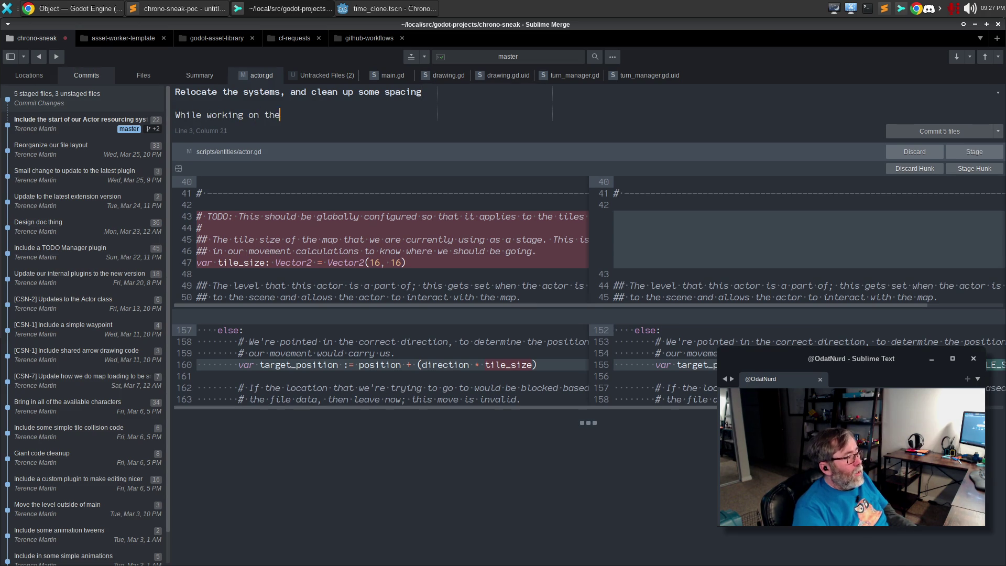
pyautogui.write('gte it')
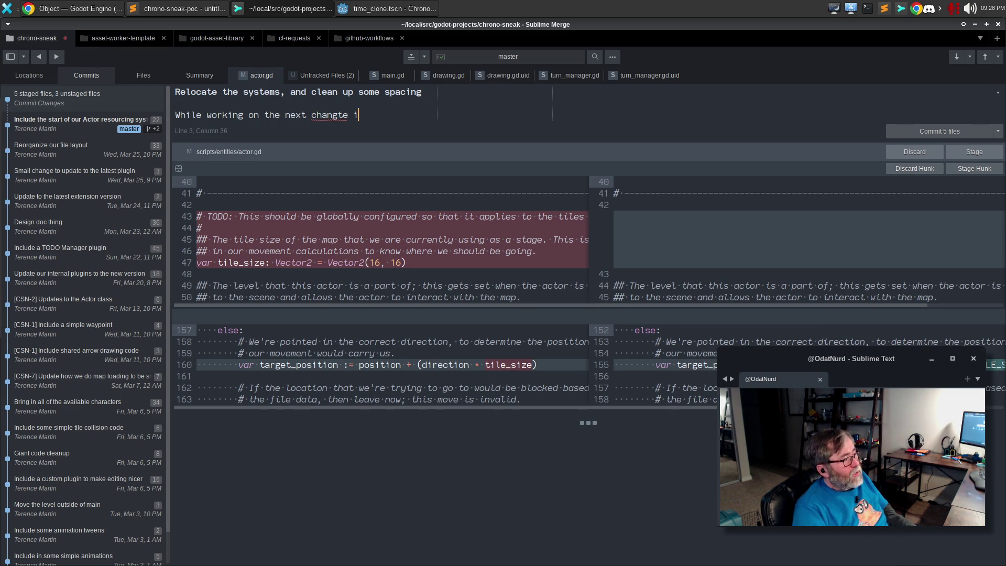
pyautogui.press('BackSpace')
pyautogui.write('e it wasd')
pyautogui.press('BackSpace')
pyautogui.press('BackSpace')
pyautogui.write('realized that')
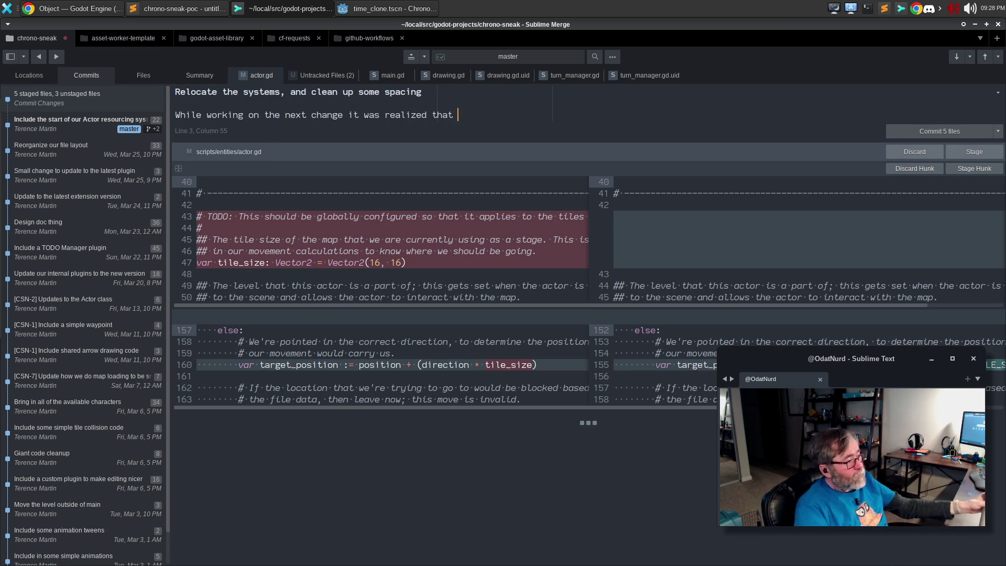
pyautogui.write('some files')
pyautogui.write('names')
pyautogui.press('Return')
pyautogui.press('BackSpace')
pyautogui.press('BackSpace')
pyautogui.press('BackSpace')
pyautogui.write('les were')
pyautogui.press('Return')
pyautogui.write('in the wrong spot and using the weron')
pyautogui.press('BackSpace')
pyautogui.press('BackSpace')
pyautogui.press('BackSpace')
pyautogui.write('rong case and had too much spacing')
# Step: End the body with 'within their disparate sections, so all has been resolved.', rewrap, and commit
pyautogui.press('Return')
pyautogui.write('within th')
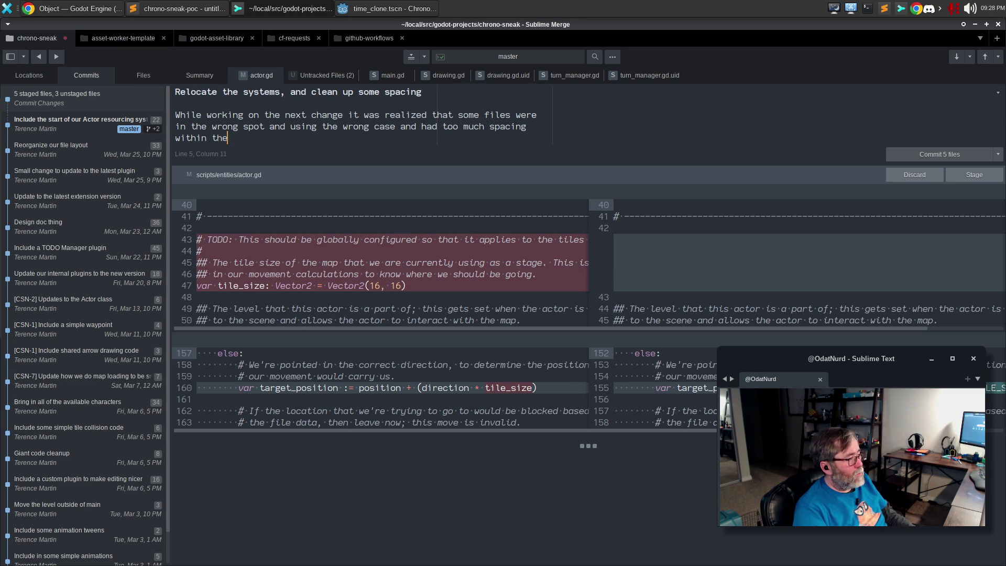
pyautogui.press('BackSpace')
pyautogui.write('ir disparate ')
pyautogui.write('sections,')
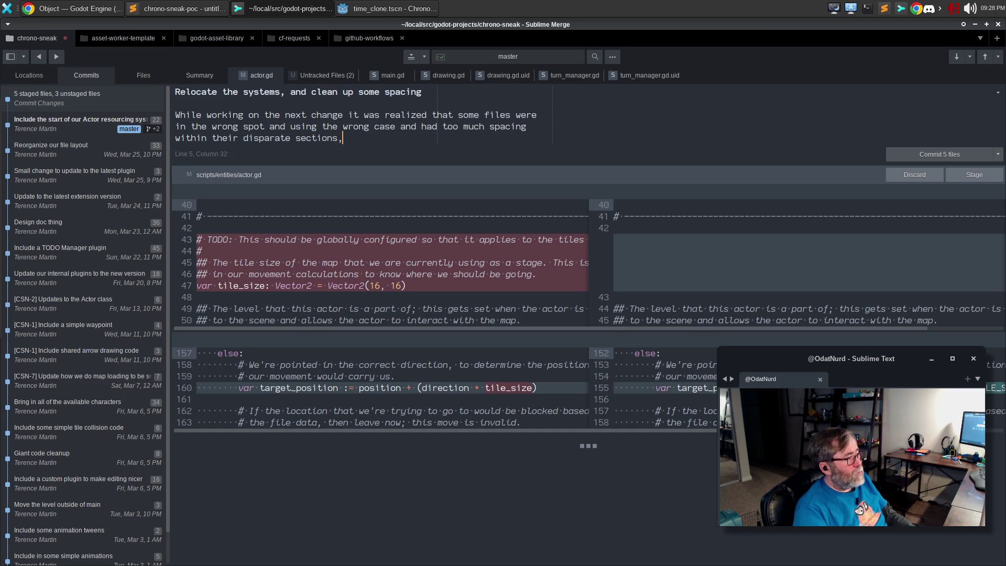
pyautogui.write(' so all has been resol')
pyautogui.write('ved.')
pyautogui.hotkey('alt', 'q')
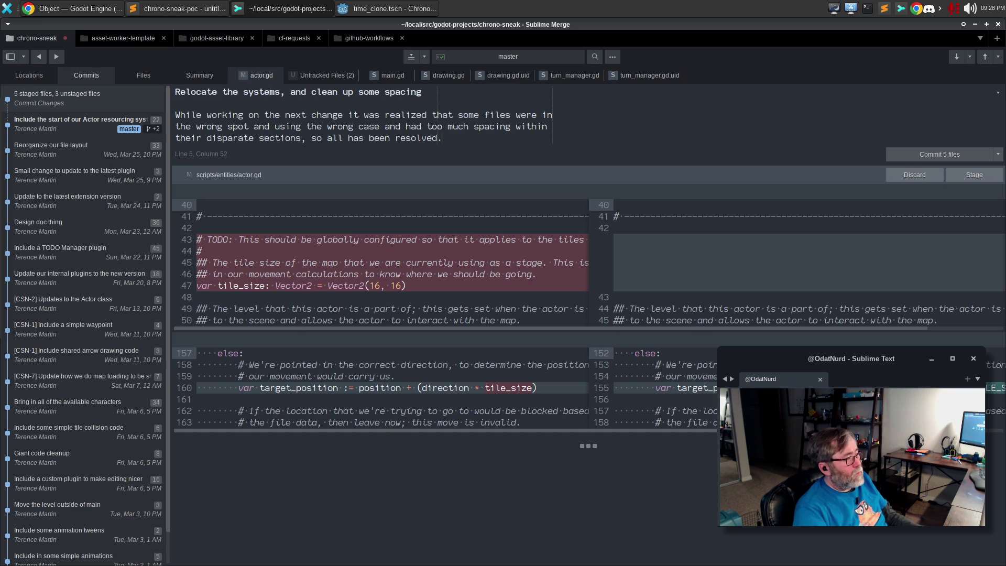
pyautogui.hotkey('ctrl', 'Return')
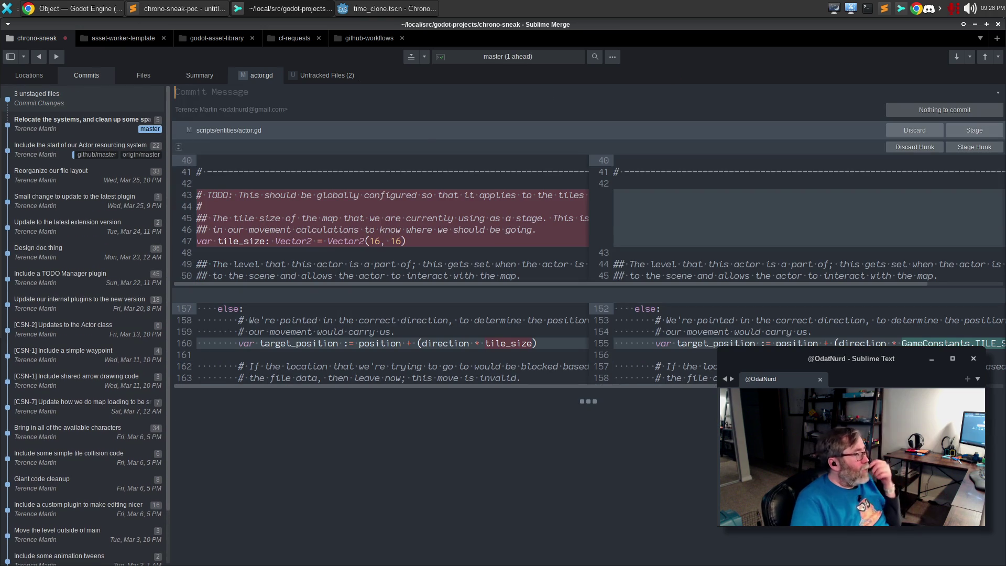
# Step: Inspect the untracked constants.gd and constants.gd.uid files in the changed-files list
pyautogui.click(139, 74)
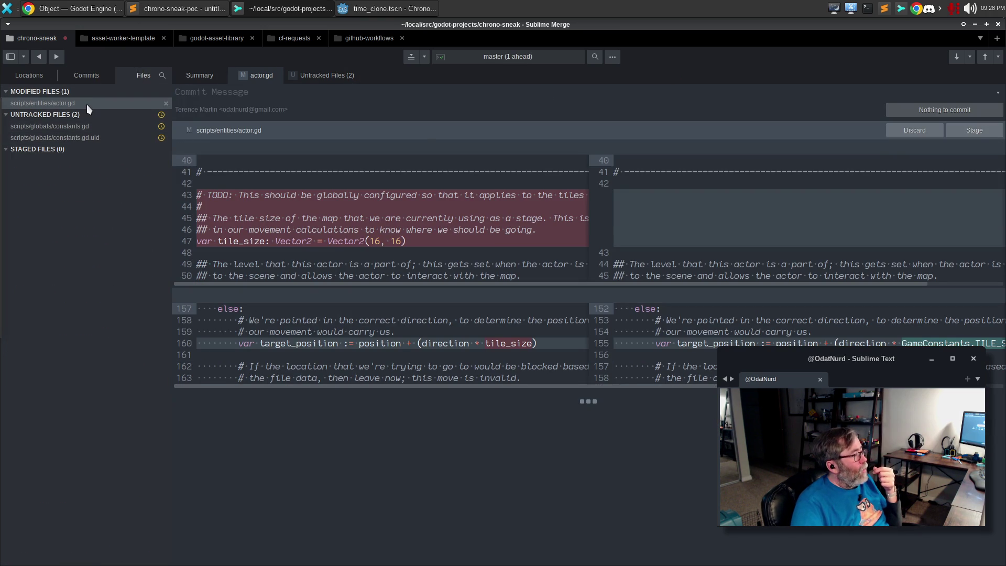
pyautogui.moveTo(276, 202)
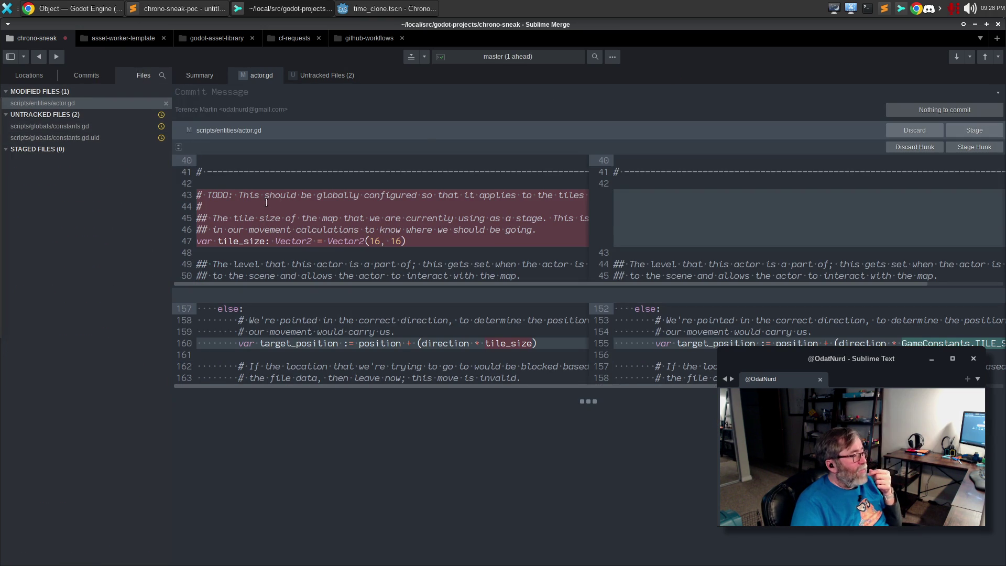
pyautogui.click(89, 127)
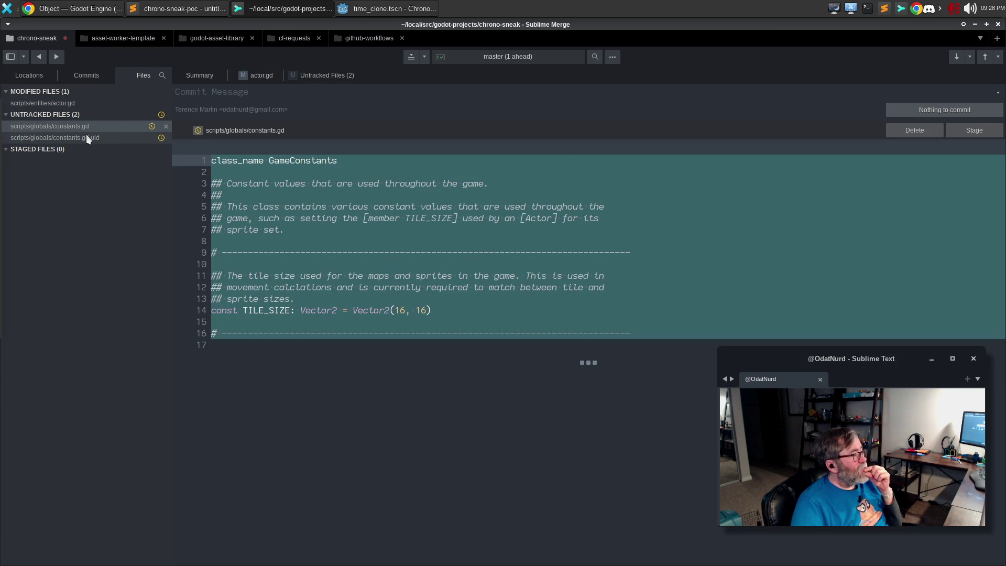
pyautogui.click(85, 136)
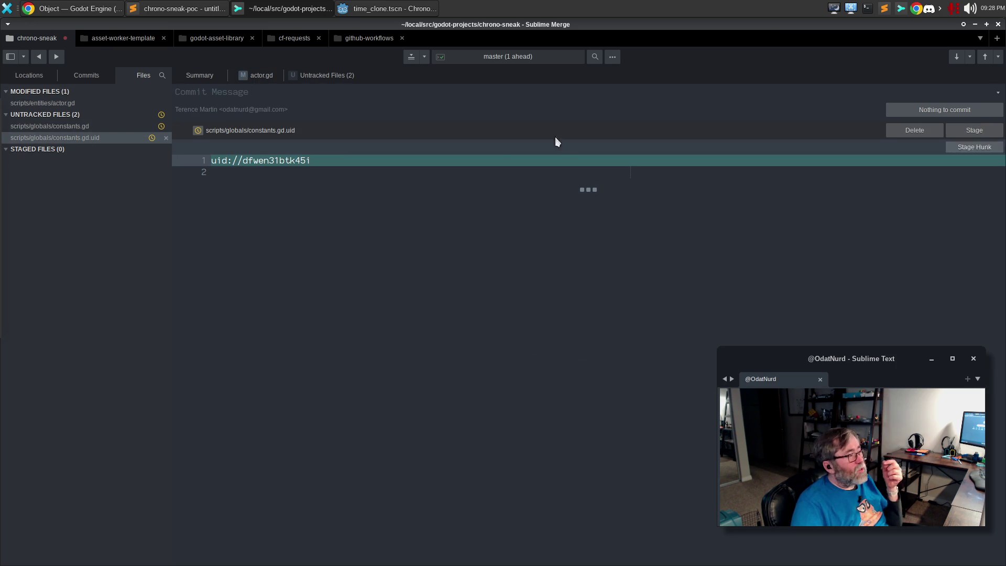
pyautogui.click(380, 9)
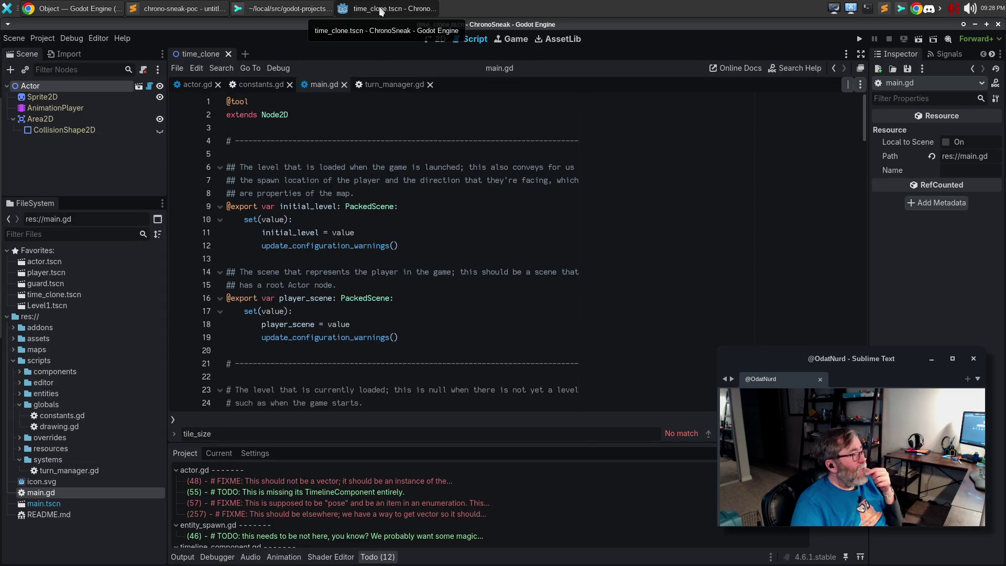
# Step: Rename the overrides folder under scripts to 'extensions' in the FileSystem dock
pyautogui.click(17, 407)
pyautogui.click(17, 414)
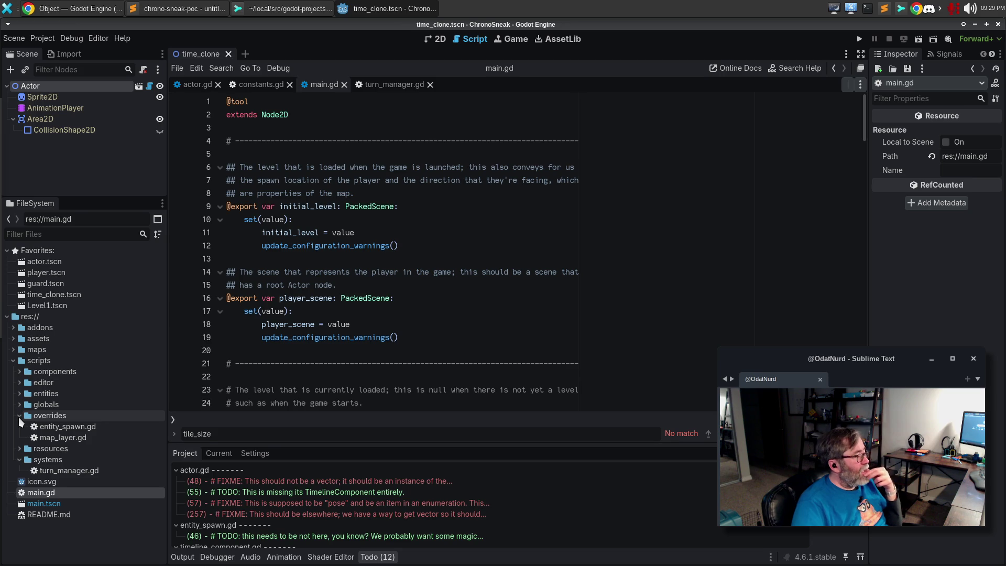
pyautogui.click(19, 418)
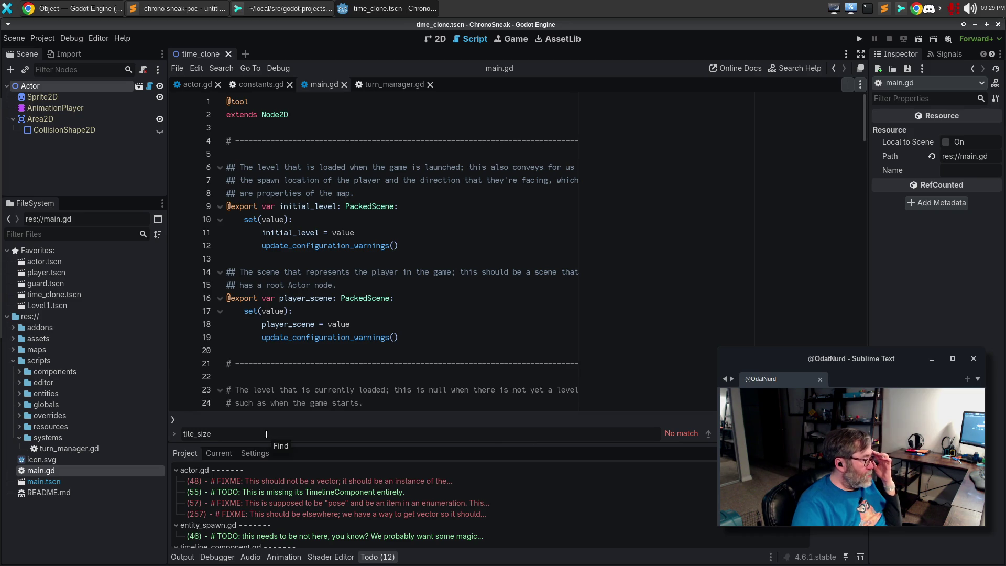
pyautogui.rightClick(66, 419)
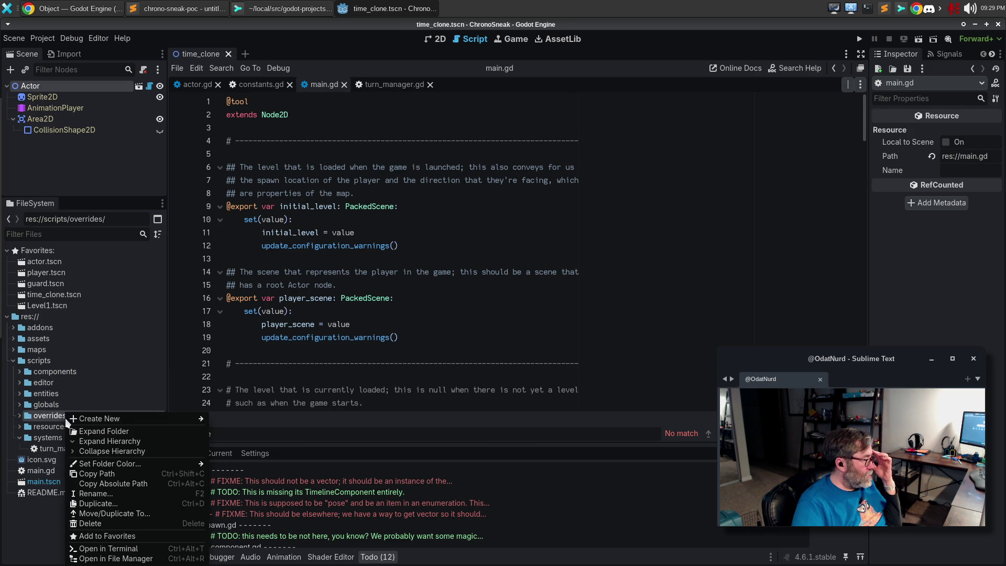
pyautogui.click(108, 492)
pyautogui.write('ex')
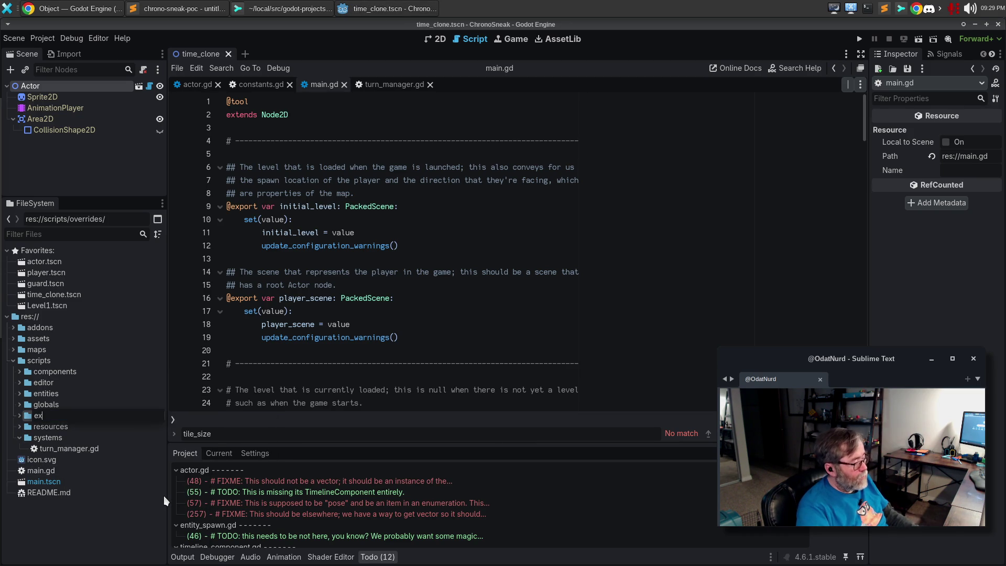
pyautogui.write('tensions')
pyautogui.press('Return')
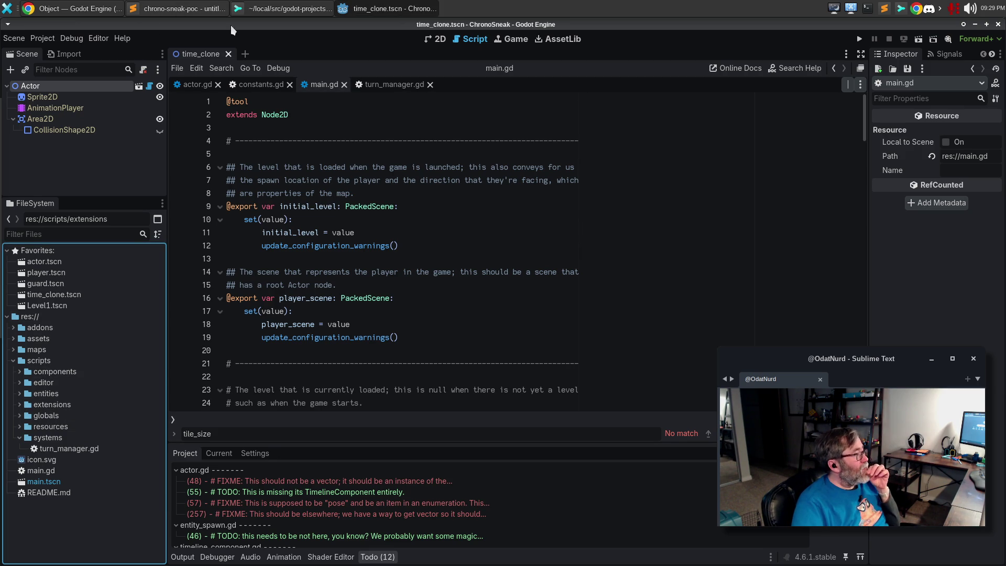
pyautogui.click(302, 12)
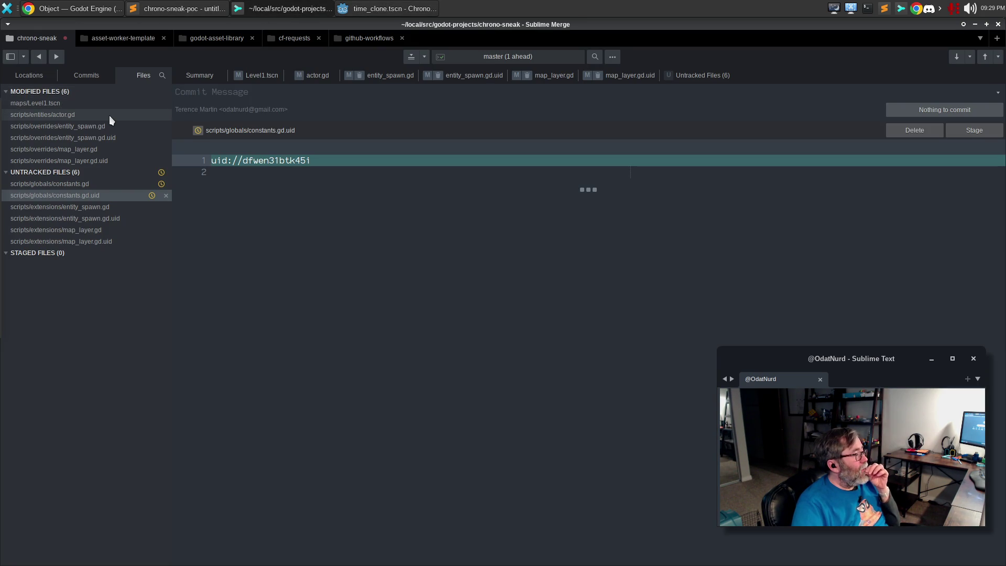
# Step: Inspect the old override and new extension entity_spawn and map_layer files and begin staging them
pyautogui.click(99, 128)
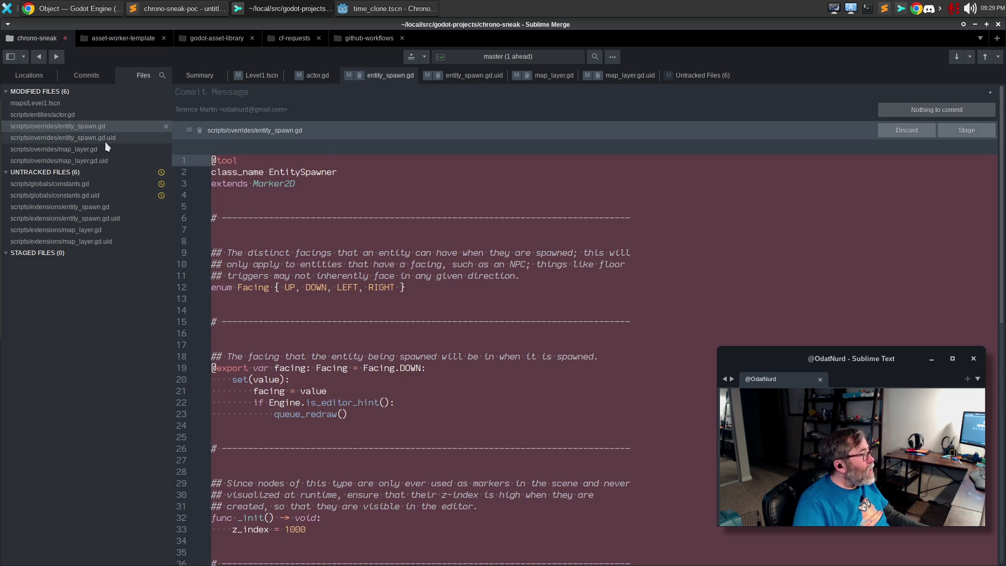
pyautogui.click(105, 139)
pyautogui.click(103, 149)
pyautogui.click(100, 159)
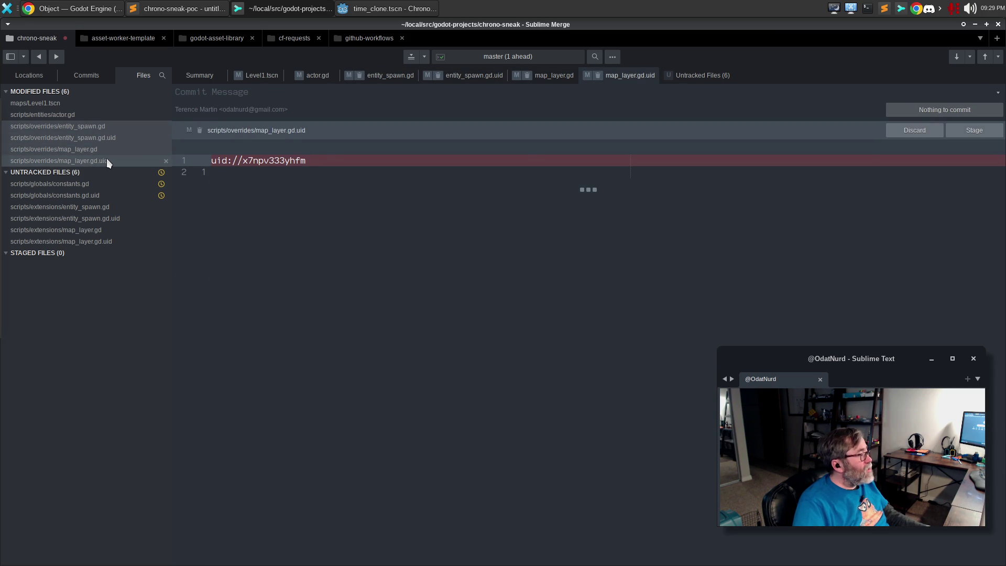
pyautogui.click(103, 205)
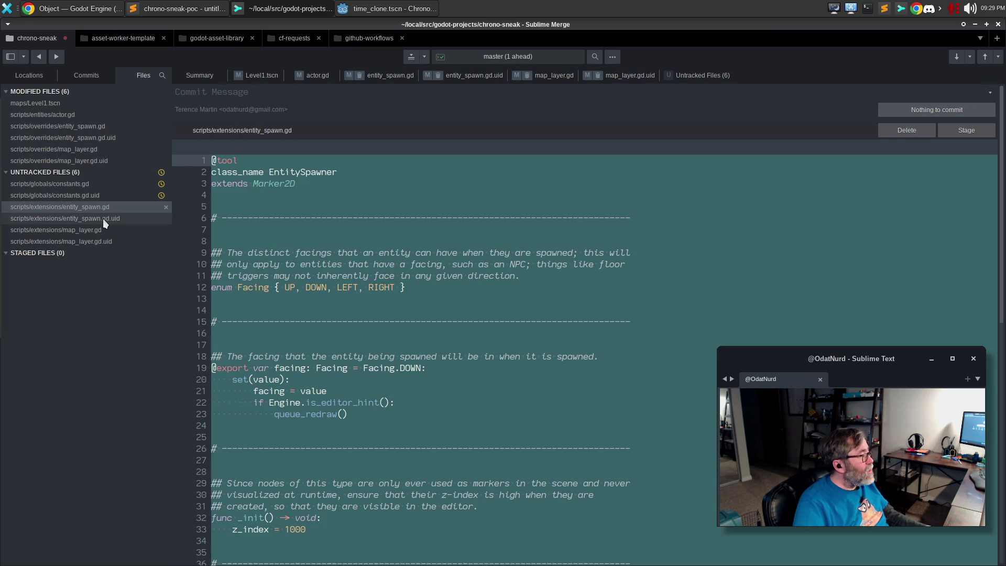
pyautogui.moveTo(102, 212); pyautogui.dragTo(95, 241)
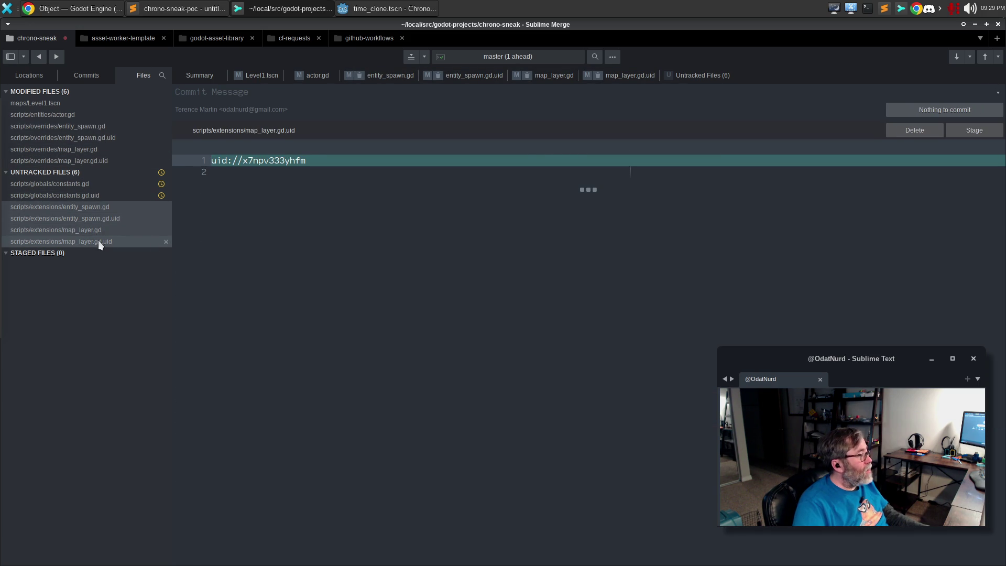
pyautogui.click(973, 131)
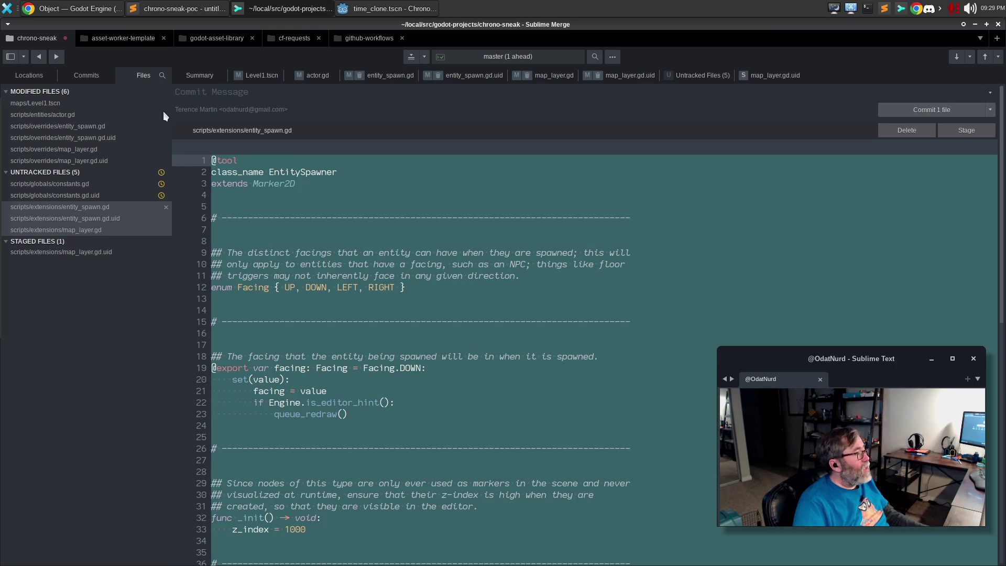
pyautogui.click(119, 127)
pyautogui.moveTo(117, 127); pyautogui.dragTo(105, 160)
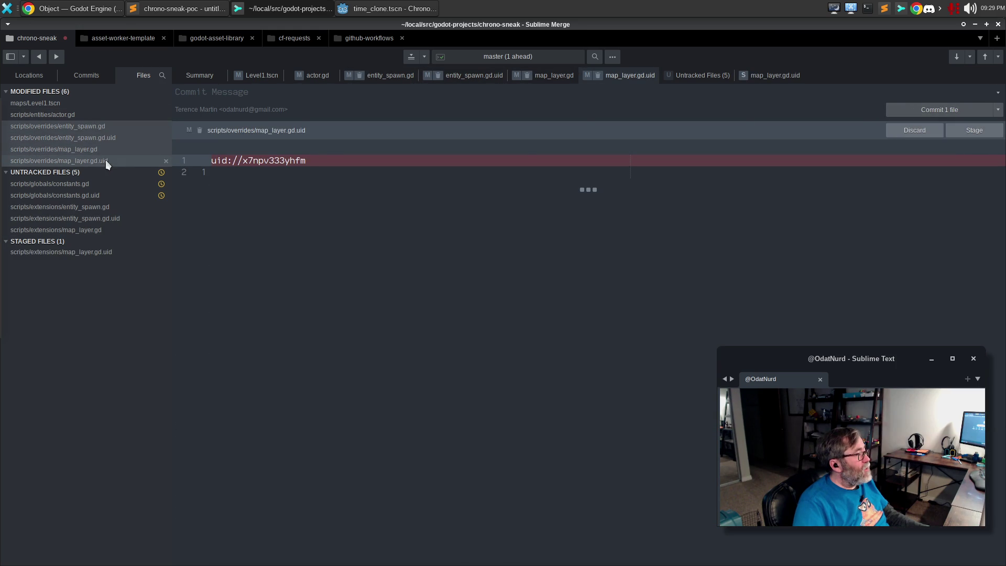
pyautogui.click(967, 130)
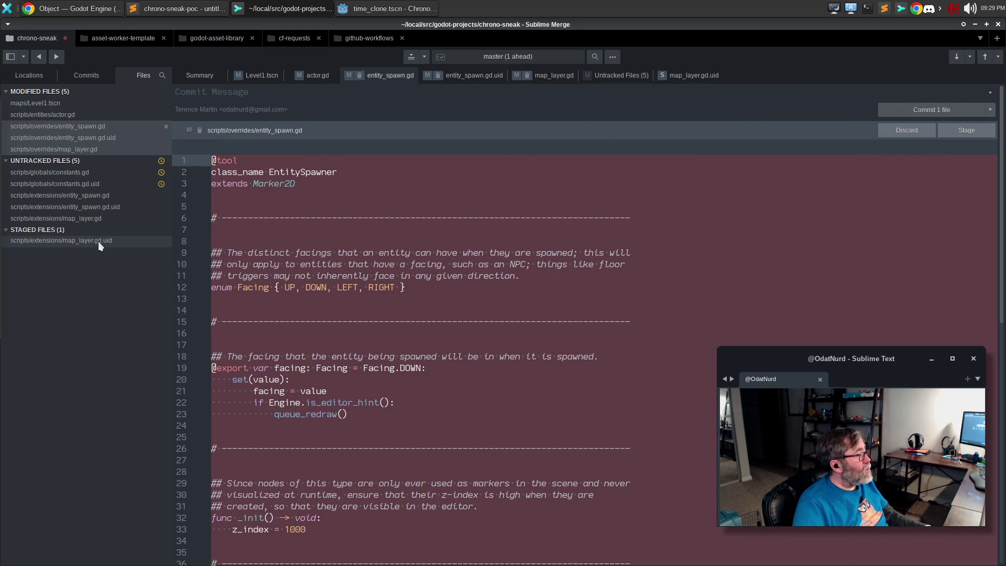
pyautogui.click(382, 226)
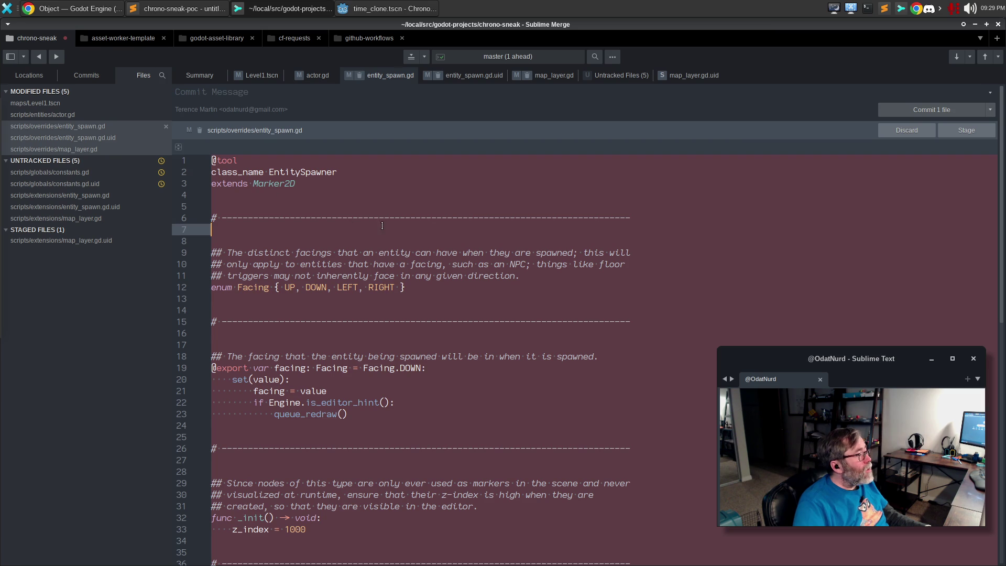
# Step: Stage the three remaining old override files and the three new extension files
pyautogui.click(77, 127)
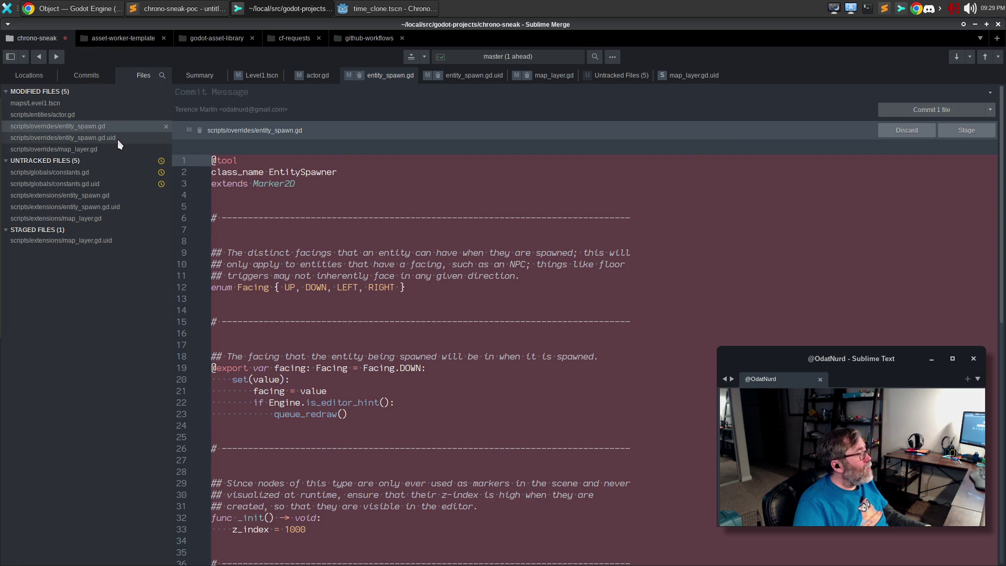
pyautogui.keyDown('ctrl'); pyautogui.click(110, 137); pyautogui.keyUp('ctrl')
pyautogui.keyDown('ctrl'); pyautogui.click(87, 149); pyautogui.keyUp('ctrl')
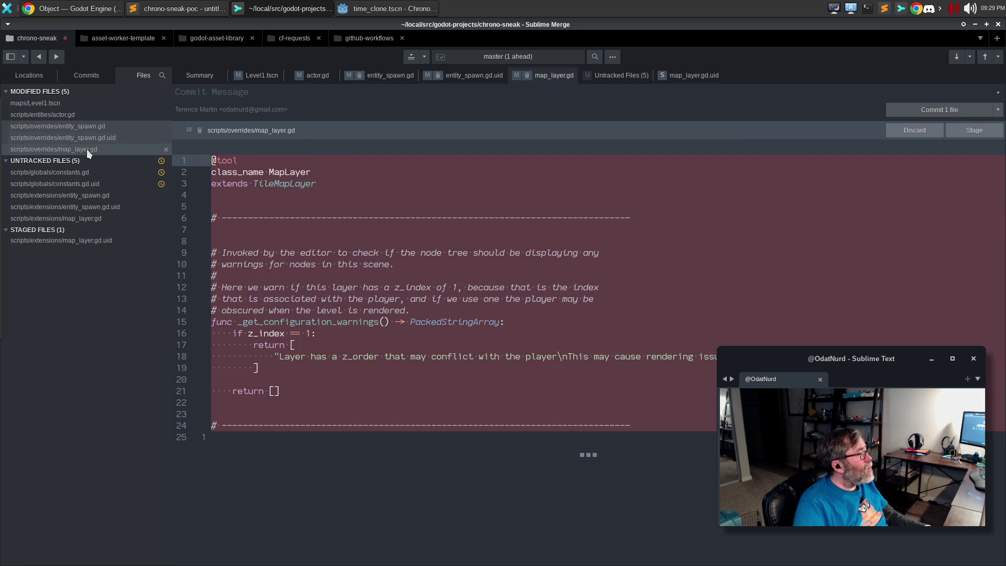
pyautogui.rightClick(88, 138)
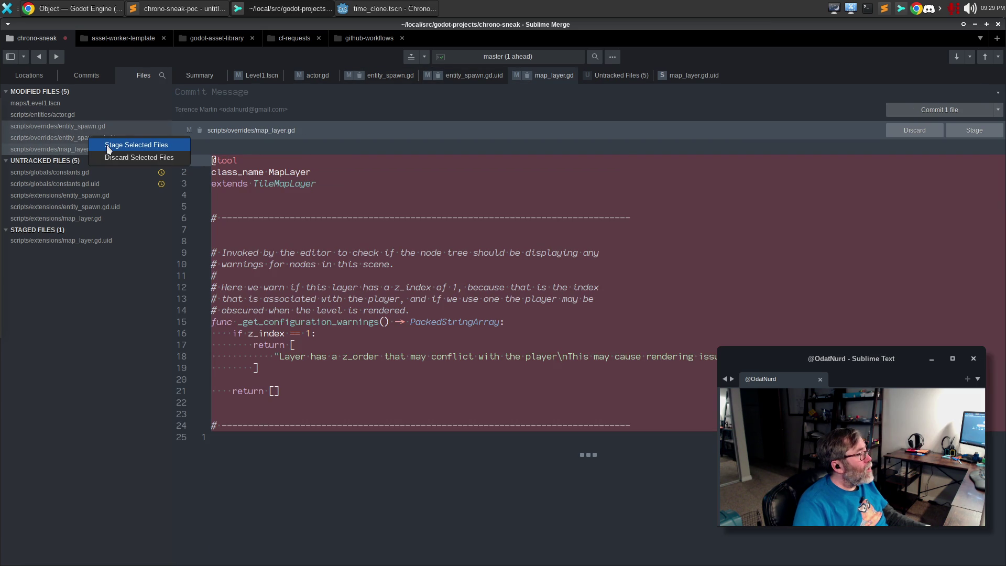
pyautogui.click(108, 149)
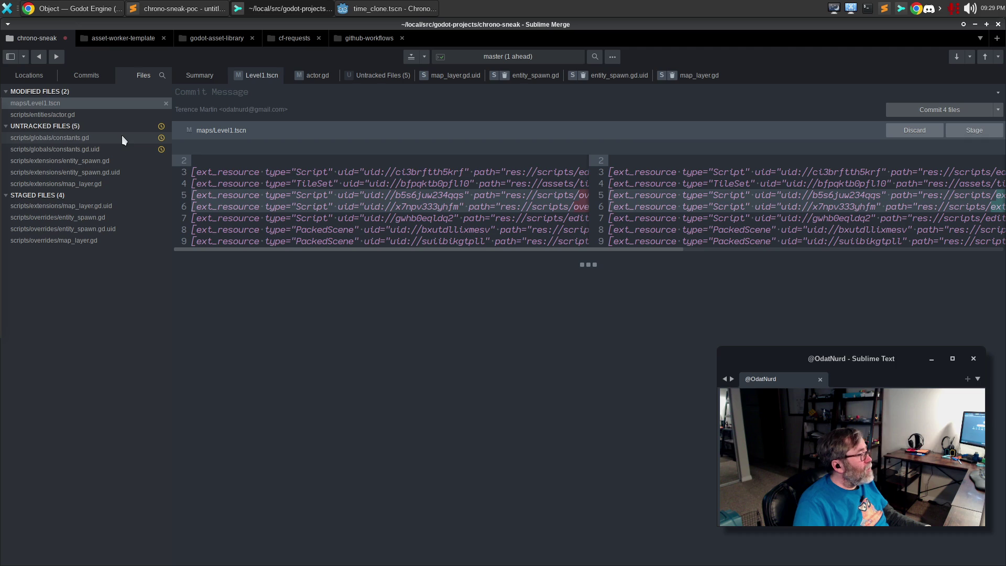
pyautogui.click(106, 162)
pyautogui.keyDown('ctrl'); pyautogui.click(97, 171); pyautogui.keyUp('ctrl')
pyautogui.keyDown('ctrl'); pyautogui.click(89, 183); pyautogui.keyUp('ctrl')
pyautogui.rightClick(95, 168)
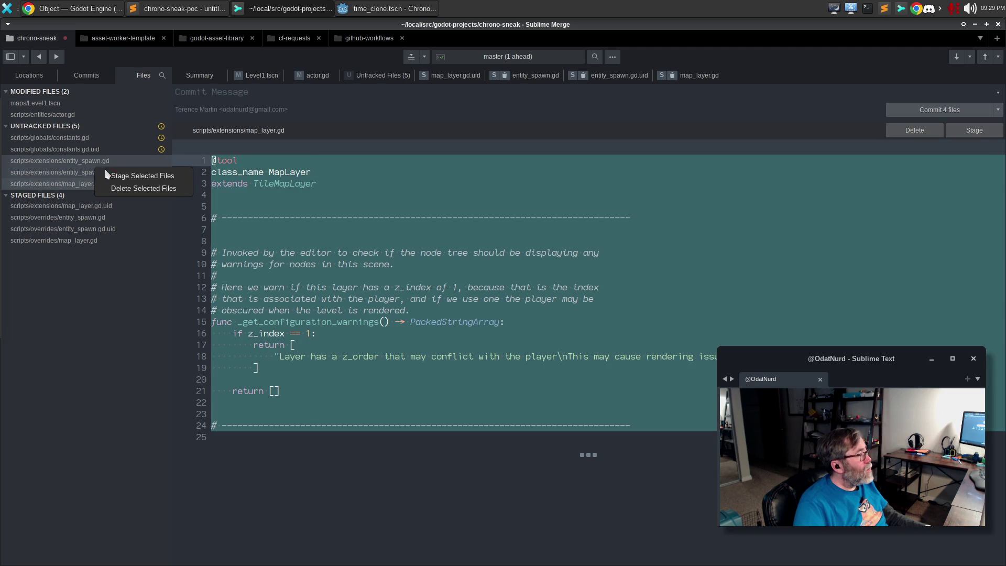
pyautogui.click(109, 174)
# Step: Review the four staged renames and type the summary 'Relocate the override files to be extensions'
pyautogui.click(87, 176)
pyautogui.click(86, 182)
pyautogui.click(82, 194)
pyautogui.click(81, 206)
pyautogui.click(82, 171)
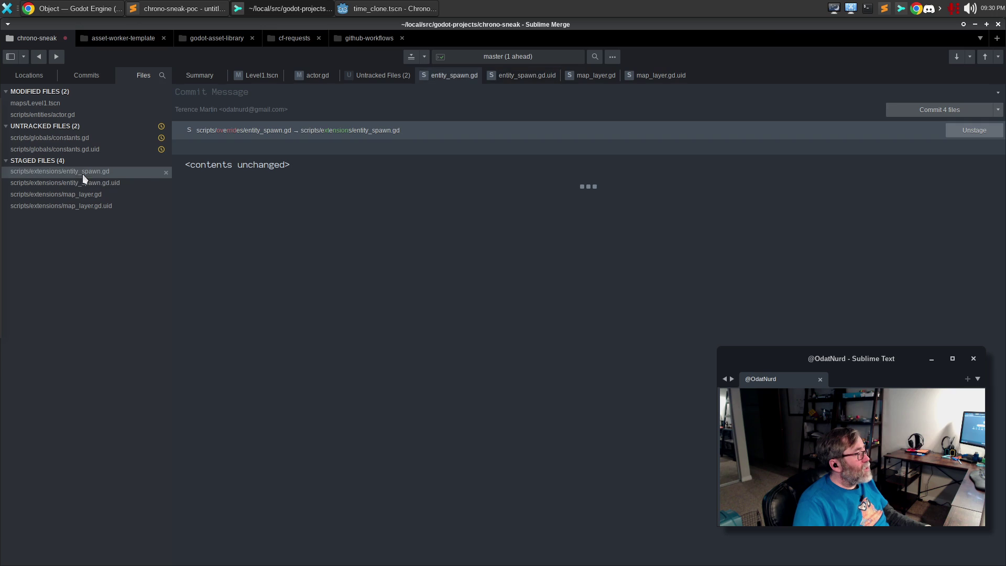
pyautogui.click(181, 92)
pyautogui.write('Relocate the override files to be extensions')
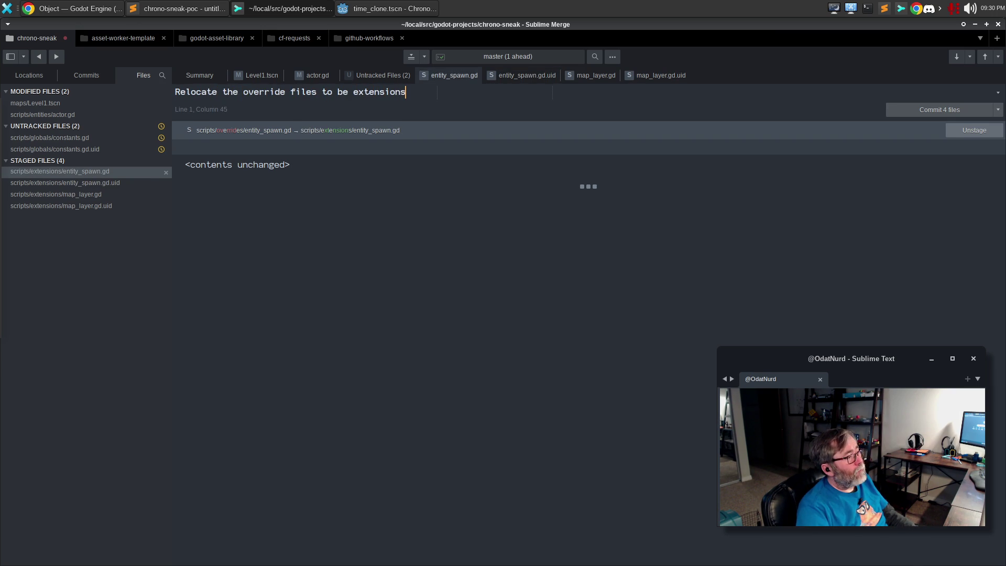
# Step: Begin the commit body about using the word "override" for extending a class
pyautogui.press('Return')
pyautogui.press('Return')
pyautogui.write('arently in ')
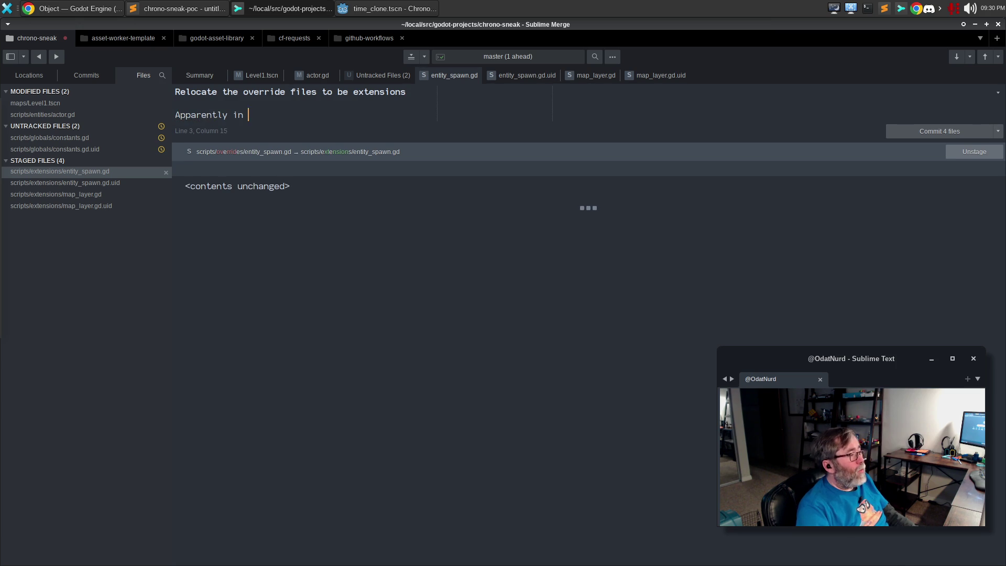
pyautogui.write('the hip and happeni')
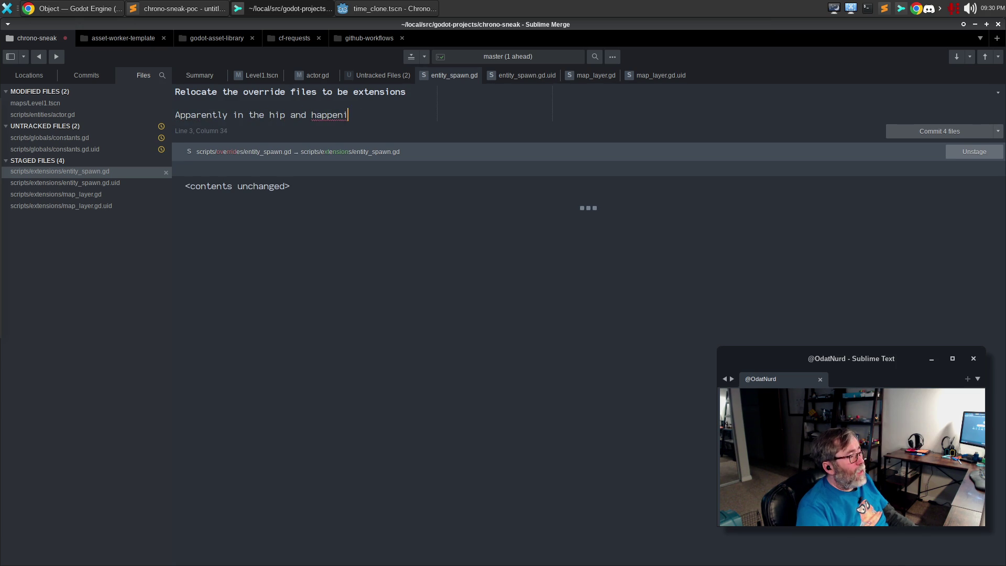
pyautogui.write('ng world oGDFS')
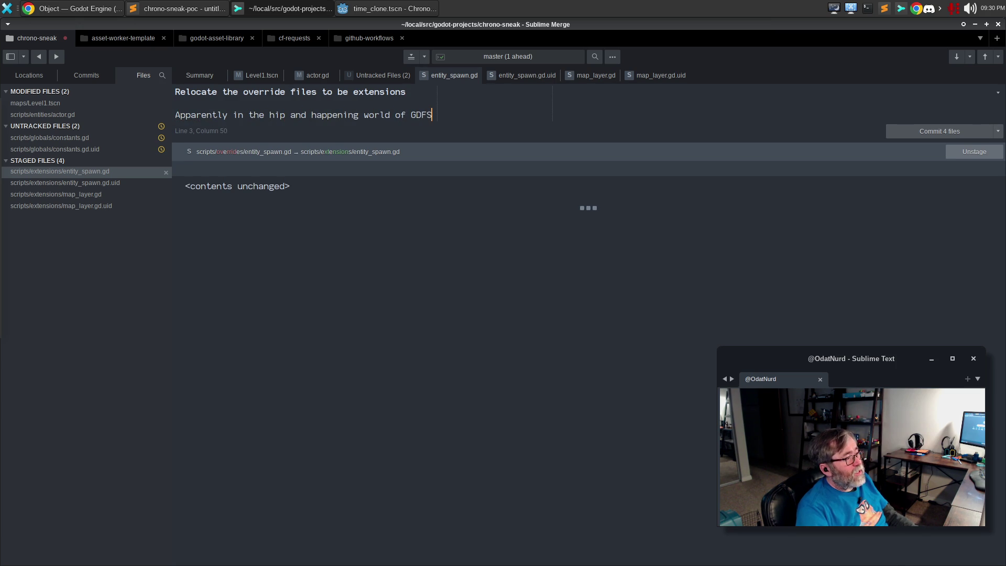
pyautogui.write('pt if y')
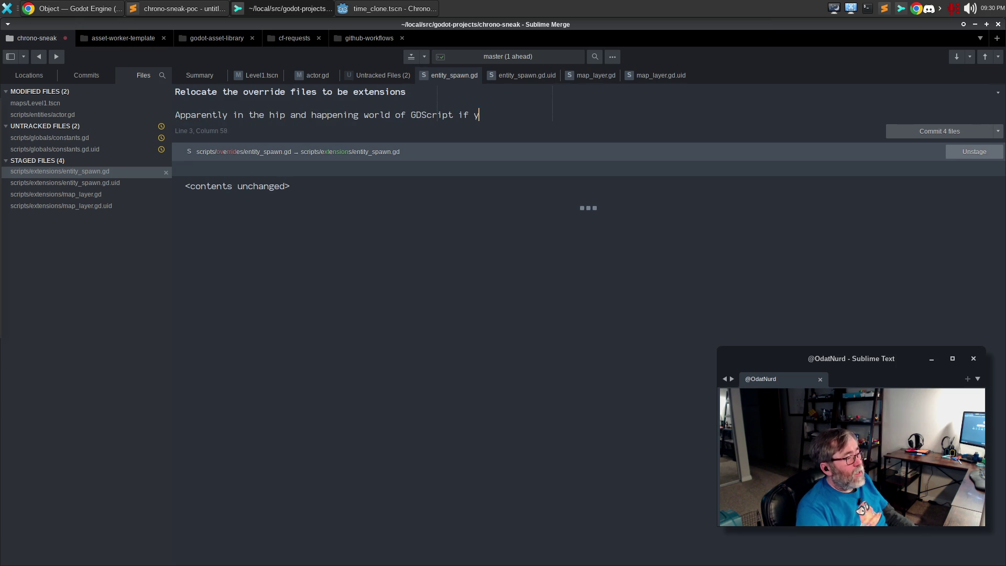
pyautogui.write('ou use the word syn')
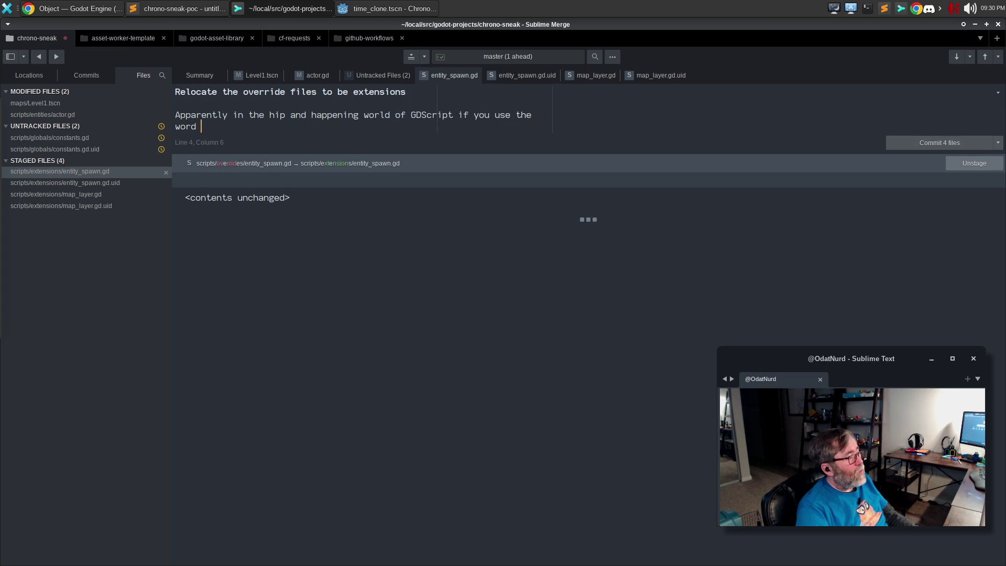
pyautogui.press('BackSpace')
pyautogui.press('BackSpace')
pyautogui.press('BackSpace')
pyautogui.write('"ov')
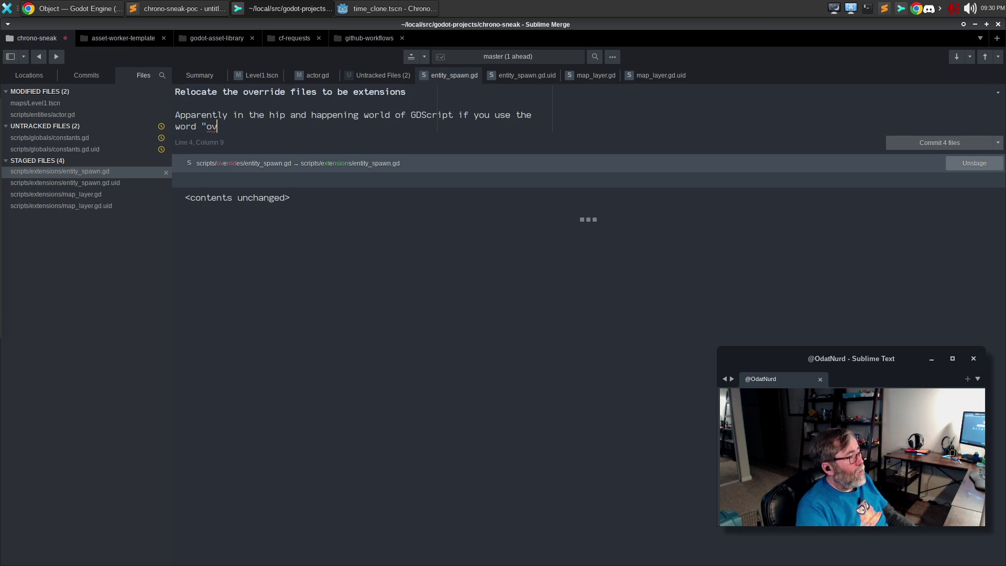
pyautogui.write('erride" to mea')
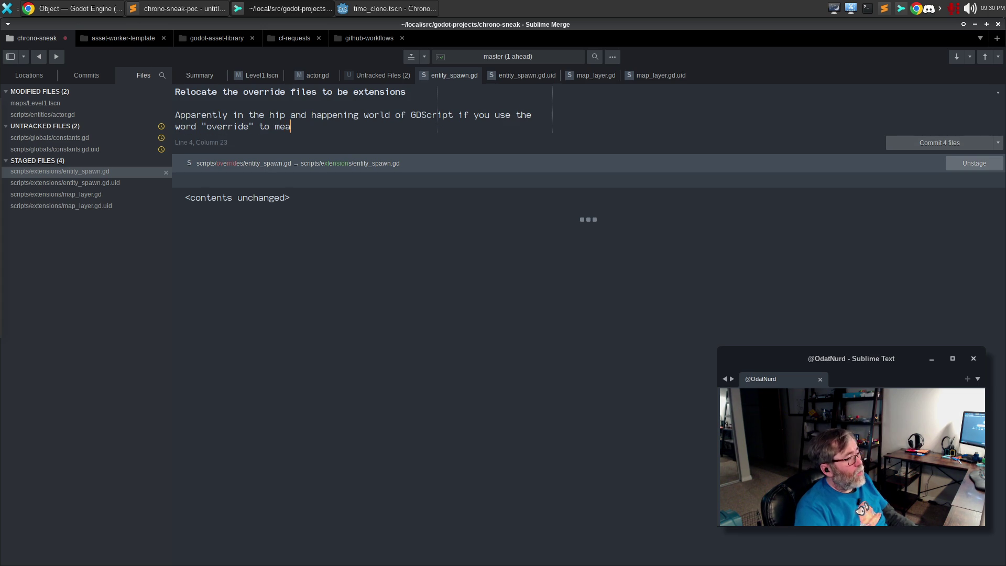
pyautogui.write('xtensio')
pyautogui.press('BackSpace')
pyautogui.press('BackSpace')
pyautogui.press('BackSpace')
pyautogui.write('ding a class" you')
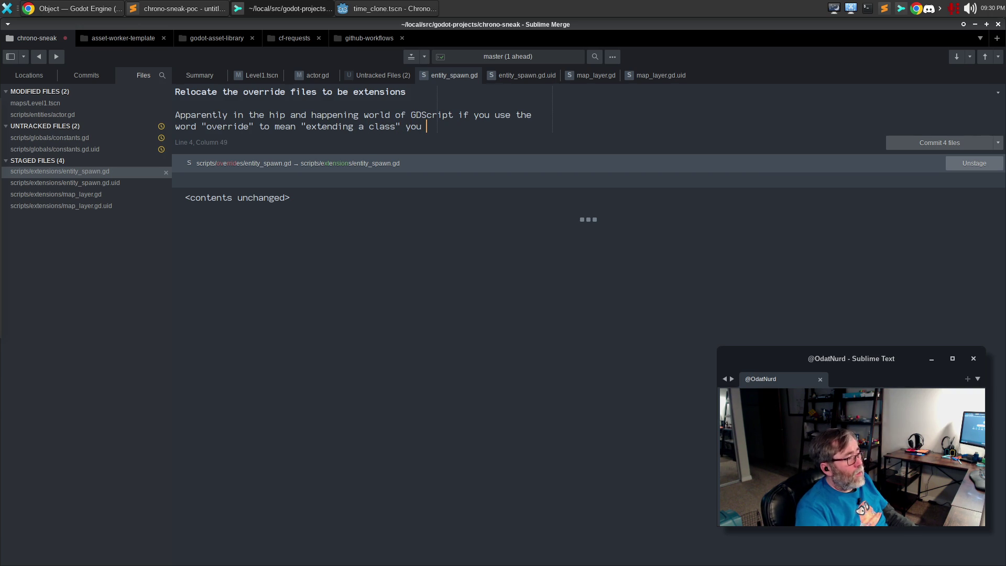
pyautogui.write('et the')
pyautogui.press('BackSpace')
pyautogui.press('BackSpace')
pyautogui.press('BackSpace')
pyautogui.write('threatened b')
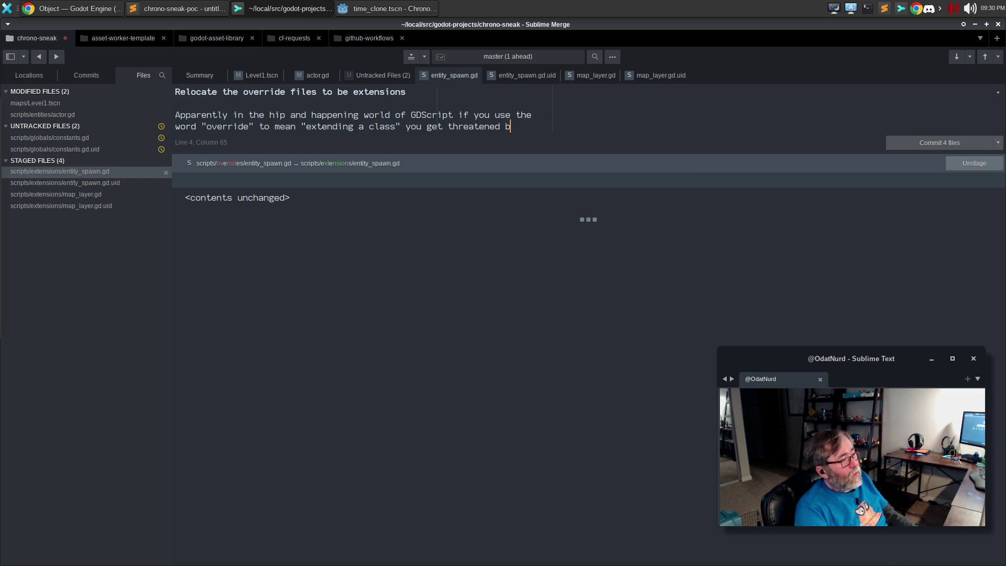
pyautogui.press('BackSpace')
pyautogui.write('with a\\')
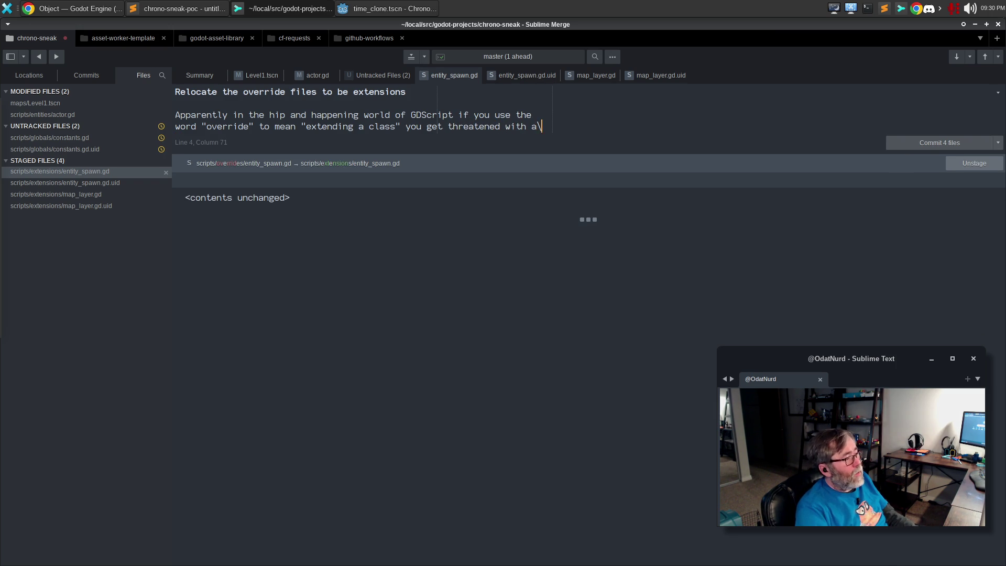
# Step: Finish with 'because "override" means a *method* and not a *class* you *buffoon*.' and commit
pyautogui.press('Return')
pyautogui.write('sack of oran')
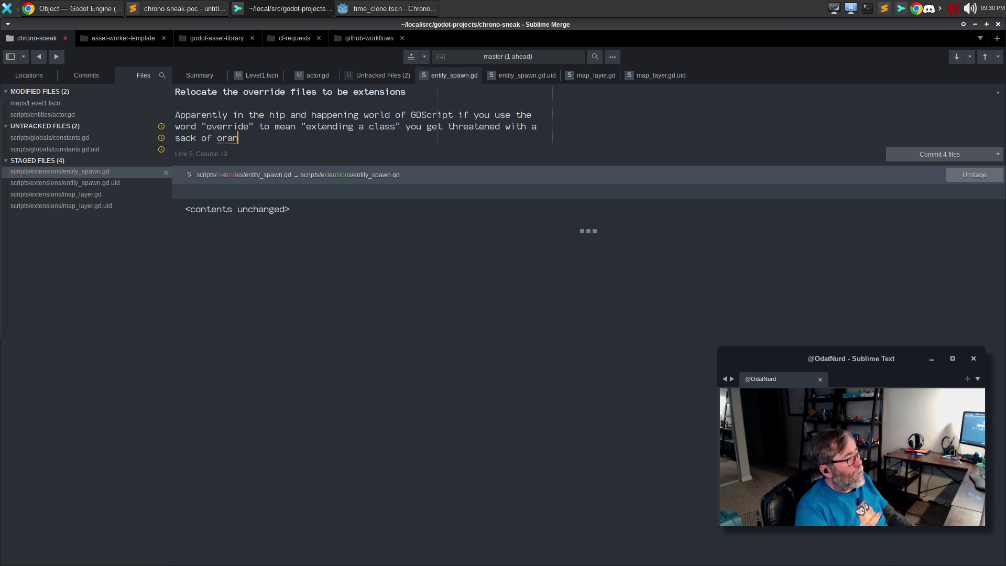
pyautogui.write('ges, be')
pyautogui.write('cause over')
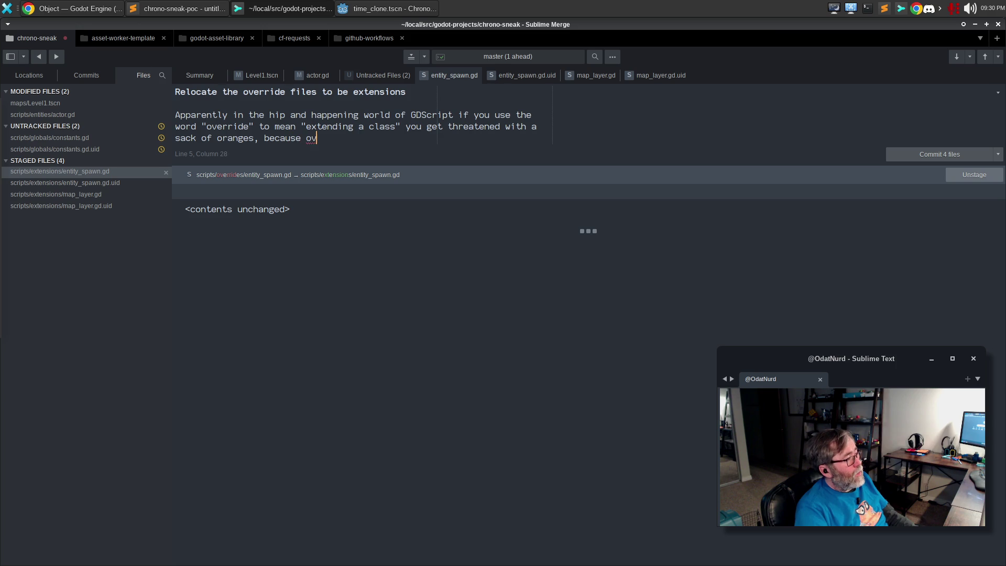
pyautogui.press('BackSpace')
pyautogui.press('BackSpace')
pyautogui.press('BackSpace')
pyautogui.write('be')
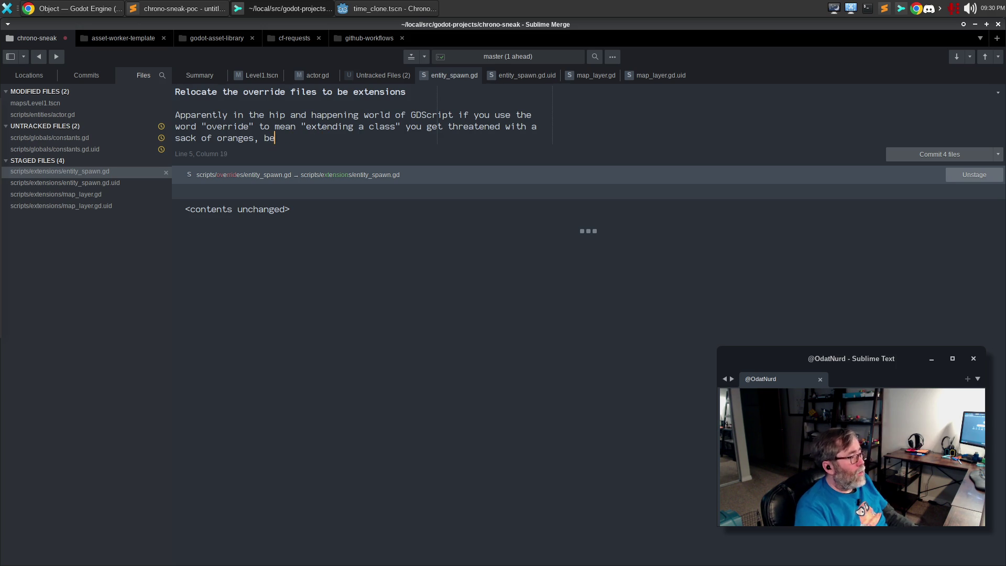
pyautogui.write('cause "ov')
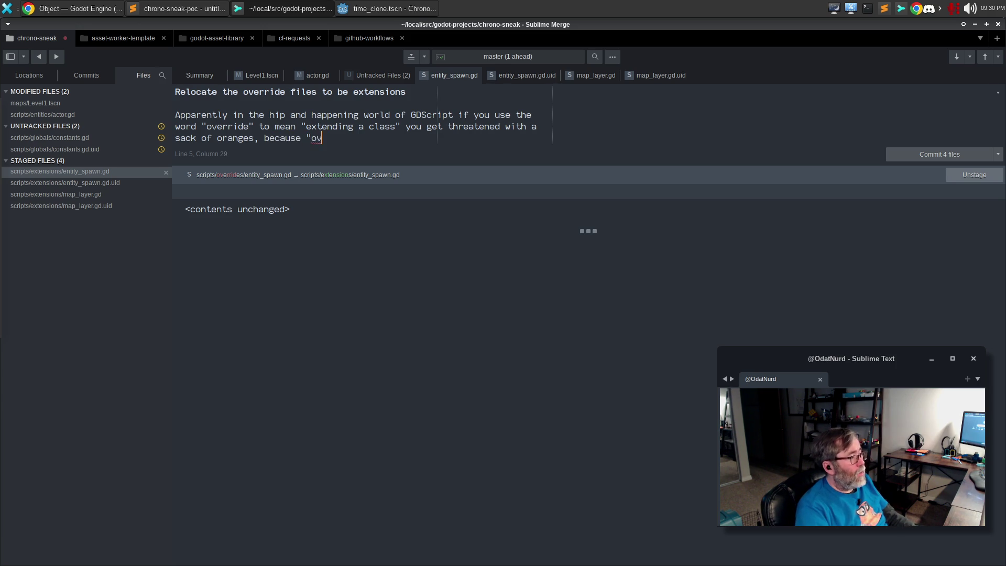
pyautogui.write('erride" mea')
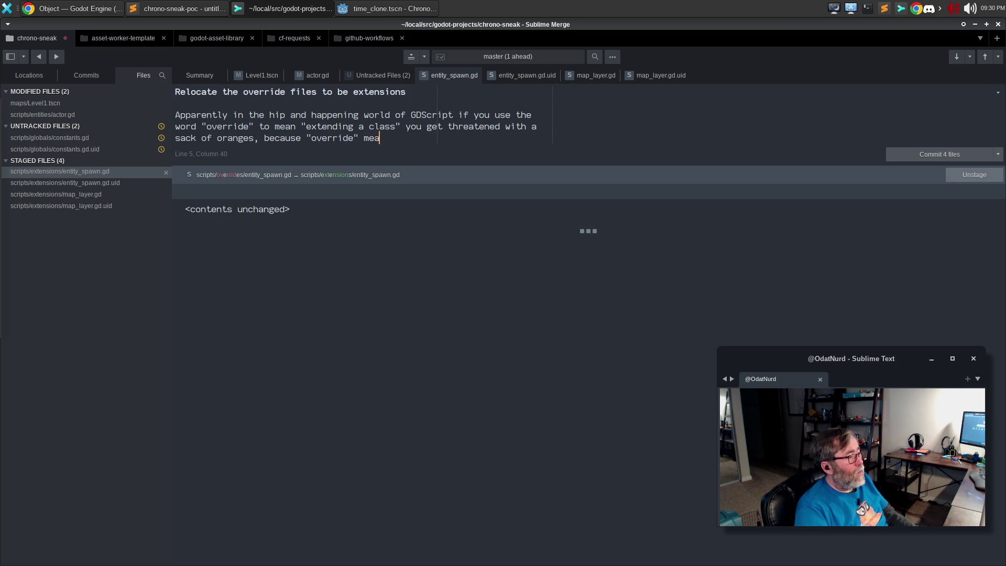
pyautogui.write('ns a *method* and not a *class')
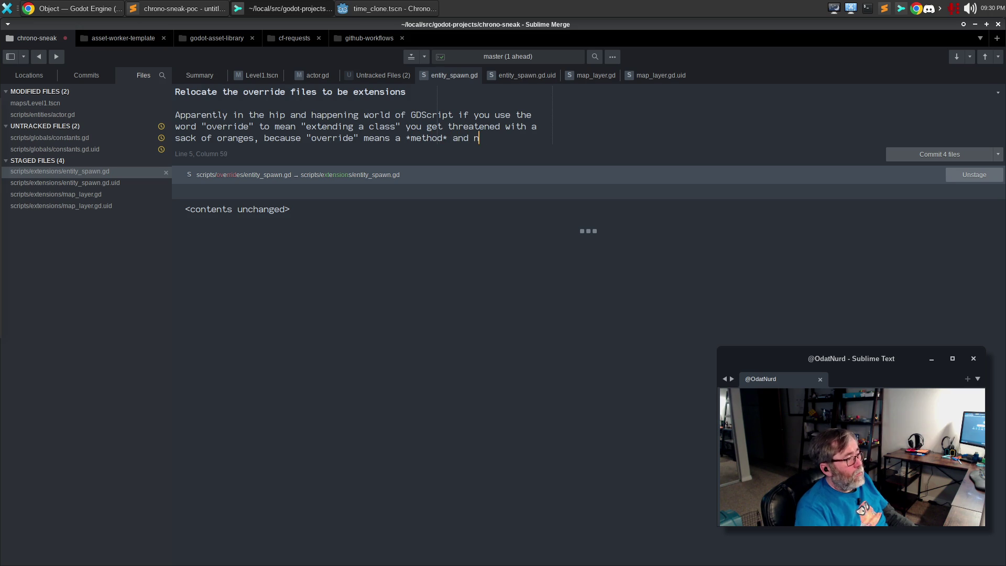
pyautogui.write('*')
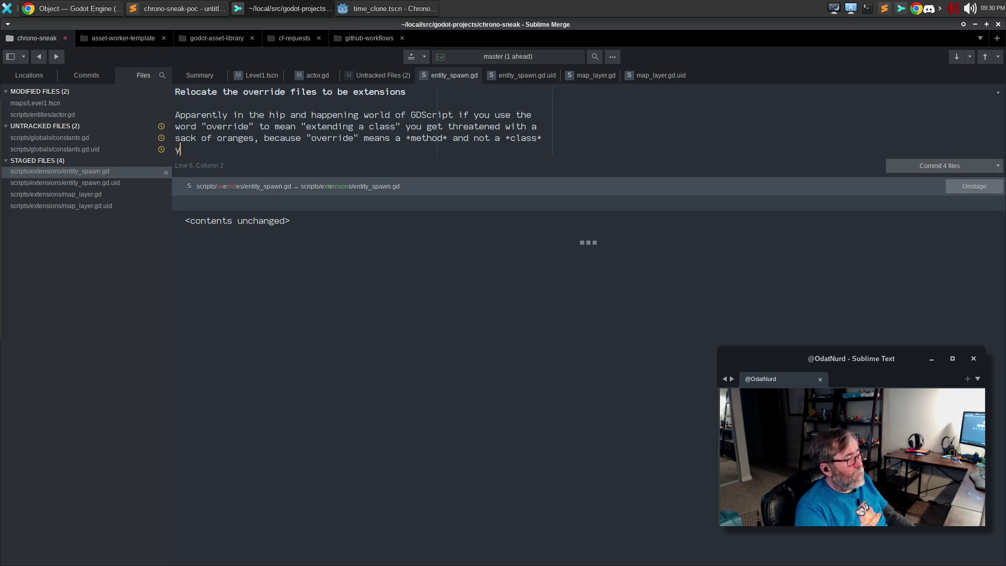
pyautogui.write(' you *buffoon*./')
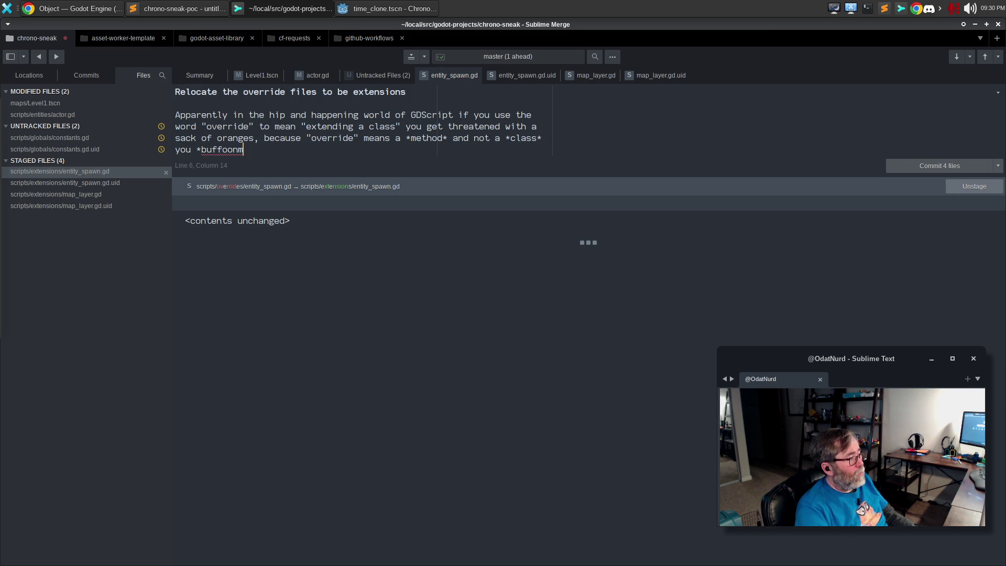
pyautogui.press('BackSpace')
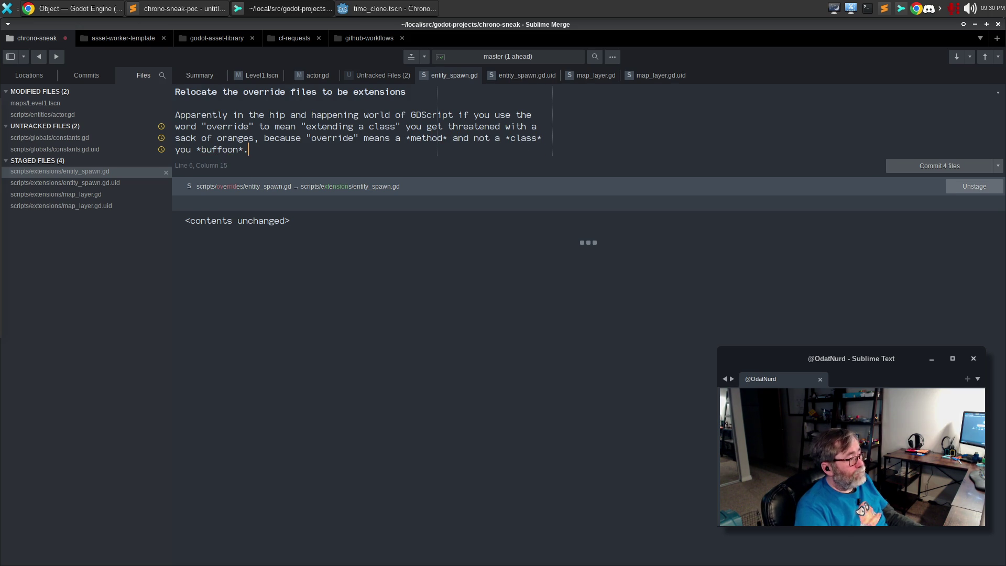
pyautogui.hotkey('ctrl', 'Return')
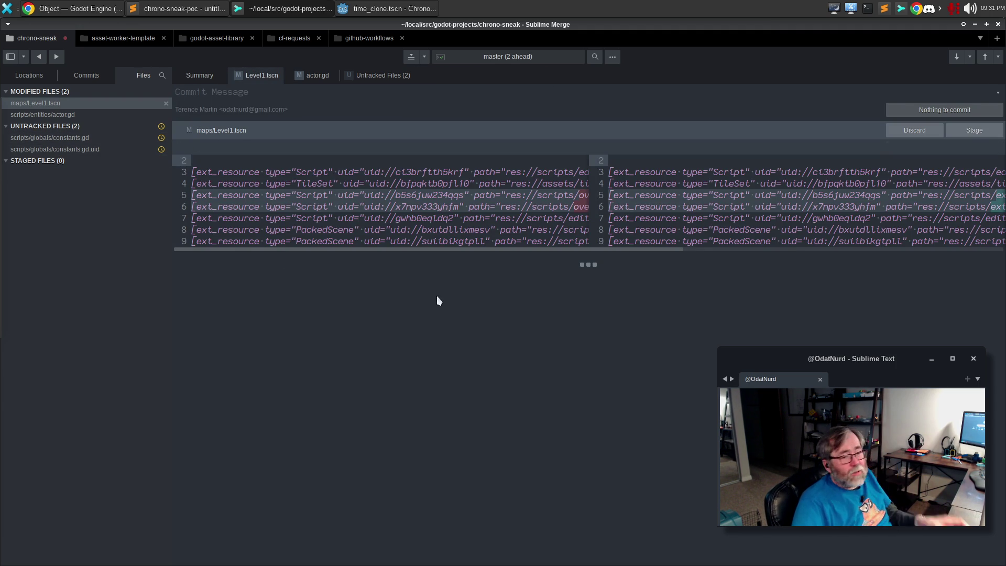
# Step: Expand scripts/extensions and close the actor.gd, constants.gd, main.gd and turn_manager.gd tabs
pyautogui.hotkey('alt', 'Tab')
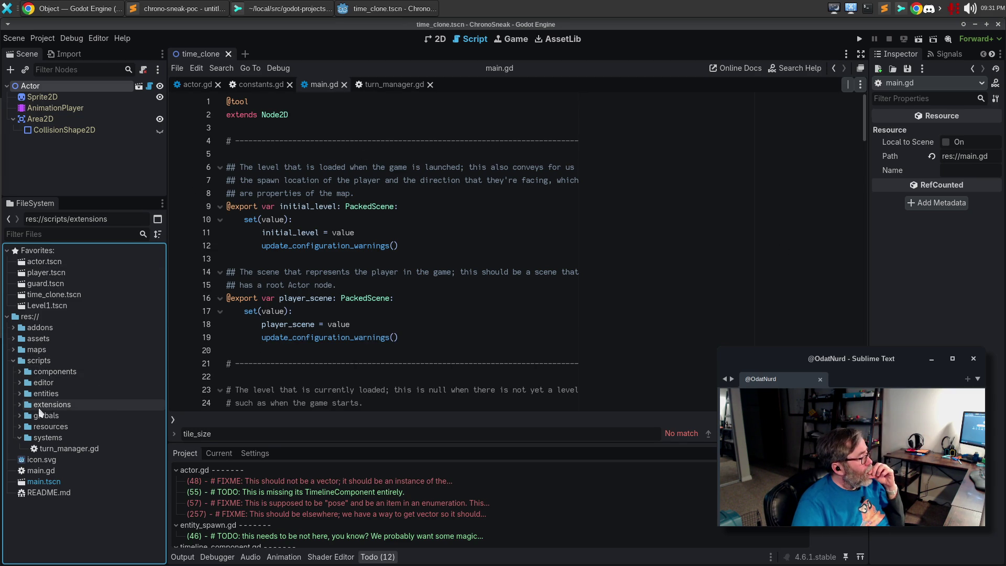
pyautogui.click(20, 405)
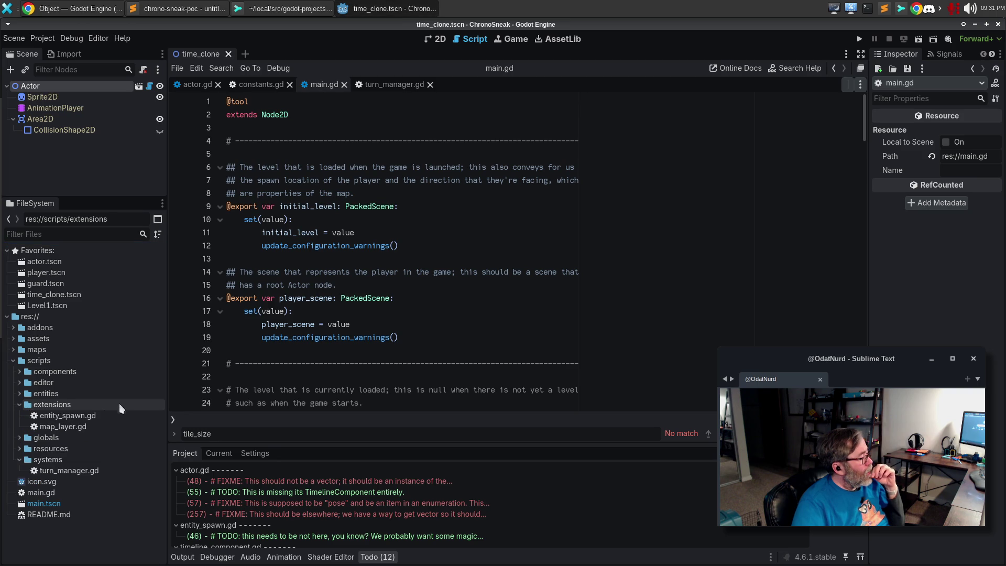
pyautogui.click(60, 427)
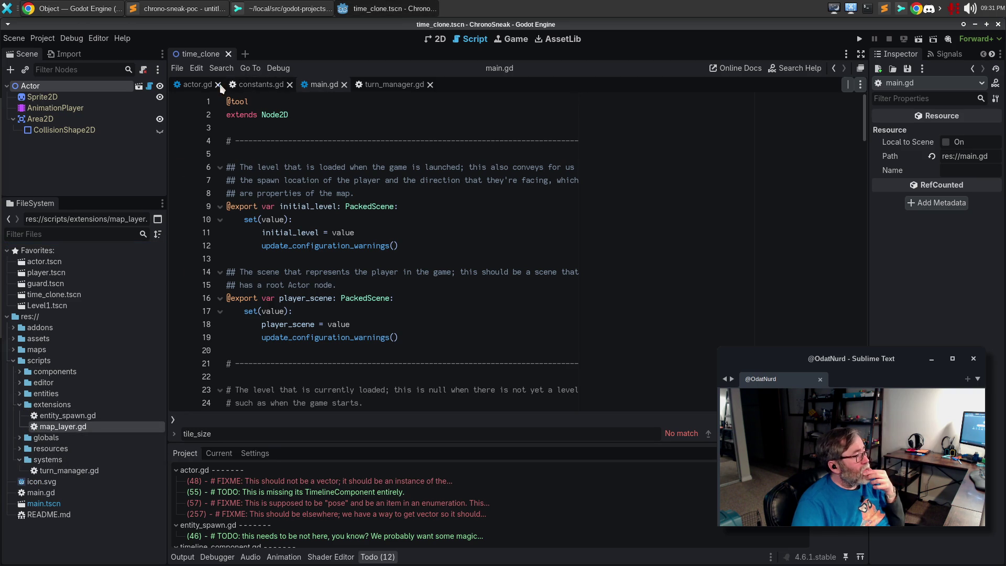
pyautogui.click(217, 84)
pyautogui.click(234, 84)
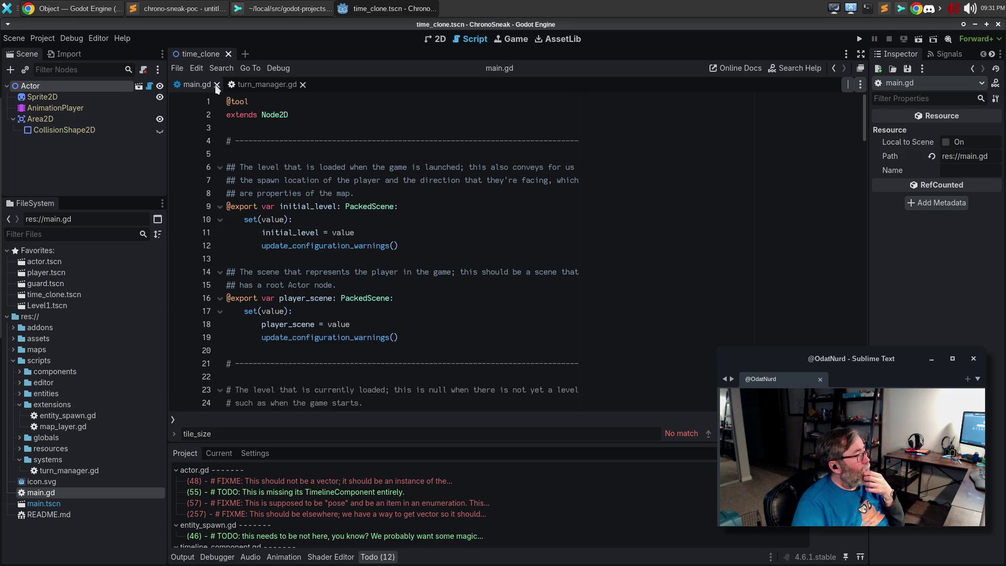
pyautogui.click(215, 85)
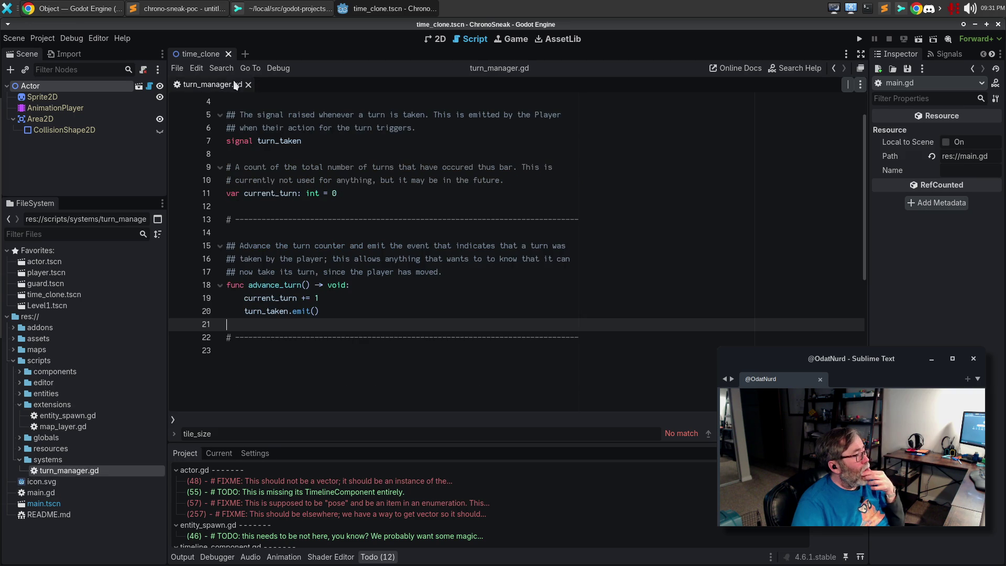
pyautogui.click(247, 84)
# Step: Close the time_clone scene and open extensions/map_layer.gd in the script editor
pyautogui.click(229, 54)
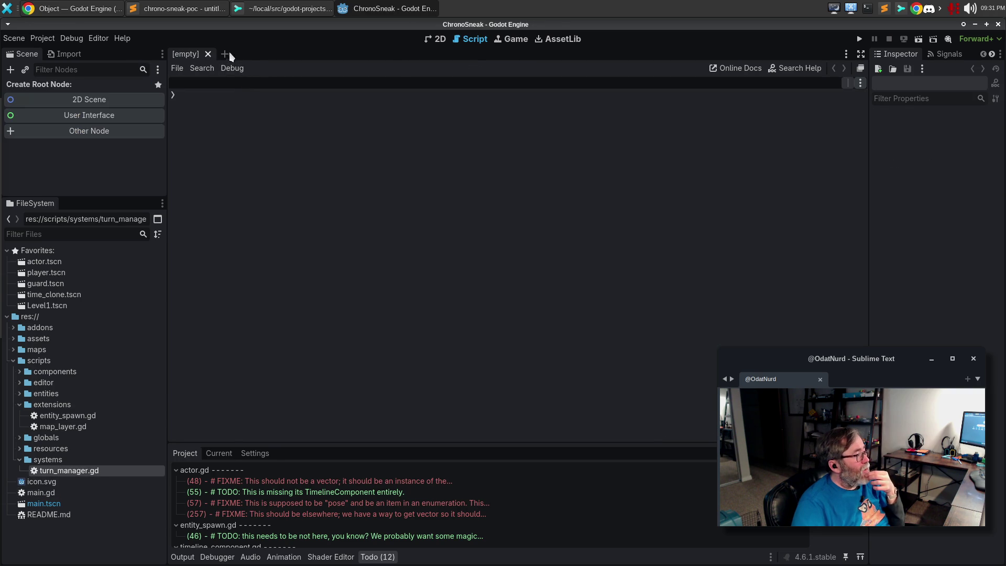
pyautogui.doubleClick(71, 470)
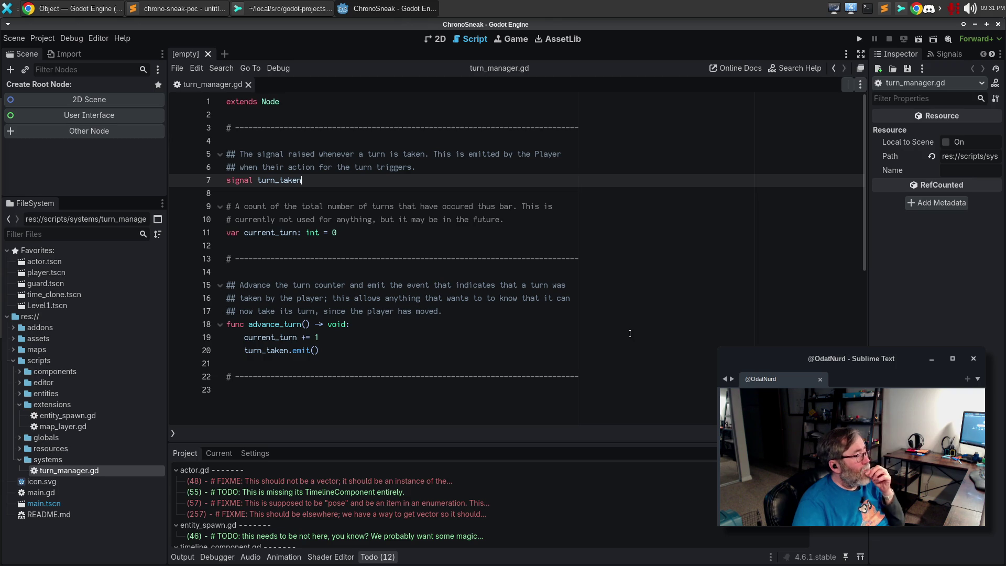
pyautogui.click(248, 84)
pyautogui.doubleClick(80, 427)
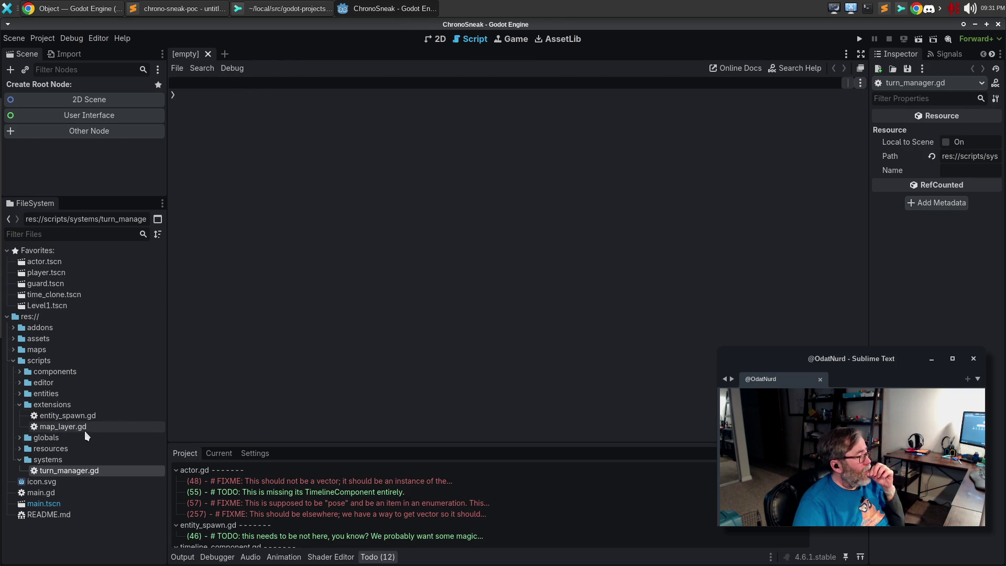
pyautogui.click(20, 459)
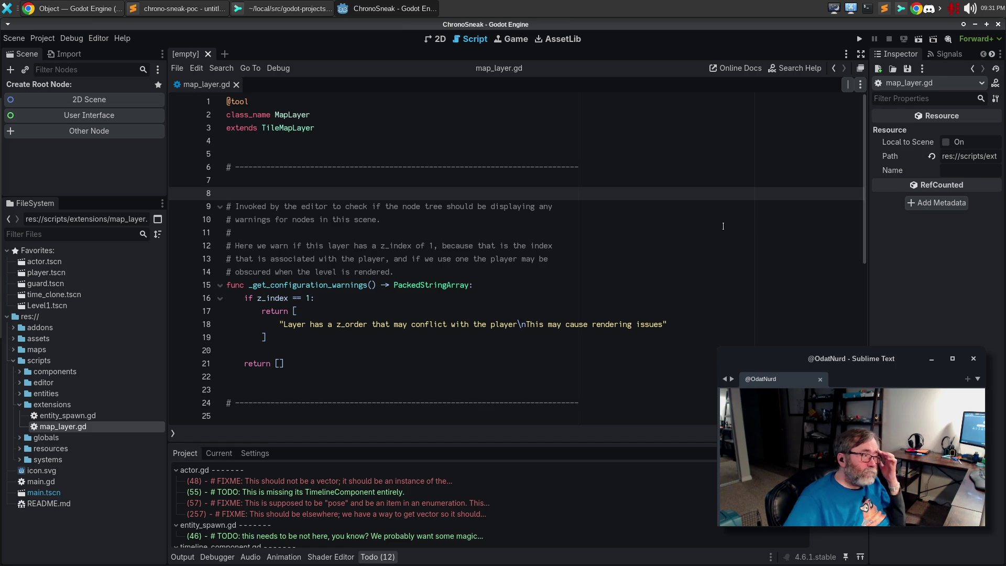
pyautogui.click(274, 112)
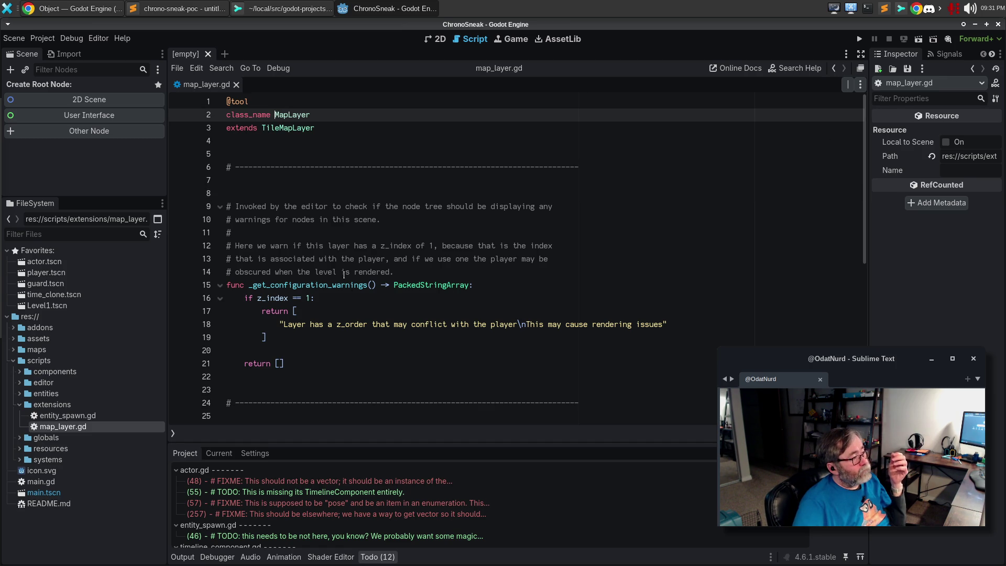
# Step: Prefix MapLayer with StrictTile in class_name and delete the surplus blank lines
pyautogui.moveTo(351, 287)
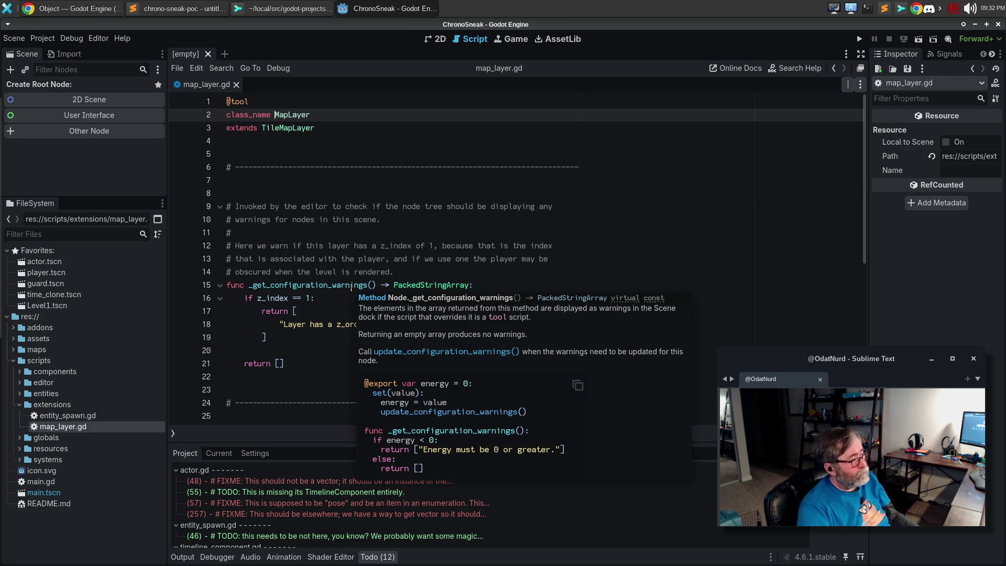
pyautogui.write('S')
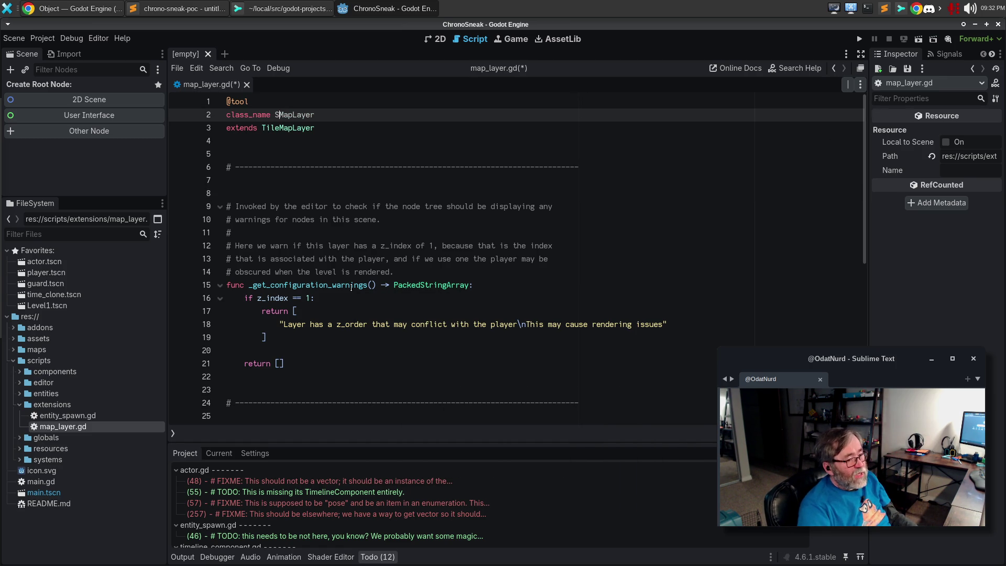
pyautogui.write('trict')
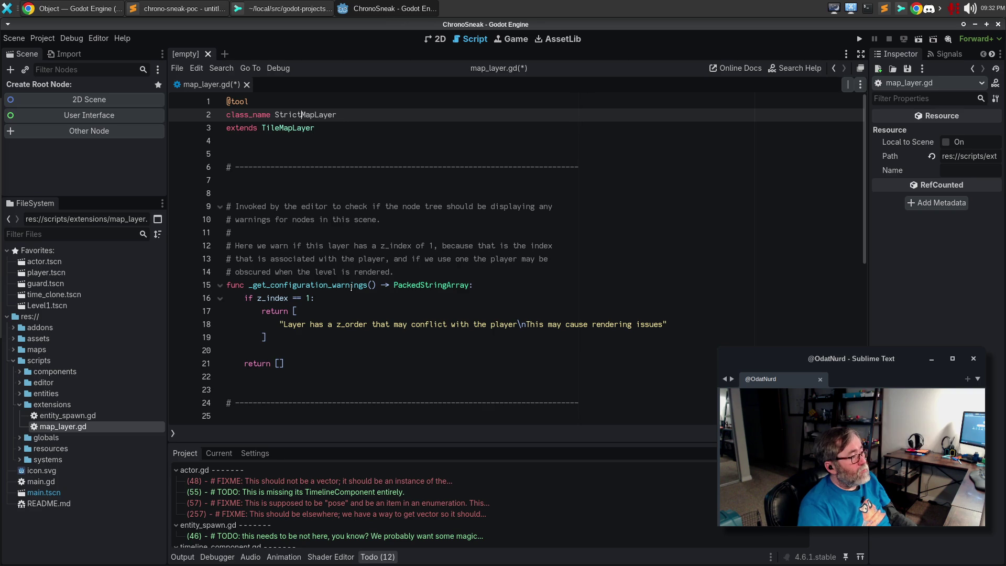
pyautogui.write('Tile')
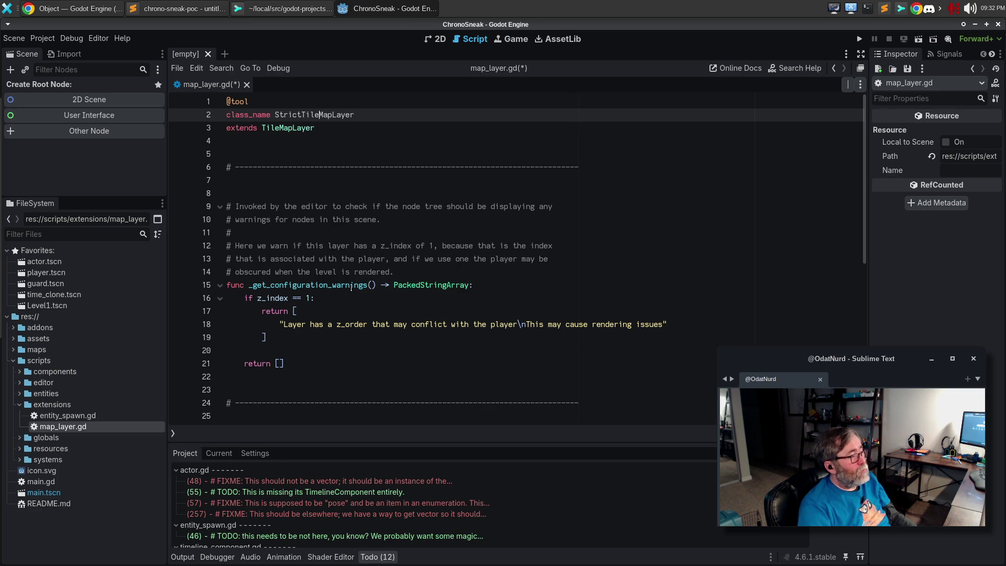
pyautogui.press('Down')
pyautogui.press('Down')
pyautogui.hotkey('ctrl', 'shift', 'k')
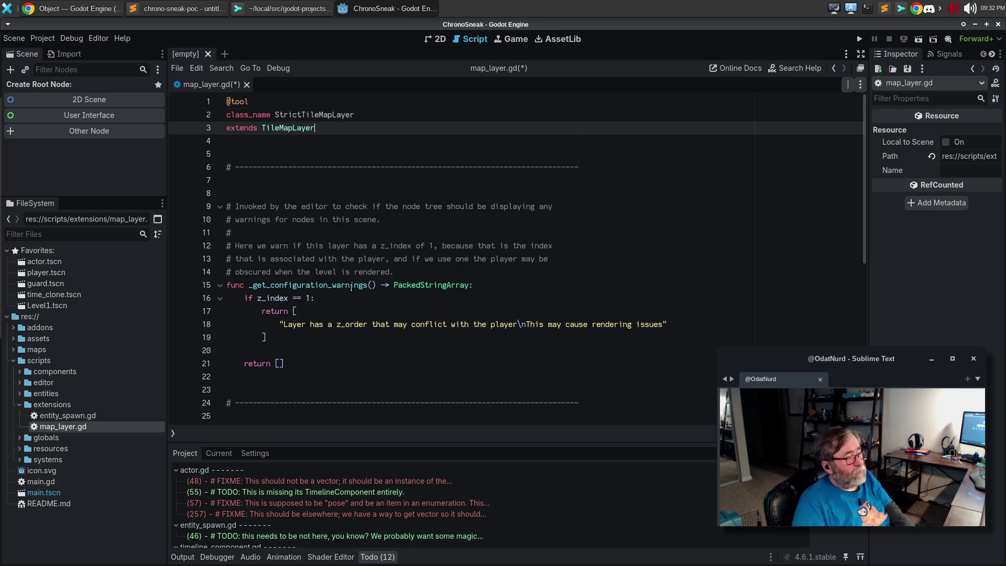
pyautogui.press('Down')
pyautogui.press('Down')
pyautogui.hotkey('ctrl', 'shift', 'k')
pyautogui.press('Down')
pyautogui.press('Down')
pyautogui.press('Down')
pyautogui.press('Down')
pyautogui.press('Down')
pyautogui.press('Down')
pyautogui.press('Up')
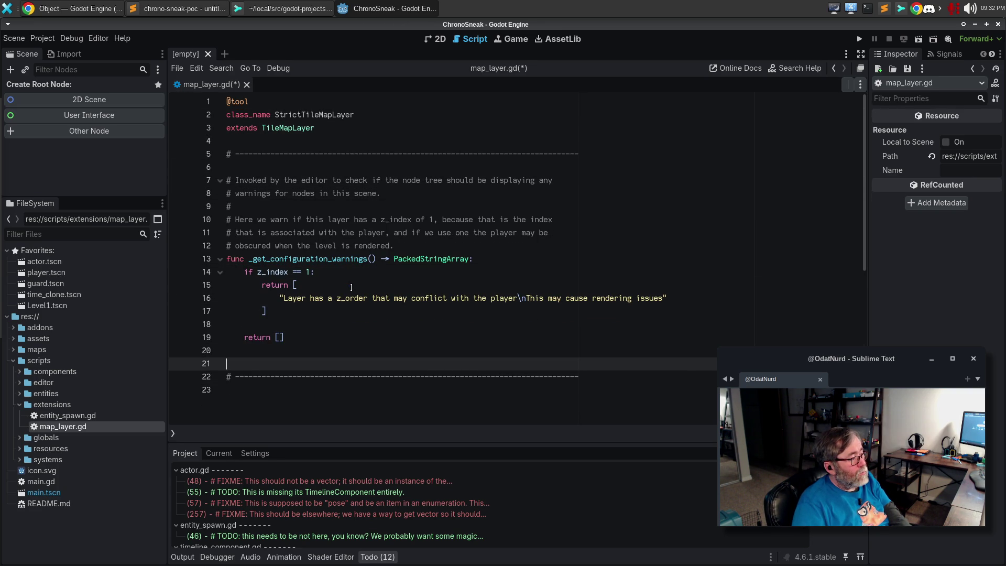
pyautogui.press('BackSpace')
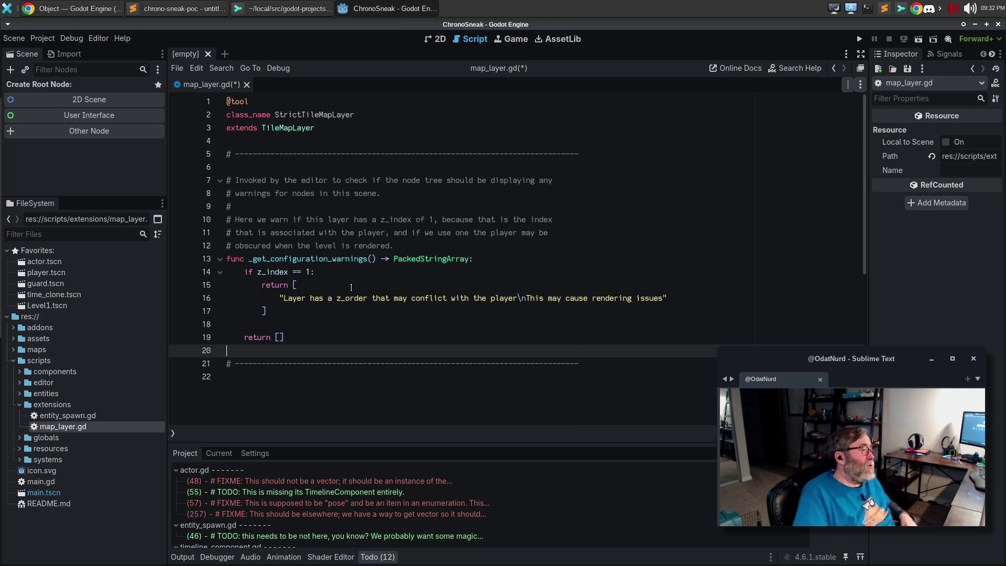
pyautogui.click(277, 324)
# Step: Start a new check 'if tile_set != null and tile_set.tile_size' after the z_index check
pyautogui.press('Return')
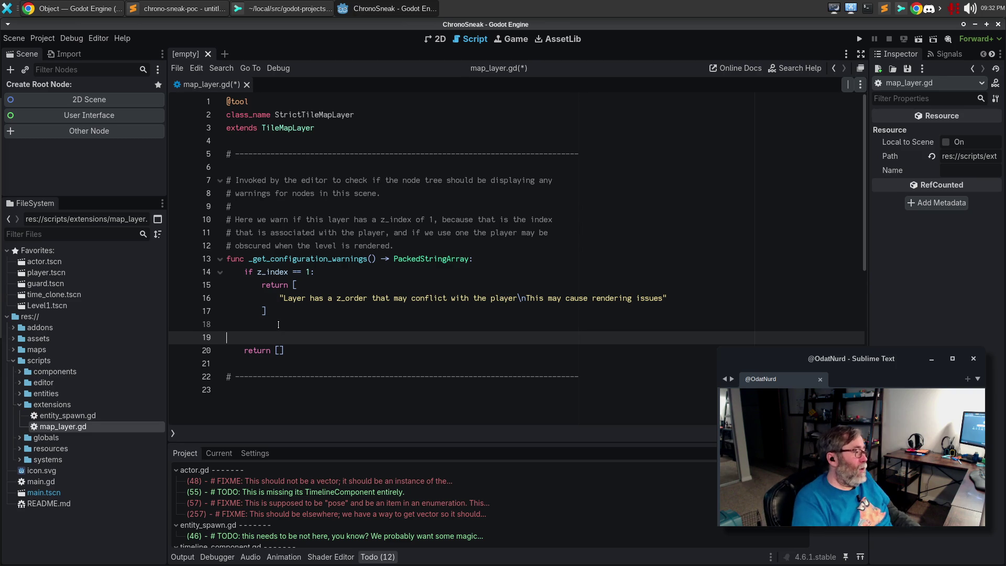
pyautogui.write('if tile')
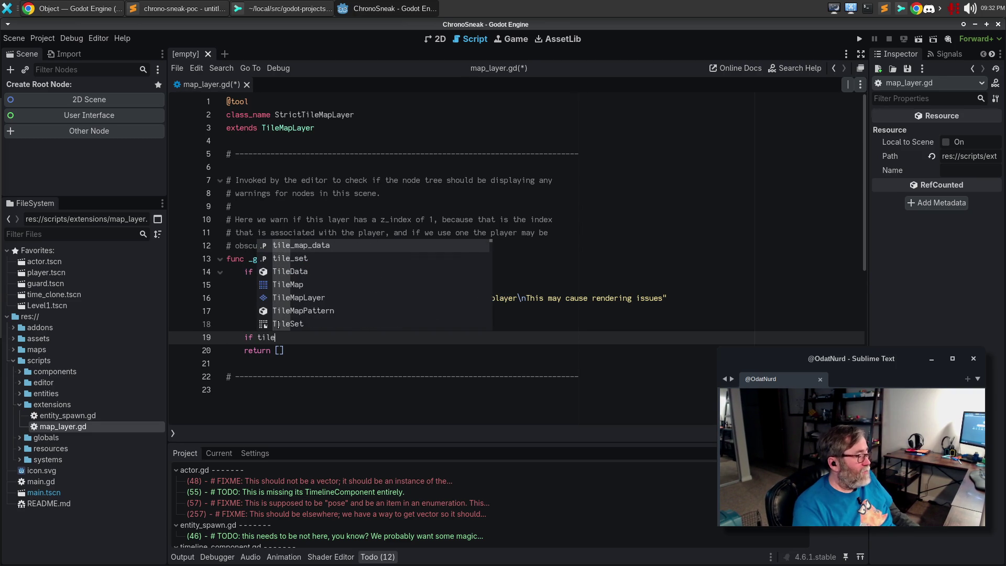
pyautogui.press('Down')
pyautogui.press('Return')
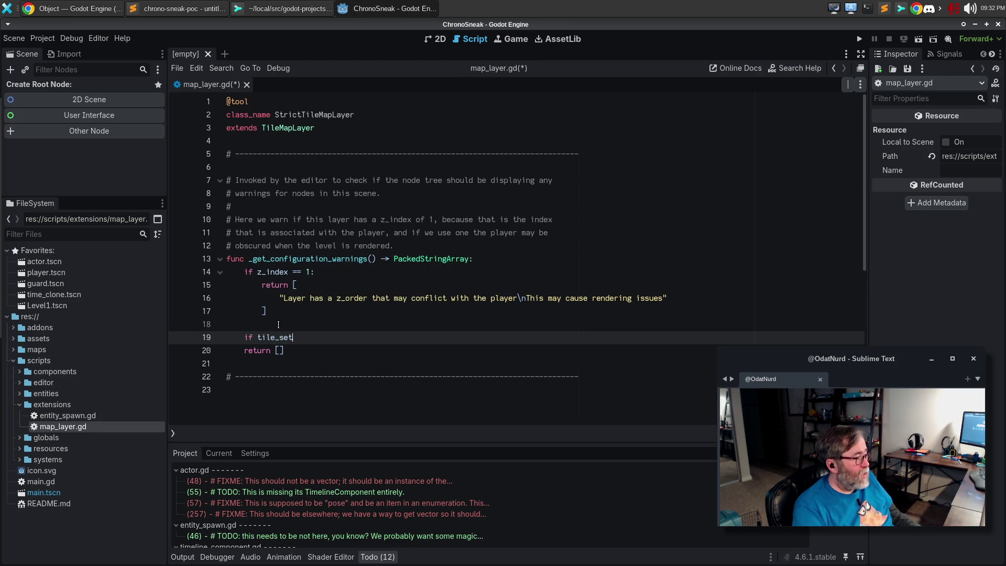
pyautogui.write('= nu')
pyautogui.press('BackSpace')
pyautogui.press('BackSpace')
pyautogui.press('BackSpace')
pyautogui.write('!= nul')
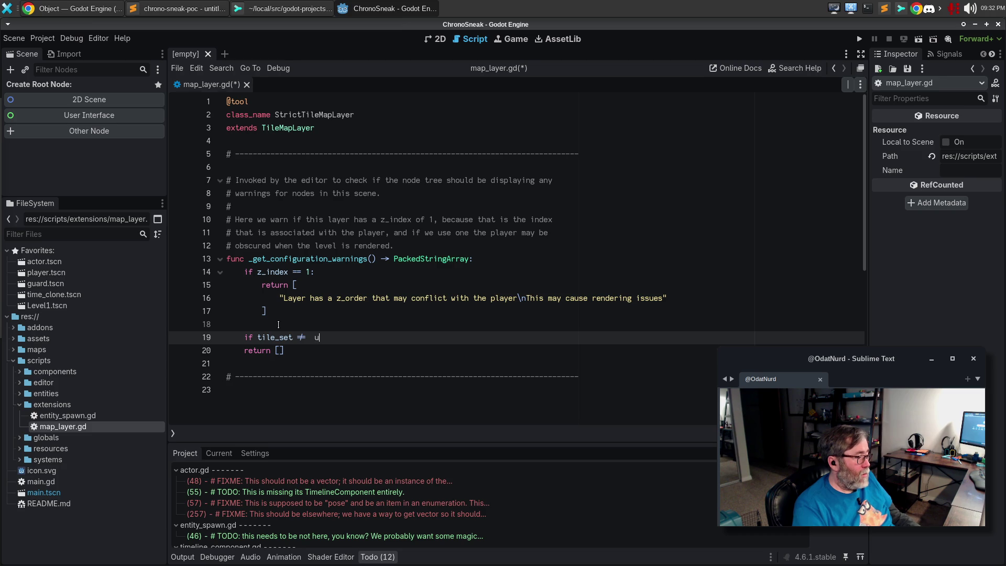
pyautogui.write('l')
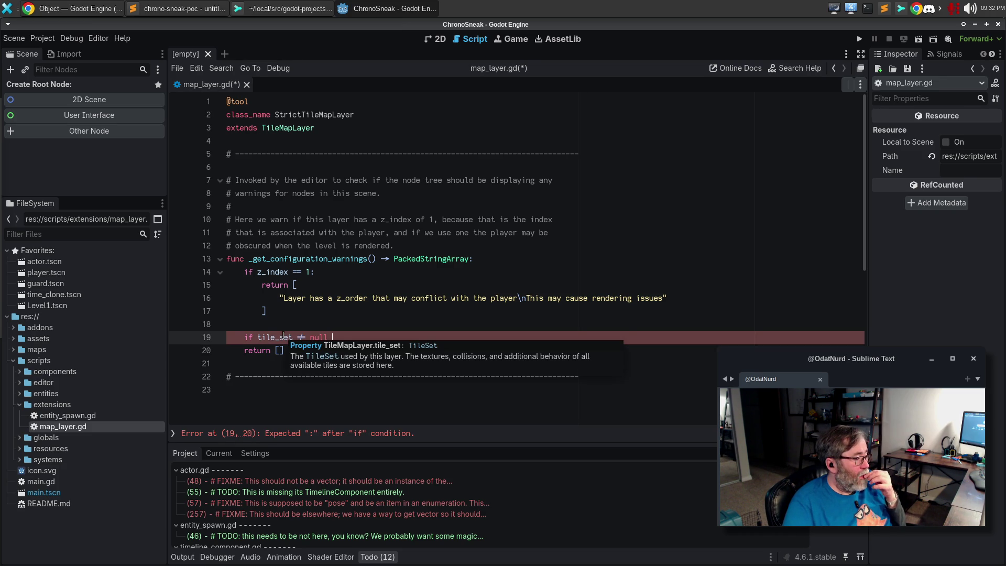
pyautogui.write('and')
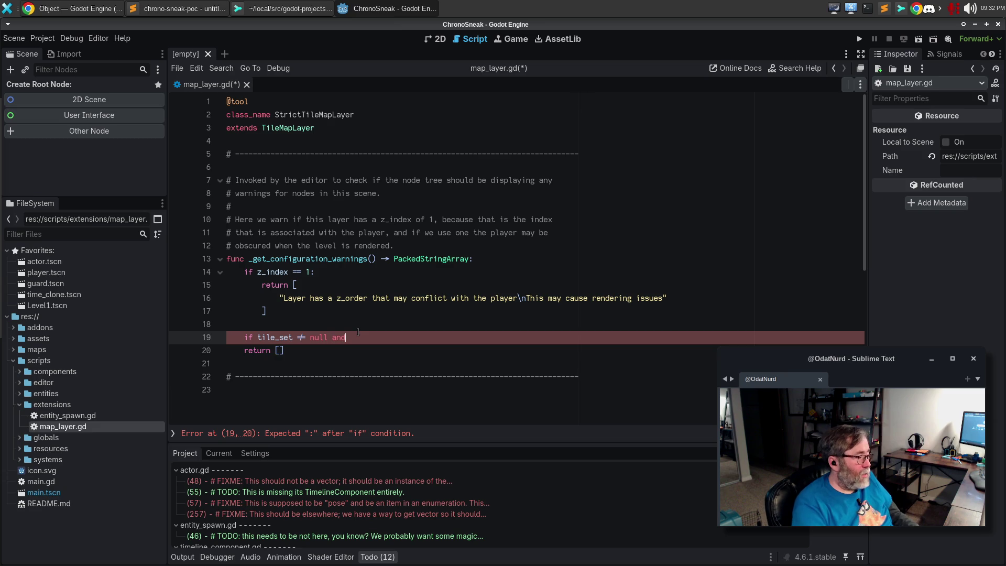
pyautogui.write(' tile_set.si')
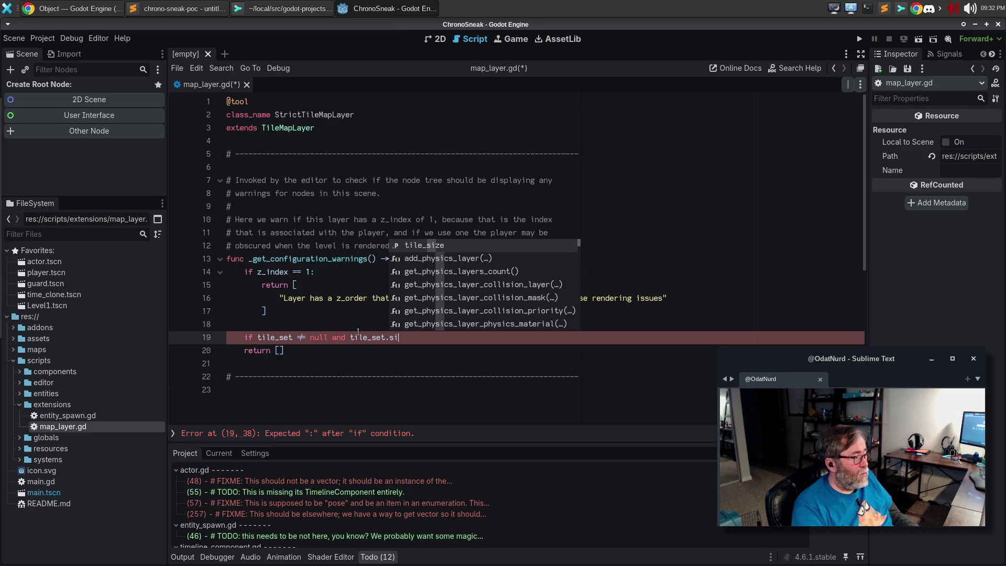
pyautogui.press('Return')
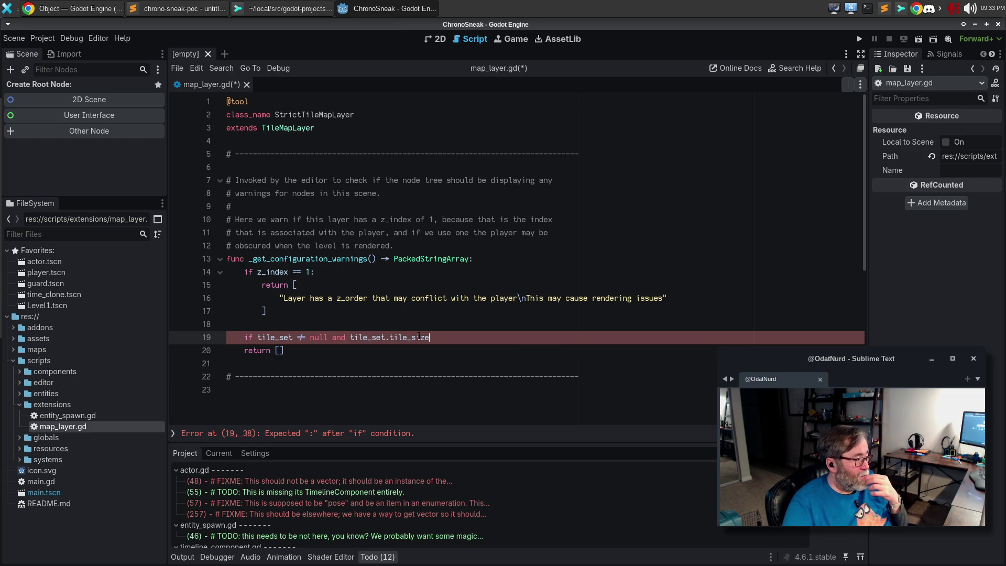
# Step: Compare it against GameConstants.TILE_SIZE and give the branch a pass placeholder body
pyautogui.moveTo(417, 337)
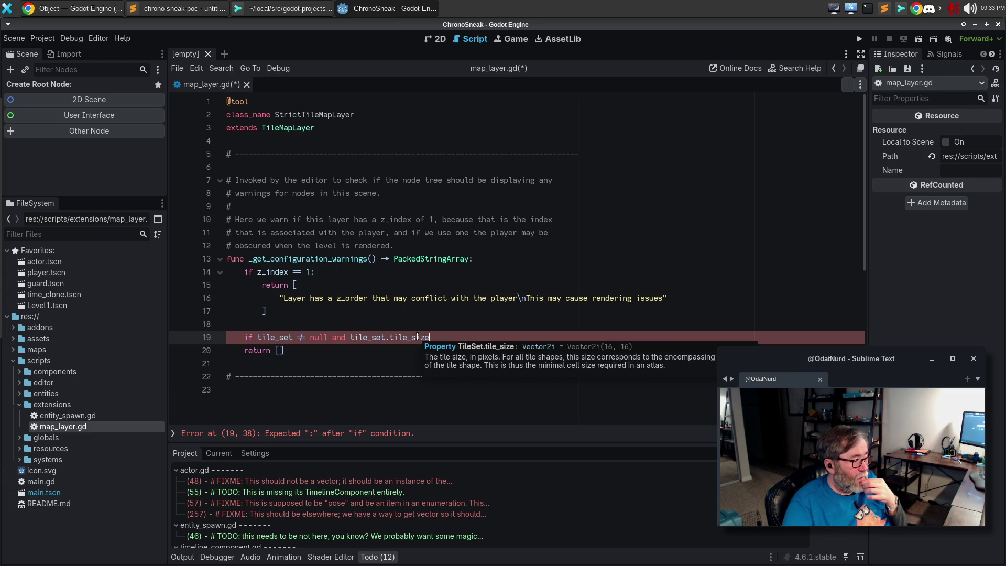
pyautogui.write('!=')
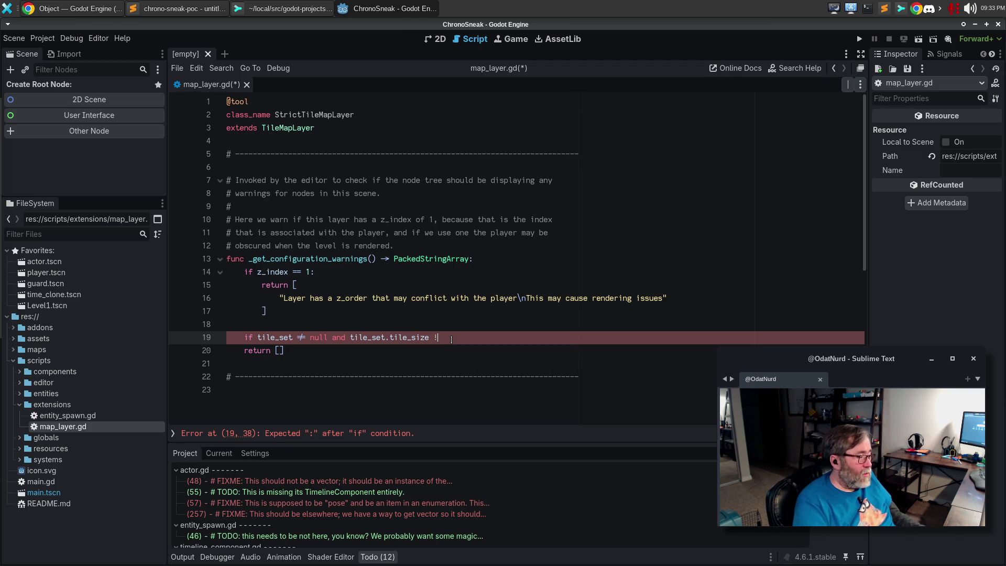
pyautogui.write(' Gam')
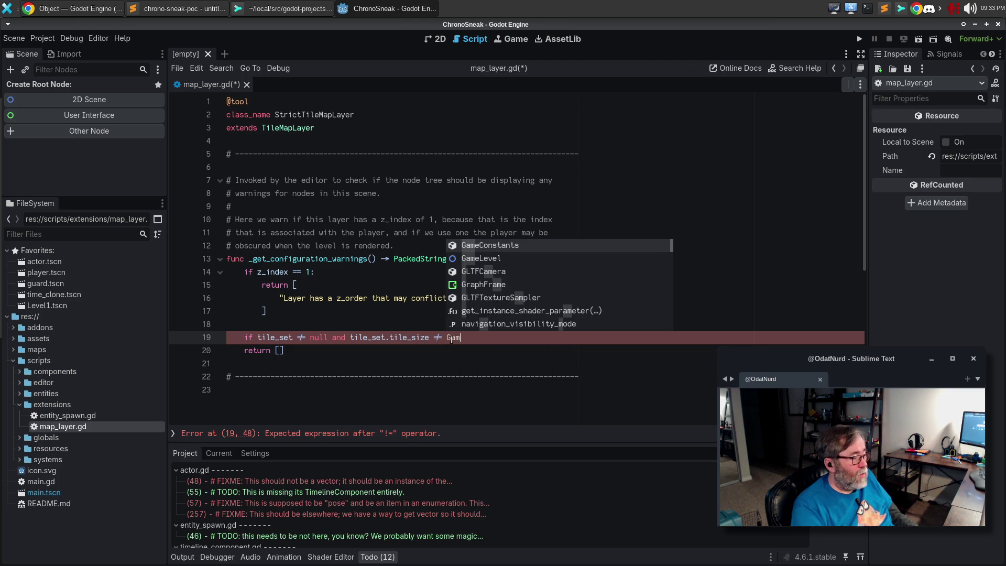
pyautogui.write('eConstants')
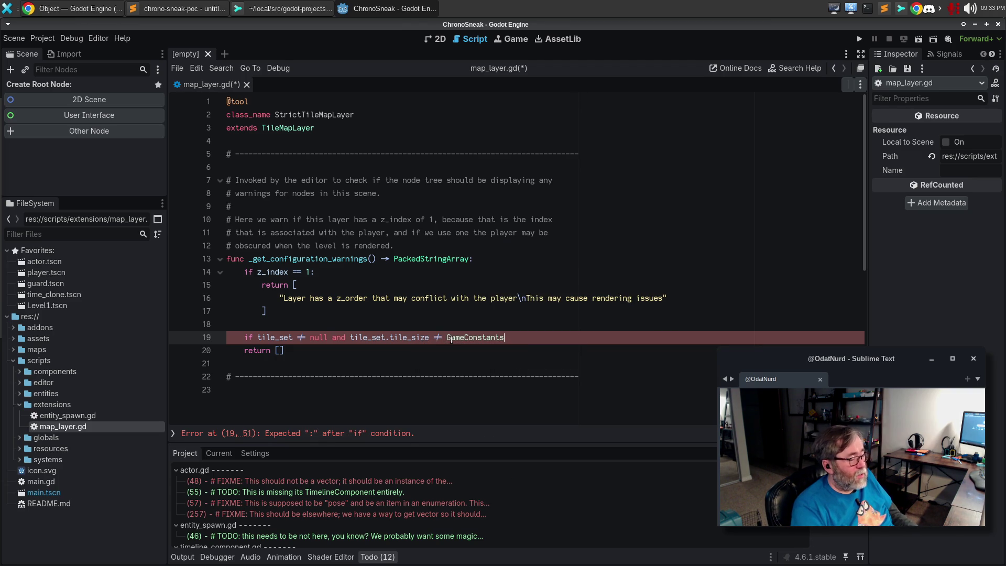
pyautogui.write('.TILE_SIZE:')
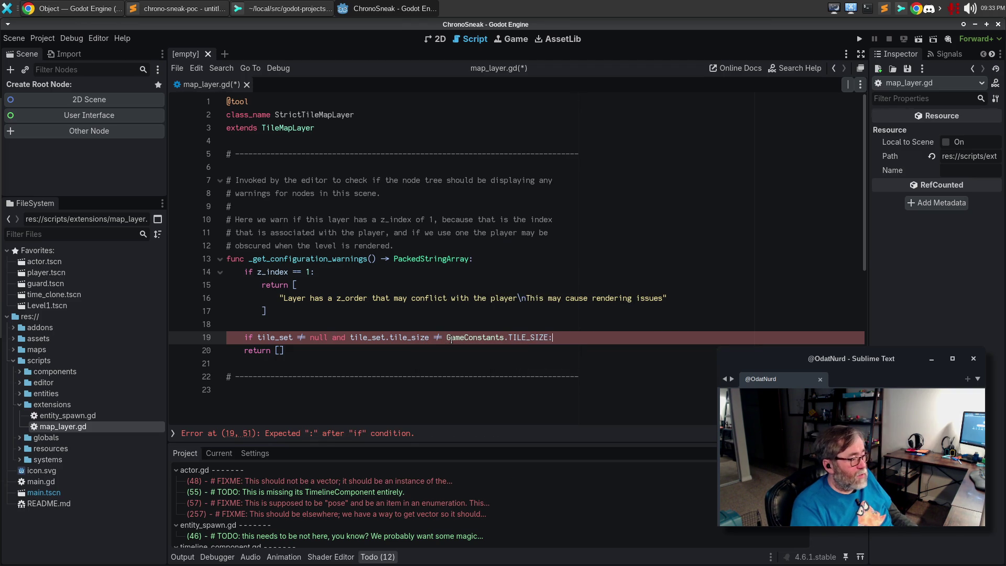
pyautogui.press('Return')
pyautogui.write('pass')
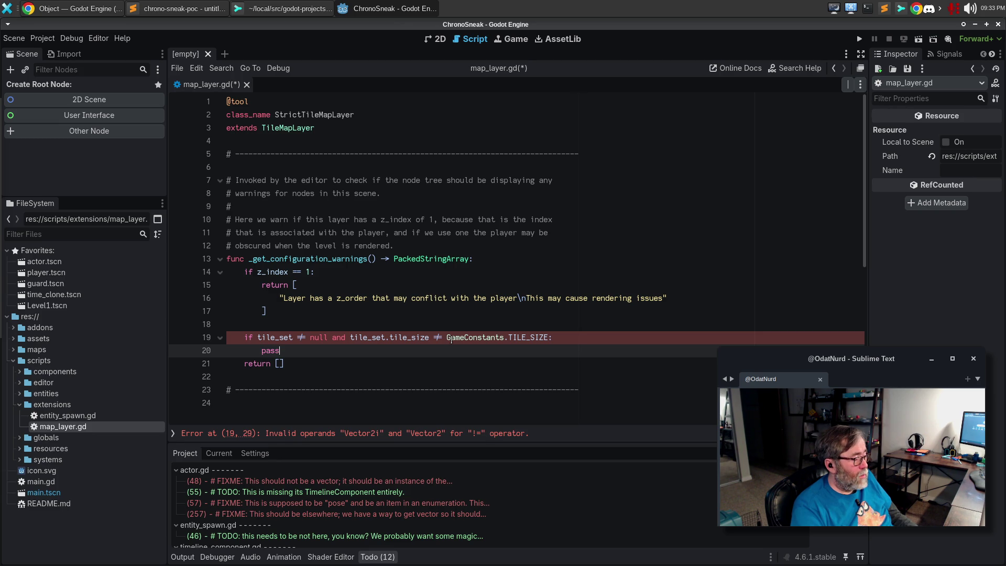
pyautogui.press('Return')
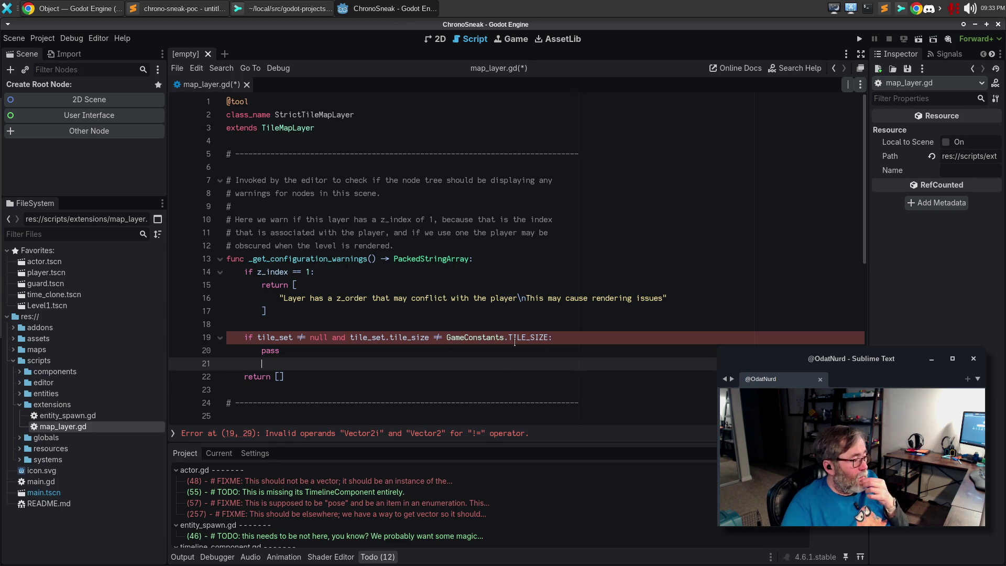
pyautogui.moveTo(479, 336)
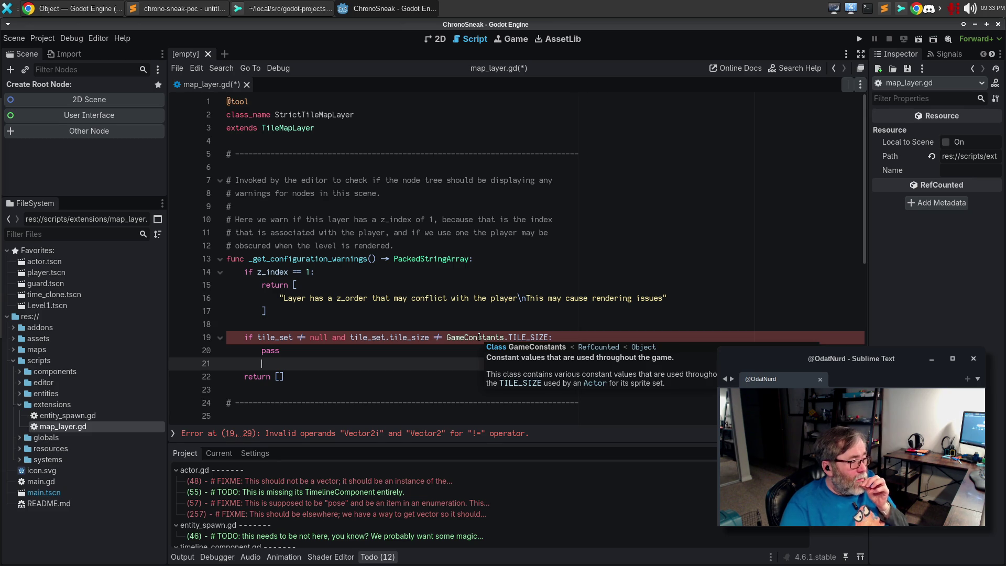
pyautogui.keyDown('ctrl'); pyautogui.click(513, 342); pyautogui.keyUp('ctrl')
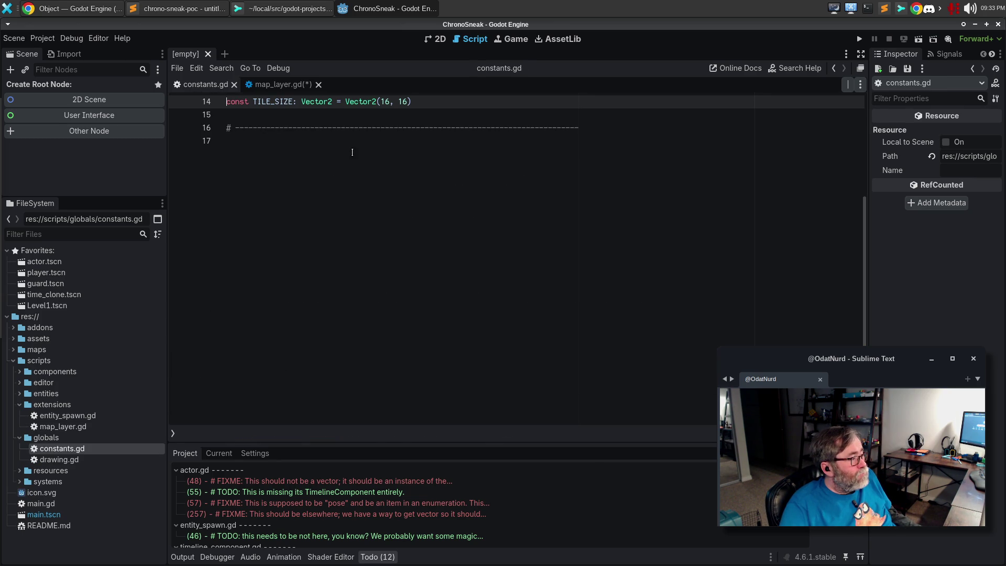
# Step: Change TILE_SIZE to Vector2i(16, 16) in constants.gd and run the game
pyautogui.click(379, 101)
pyautogui.write('i')
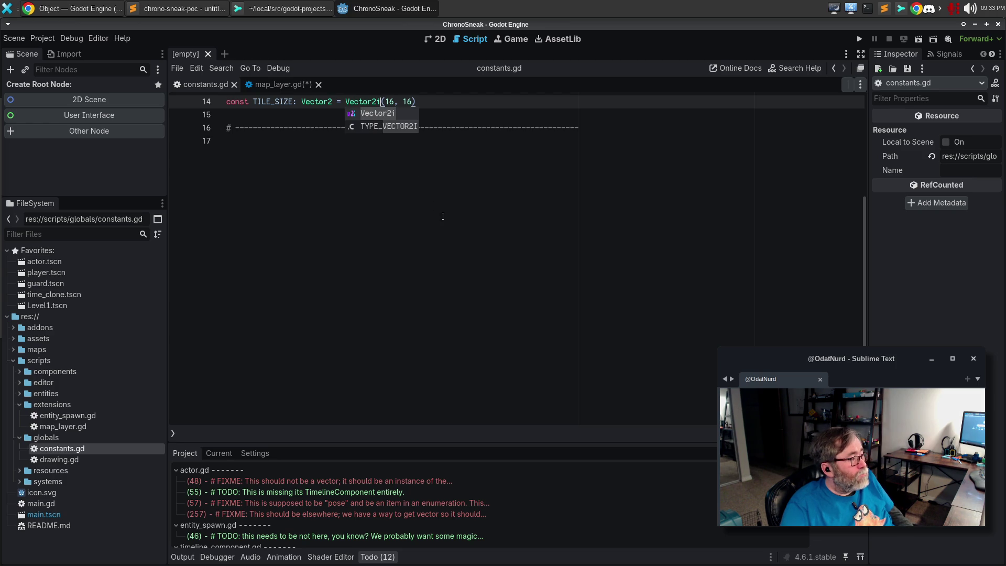
pyautogui.click(442, 216)
pyautogui.scroll(4, 441, 226)
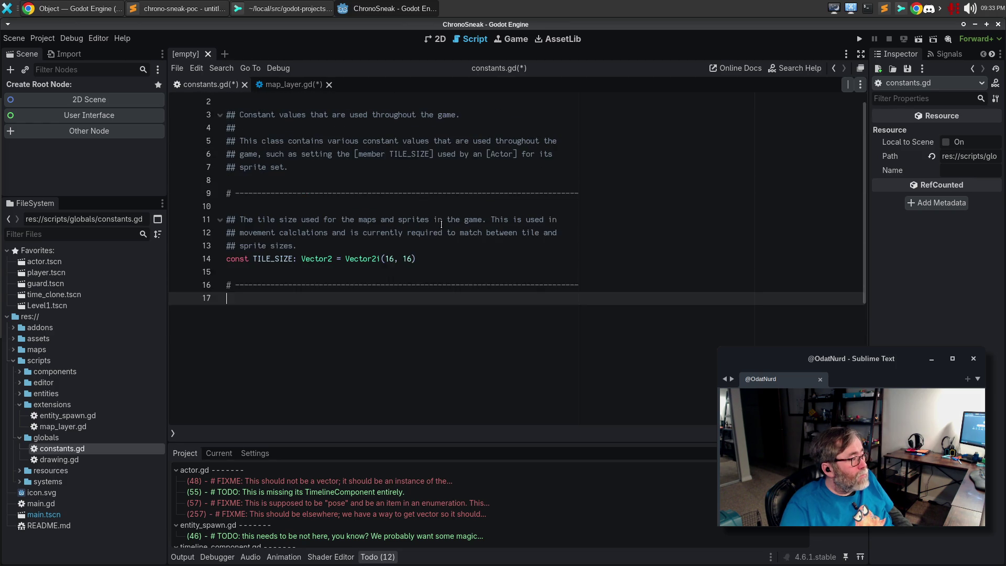
pyautogui.press('F5')
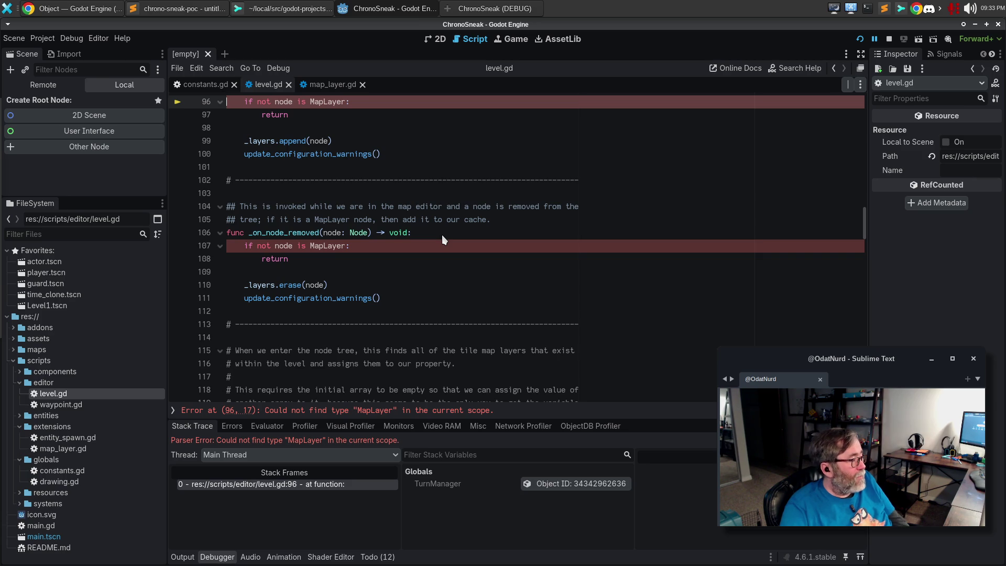
# Step: Replace MapLayer with StrictTileMapLayer on level.gd lines 96 and 107, then rerun the game
pyautogui.scroll(3, 497, 232)
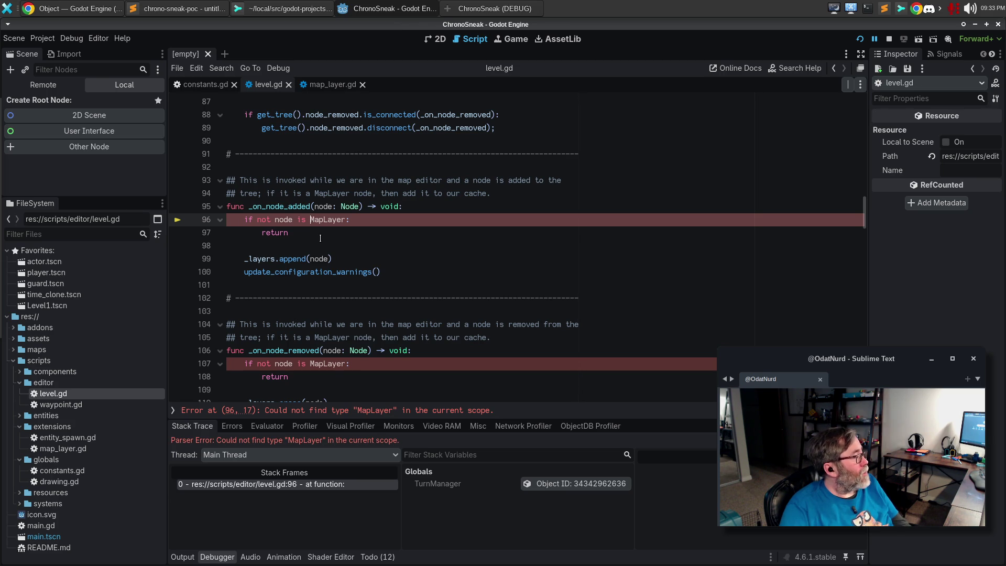
pyautogui.write('StrictTile')
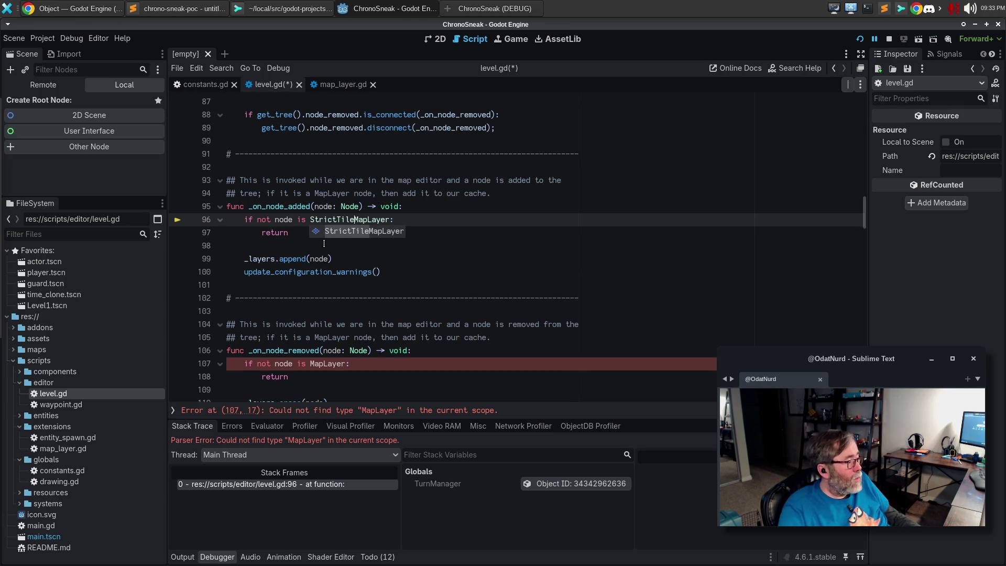
pyautogui.click(311, 363)
pyautogui.write('St')
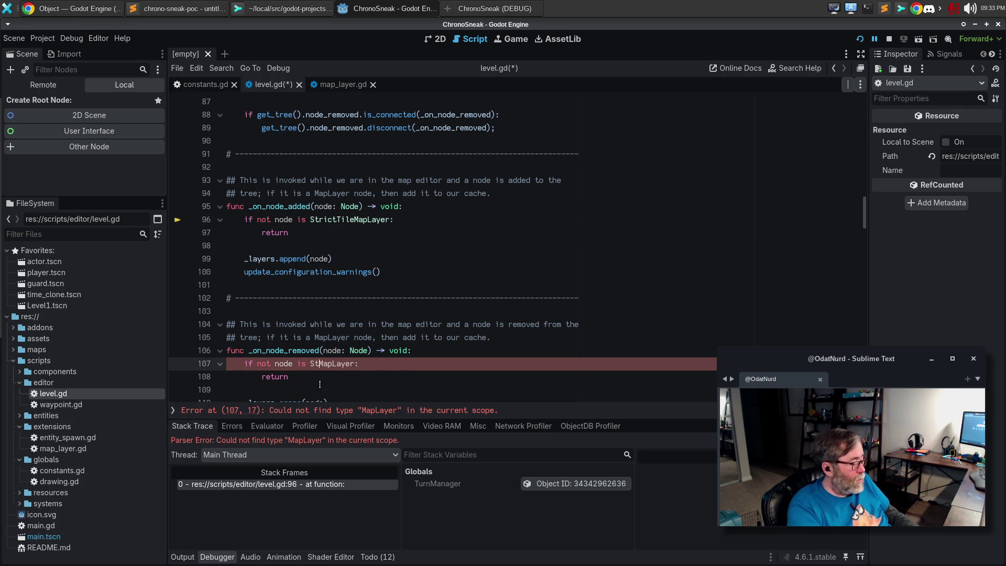
pyautogui.write('rictTile')
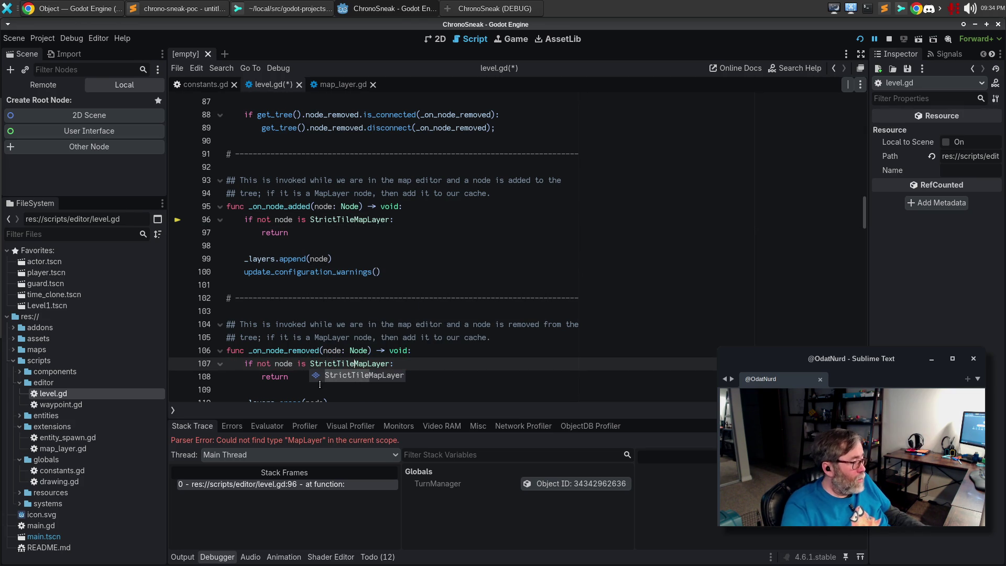
pyautogui.press('Escape')
pyautogui.scroll(-2, 394, 281)
pyautogui.scroll(-3, 394, 280)
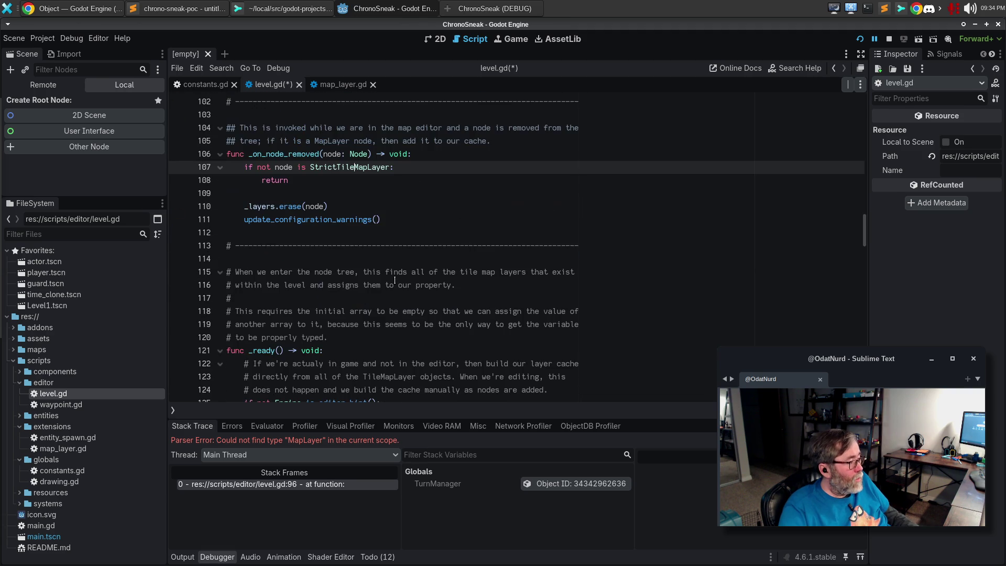
pyautogui.scroll(1, 394, 280)
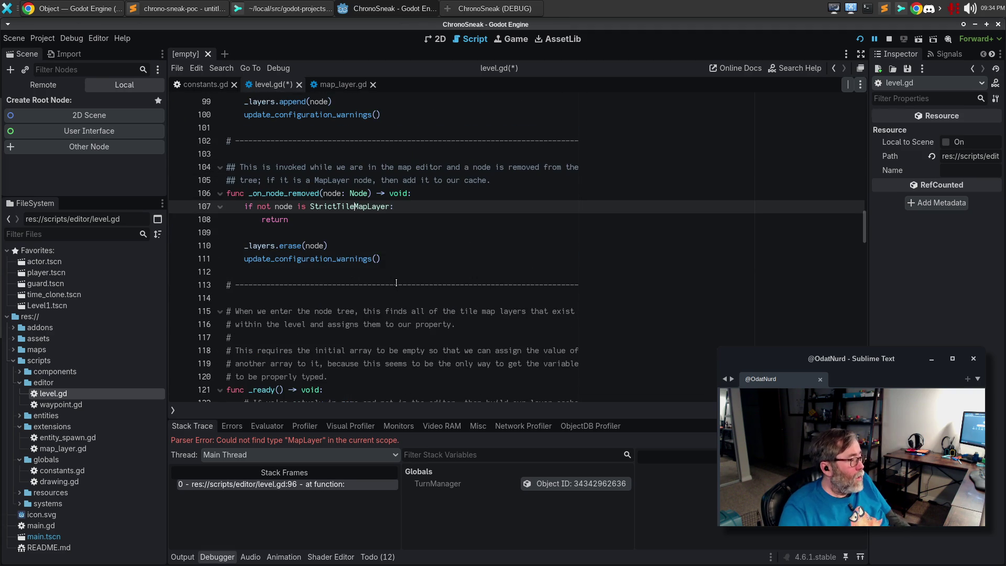
pyautogui.press('F5')
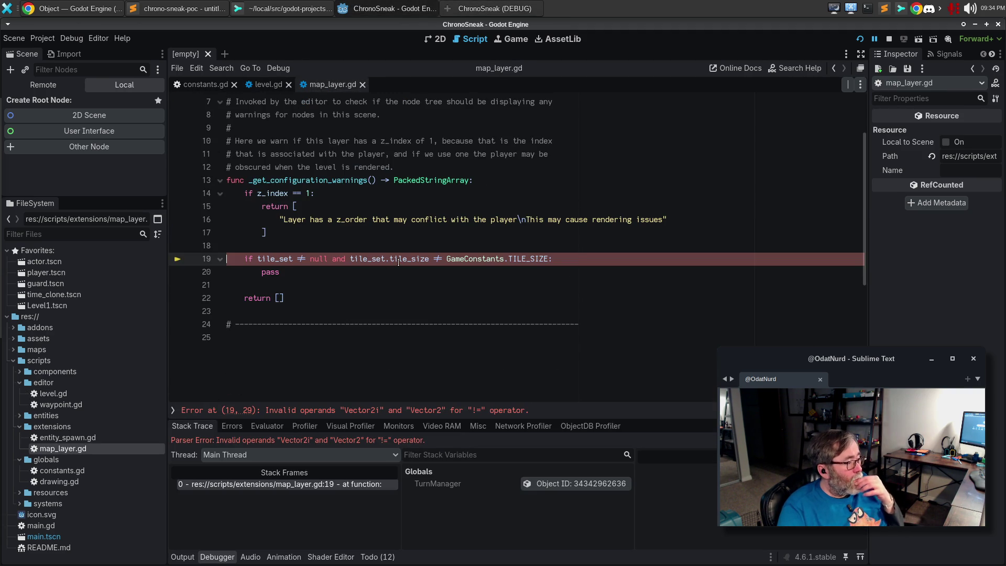
# Step: Check the types of tile_size and TILE_SIZE on map_layer.gd line 19, then return to constants.gd
pyautogui.moveTo(398, 261)
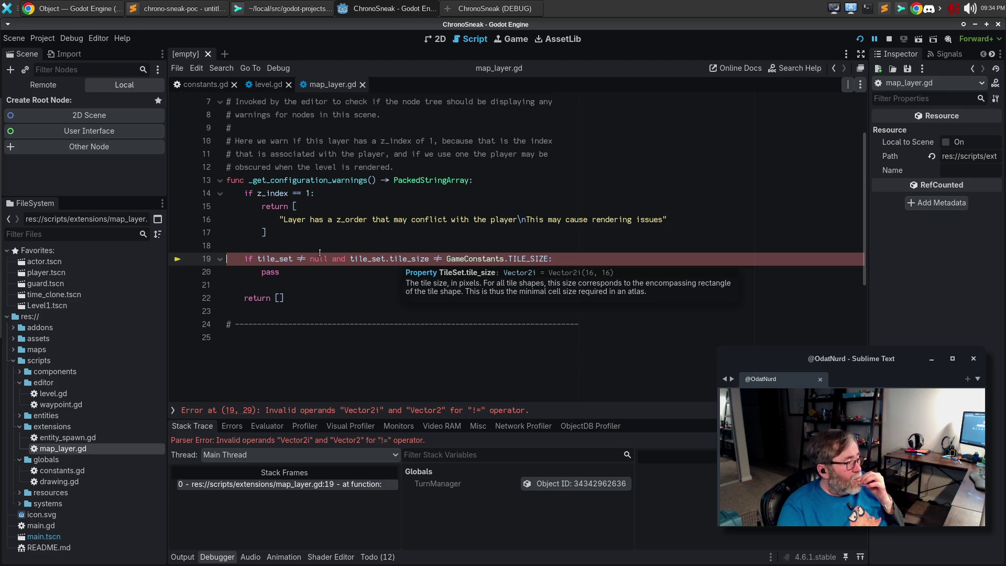
pyautogui.moveTo(285, 258)
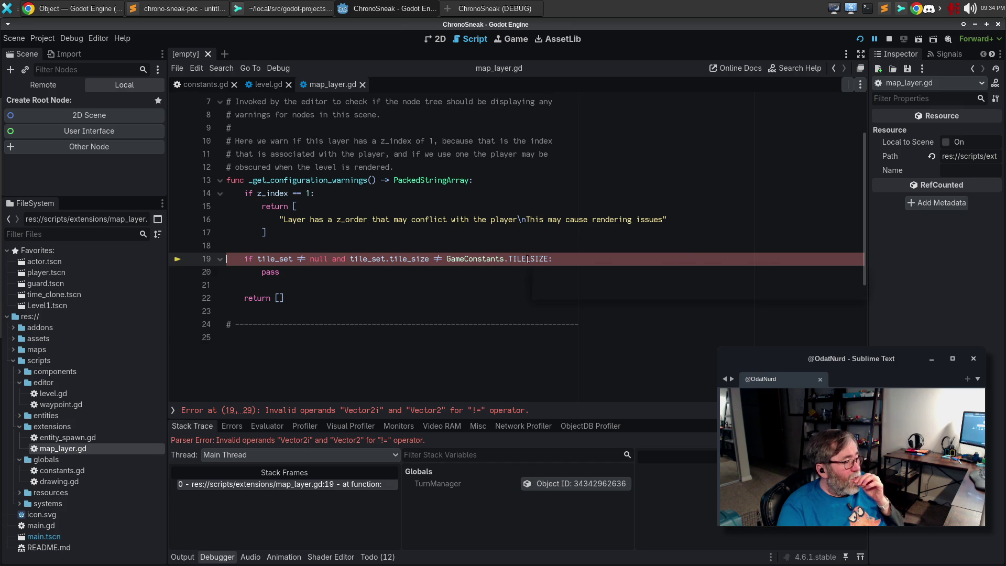
pyautogui.moveTo(527, 258)
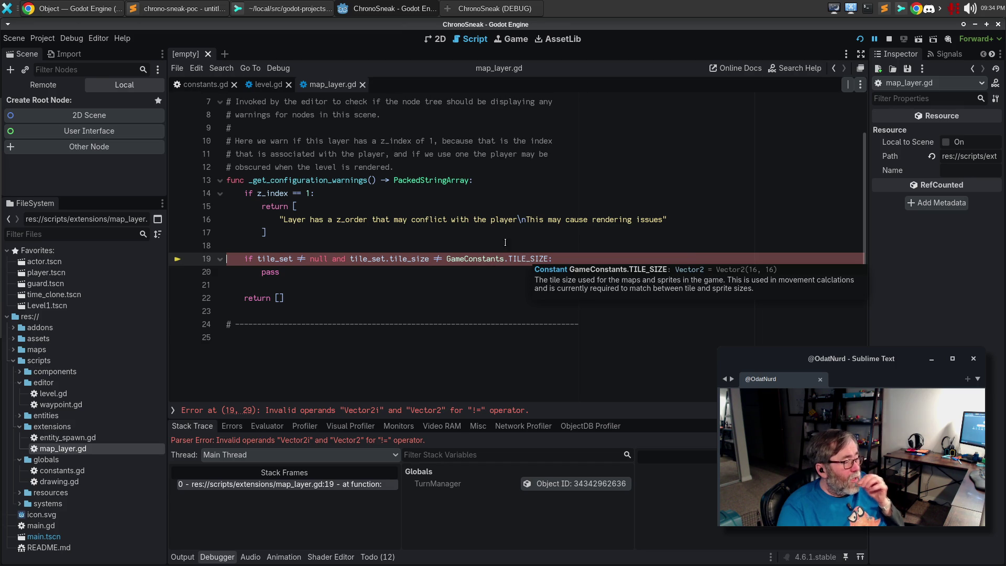
pyautogui.click(201, 84)
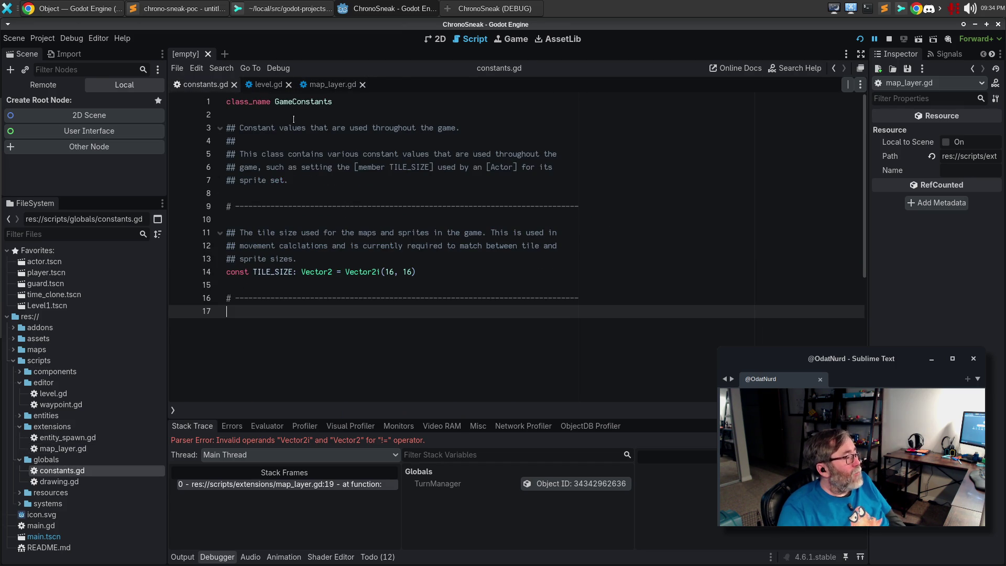
# Step: Annotate TILE_SIZE as Vector2i with a plain Vector2(16, 16) constructor, then rerun the game
pyautogui.click(333, 271)
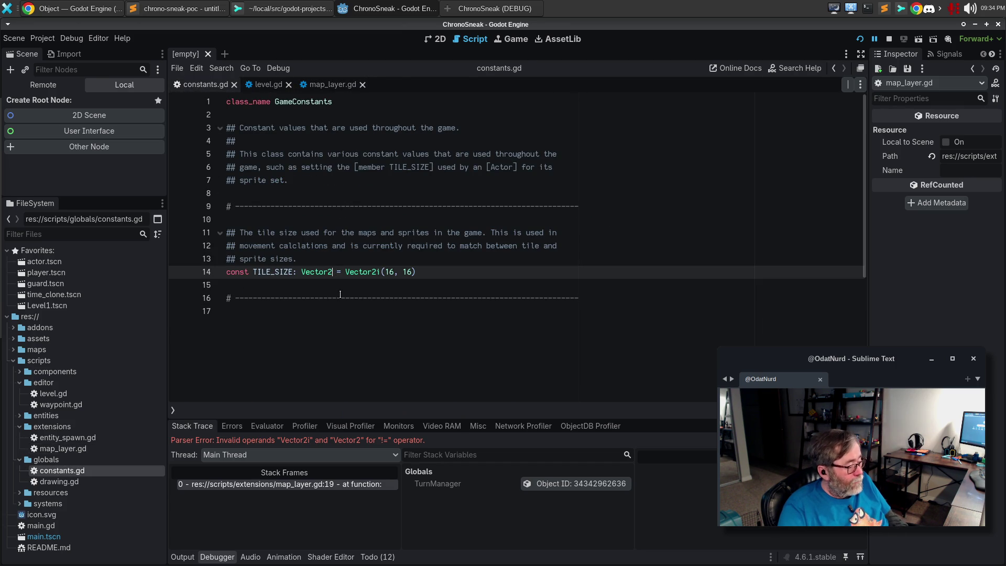
pyautogui.write('i')
pyautogui.press('BackSpace')
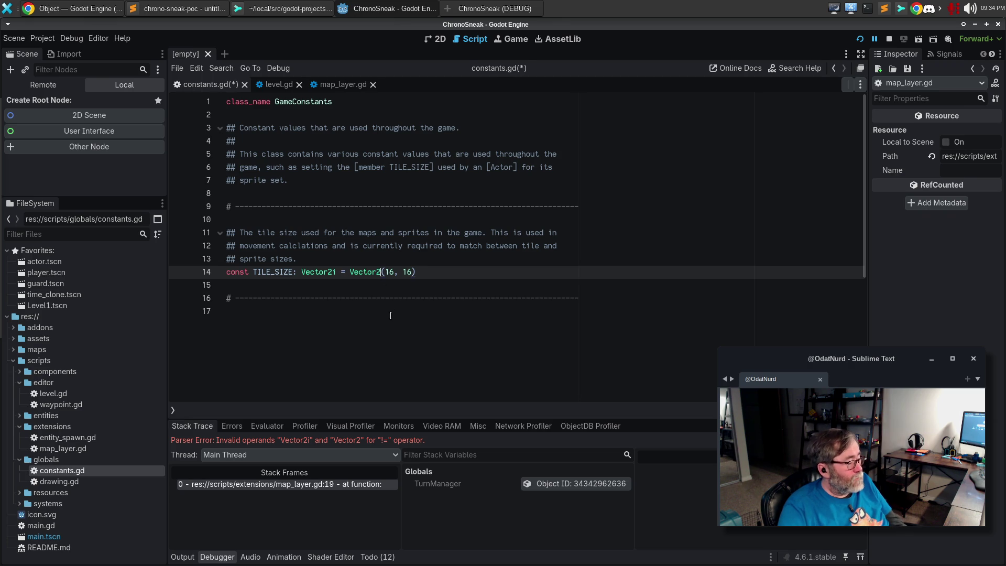
pyautogui.press('F5')
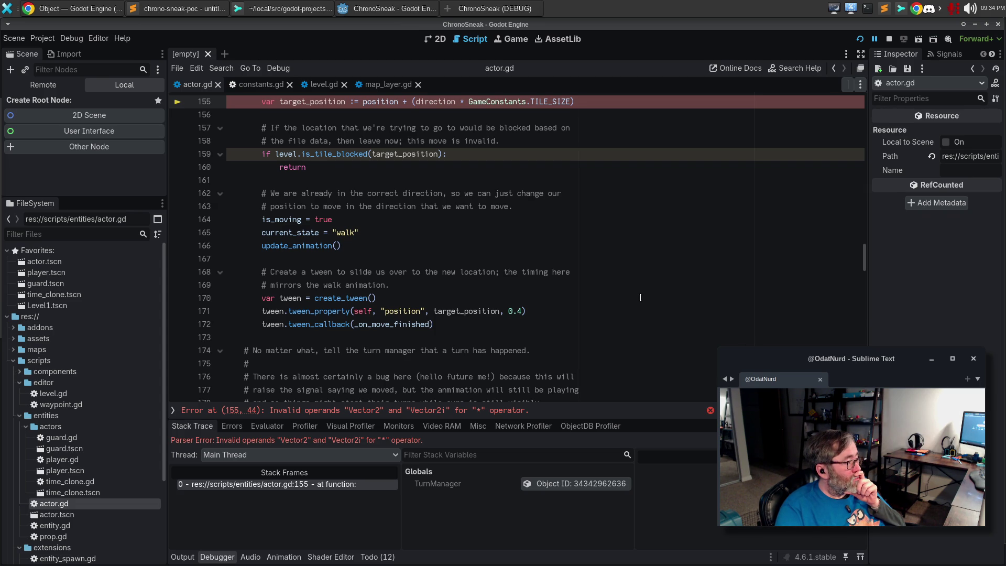
# Step: Inspect GameConstants.TILE_SIZE's type on actor.gd line 155, then go to map_layer.gd
pyautogui.scroll(4, 641, 297)
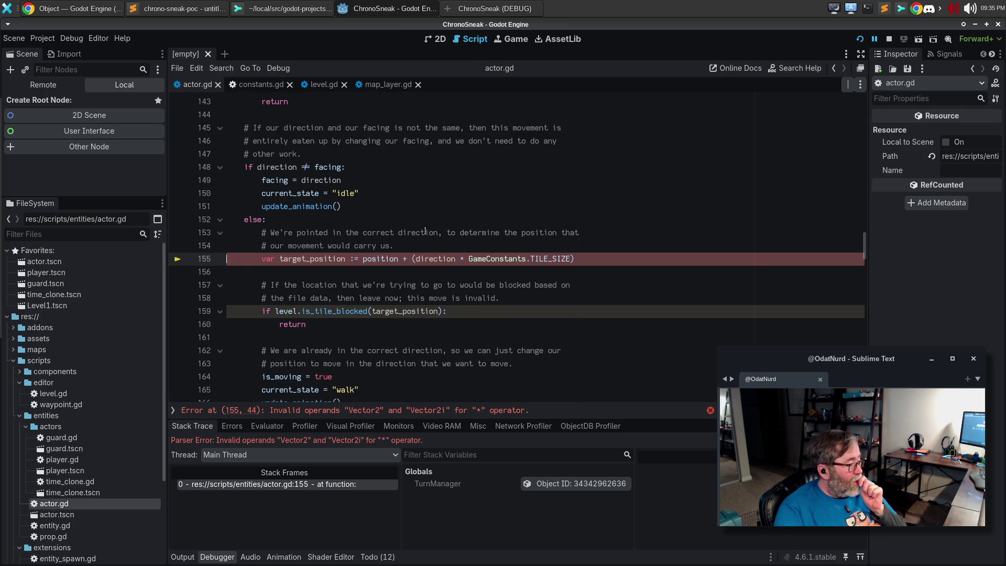
pyautogui.moveTo(467, 263)
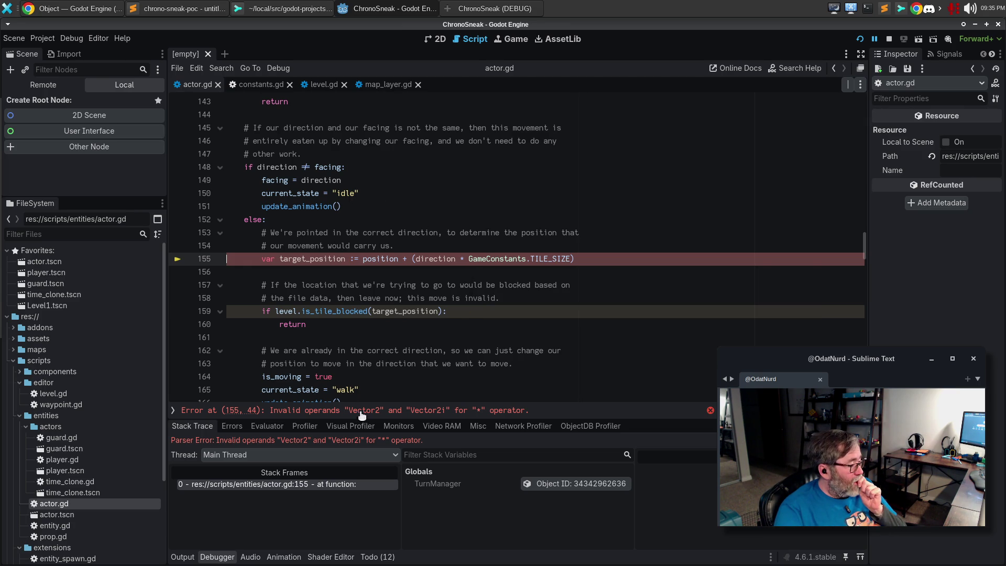
pyautogui.click(543, 413)
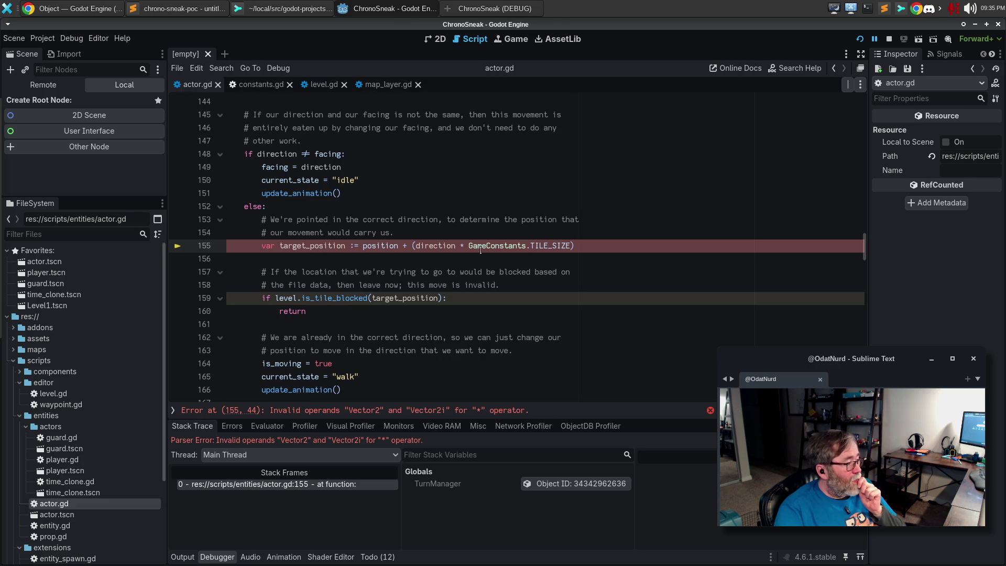
pyautogui.moveTo(439, 245)
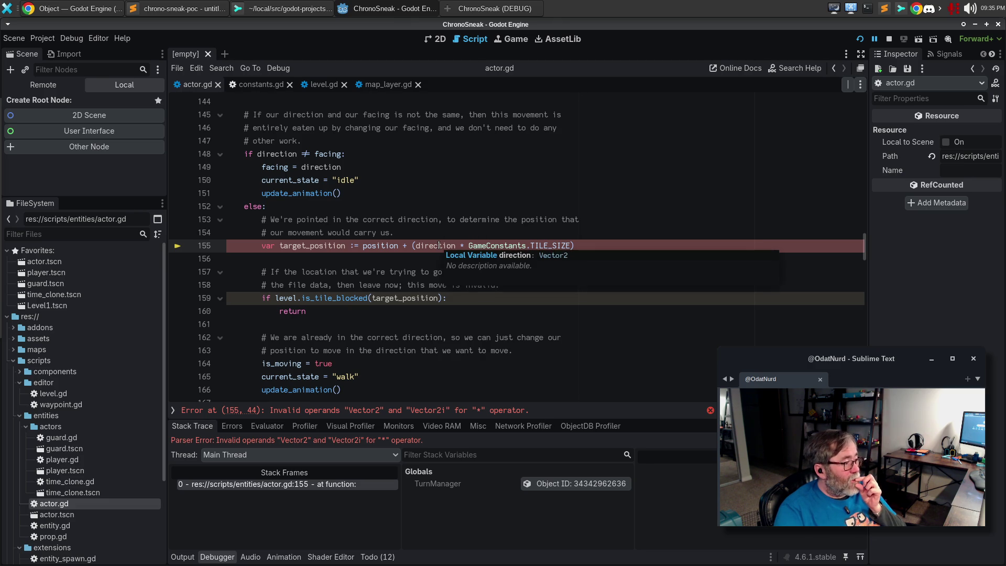
pyautogui.moveTo(498, 249)
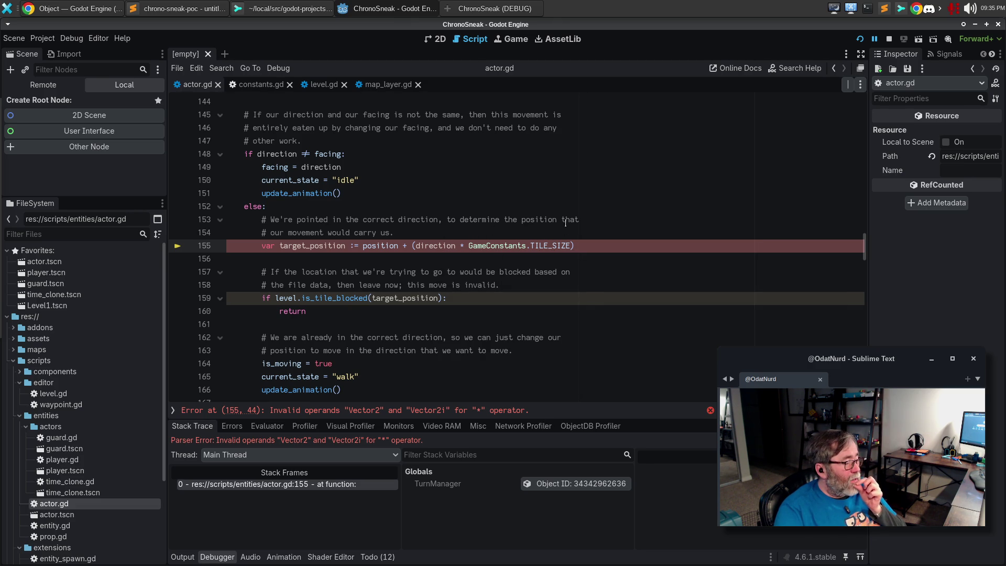
pyautogui.moveTo(554, 245)
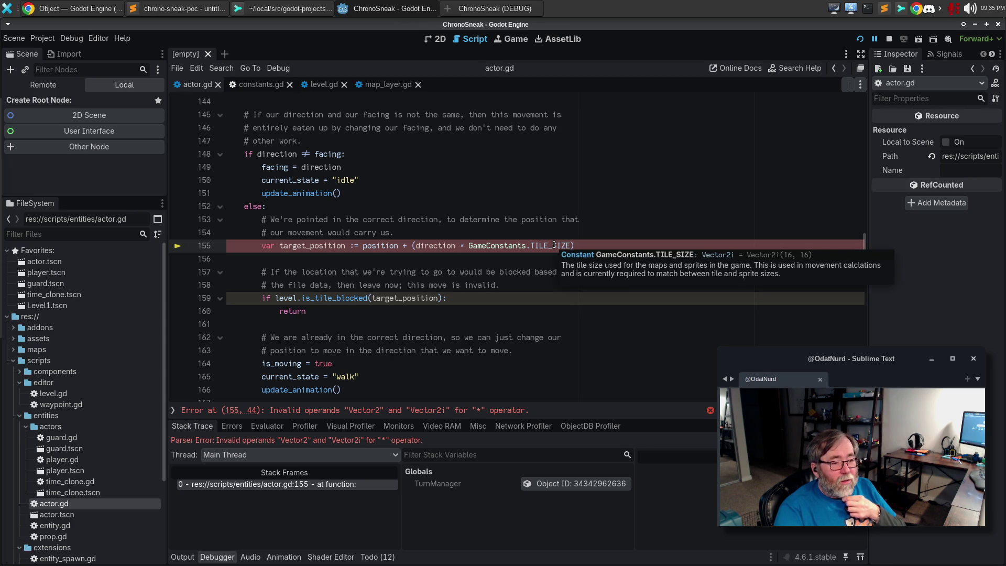
pyautogui.click(393, 85)
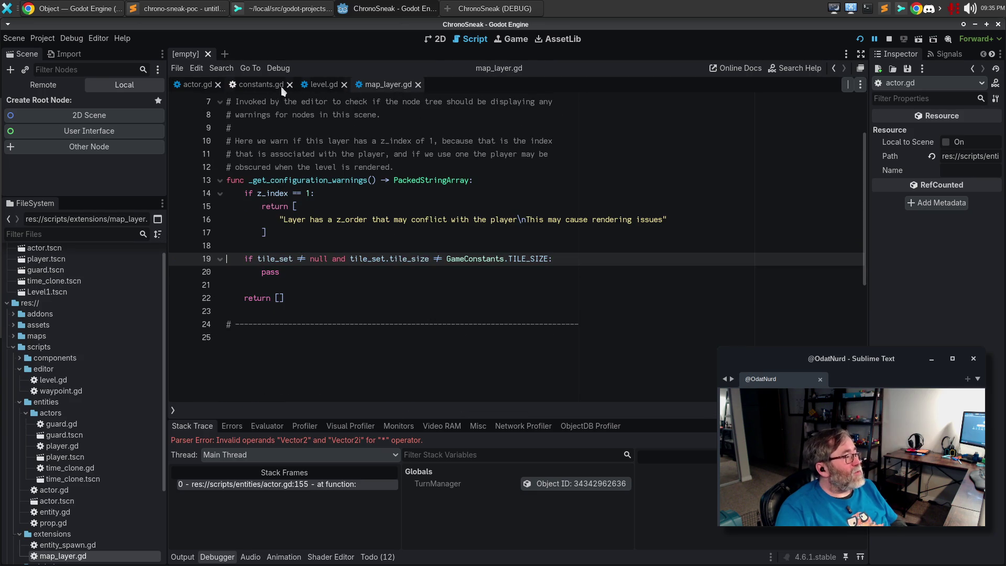
# Step: Change TILE_SIZE's type from Vector2i to Vector2 in constants.gd and rerun the game
pyautogui.click(261, 85)
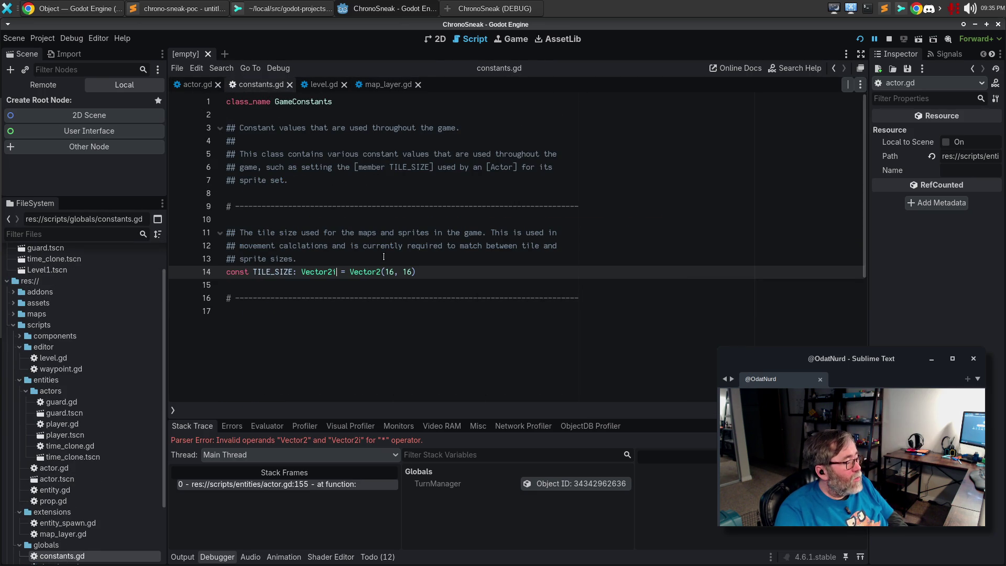
pyautogui.press('BackSpace')
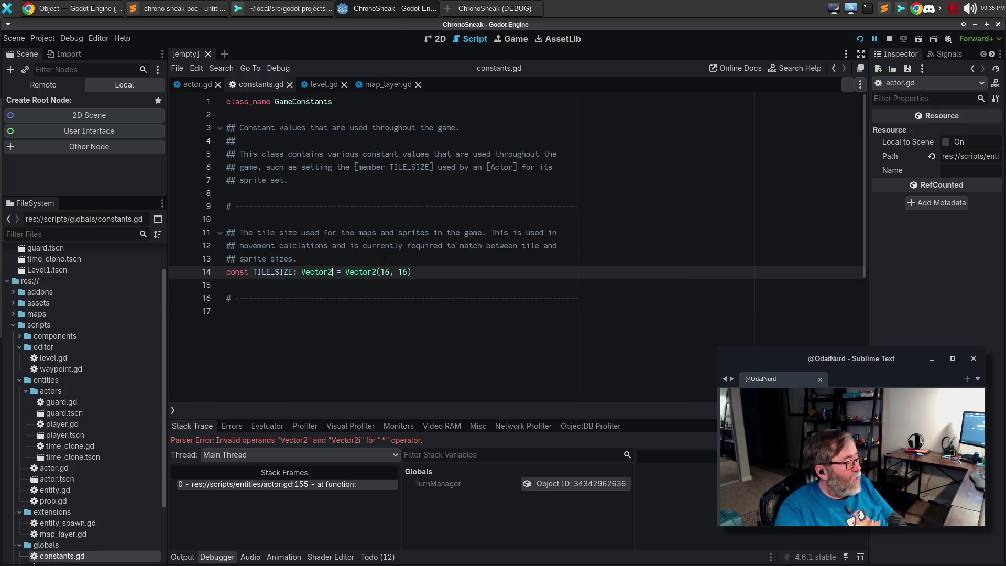
pyautogui.press('F5')
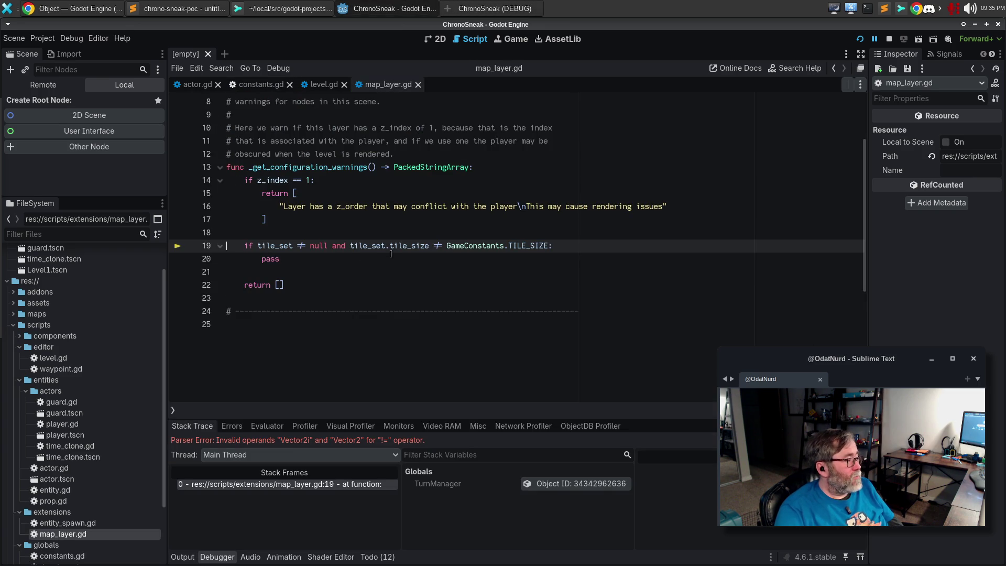
# Step: Focus the failing tile size check on map_layer.gd line 19, then start a new Chrome tab
pyautogui.click(434, 245)
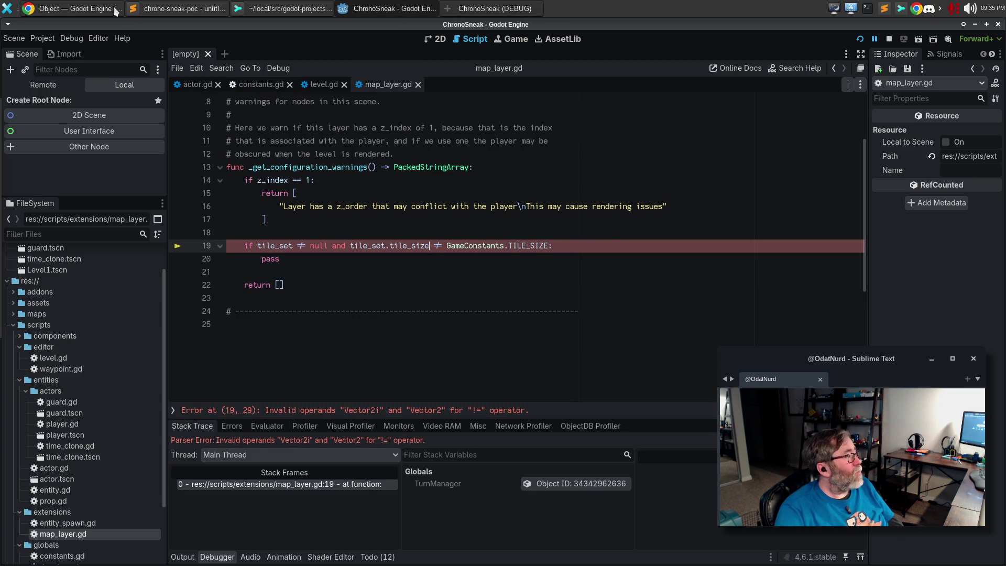
pyautogui.click(74, 9)
pyautogui.click(201, 28)
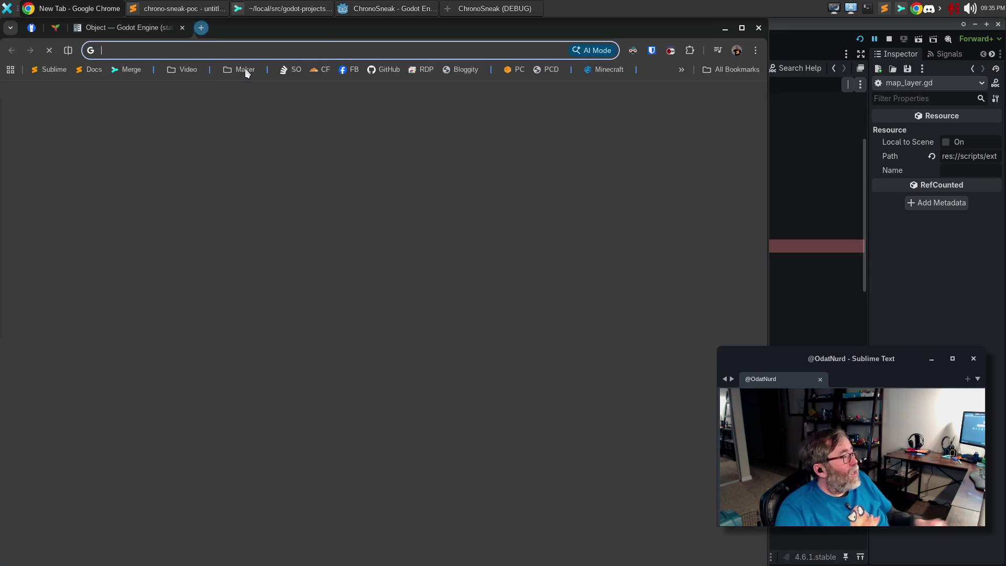
# Step: Search for 'godot compare Vector2 and Vector2i' and read the AI Mode answer
pyautogui.write('godot compare')
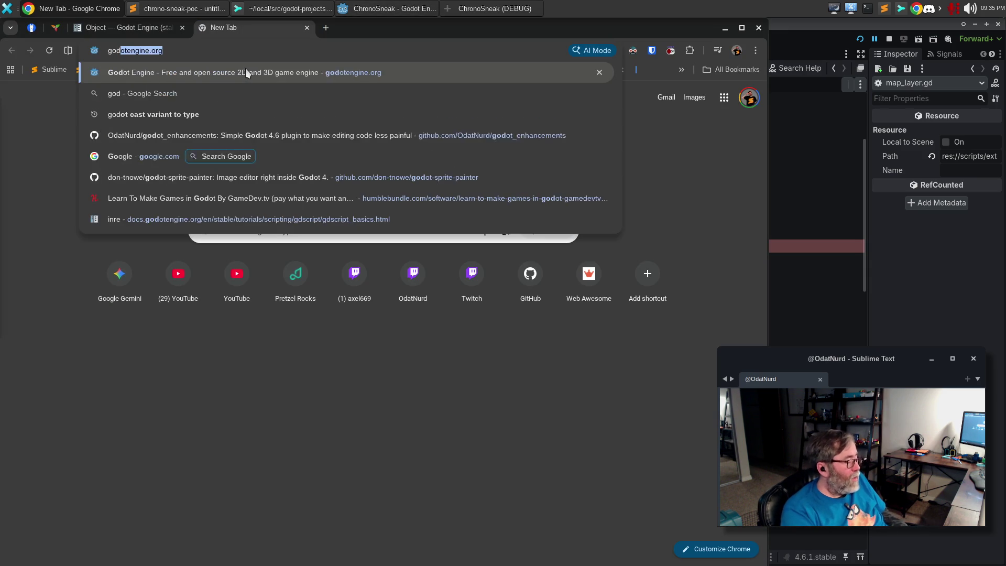
pyautogui.write(' Vecto')
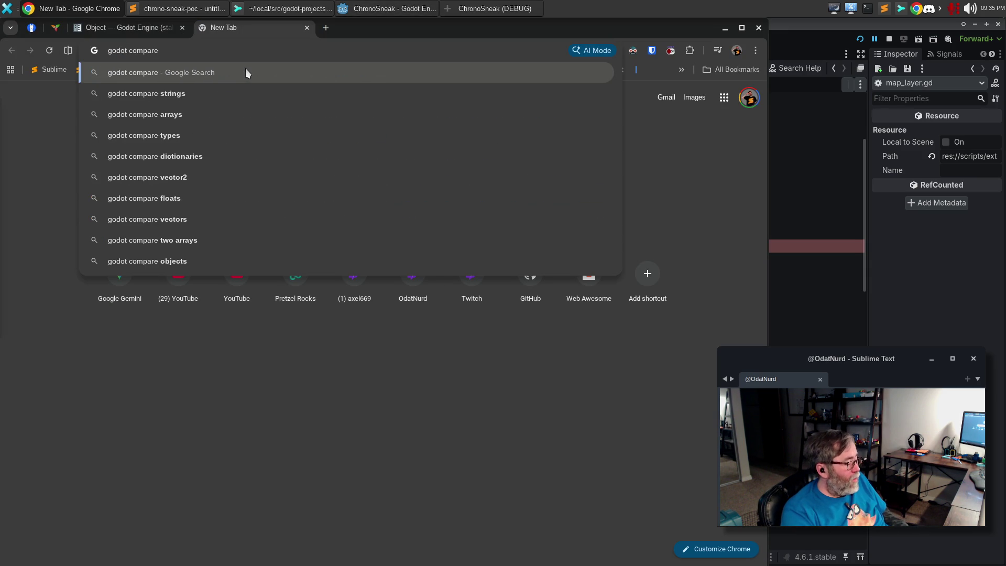
pyautogui.write('r2 and V')
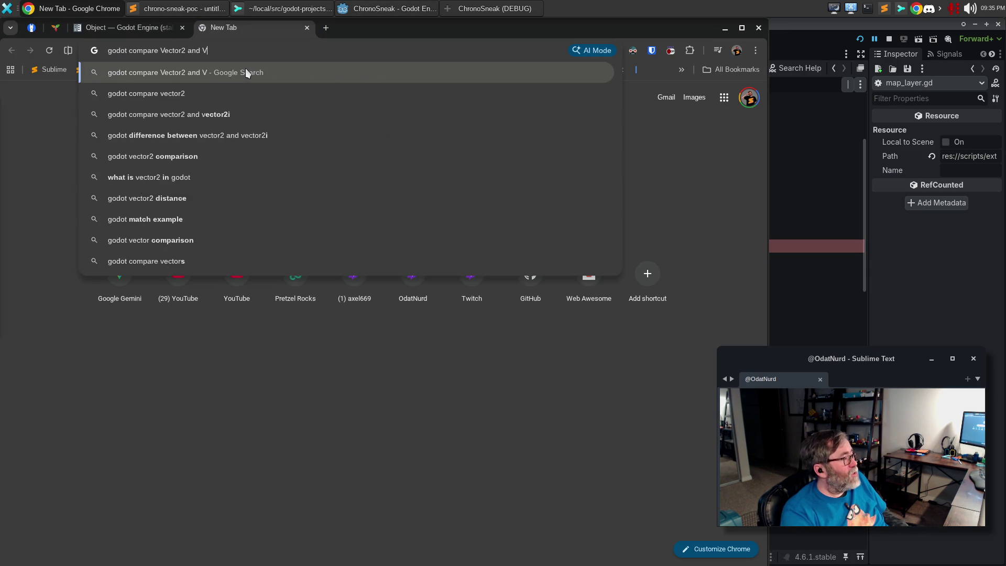
pyautogui.write('ector2i')
pyautogui.press('Return')
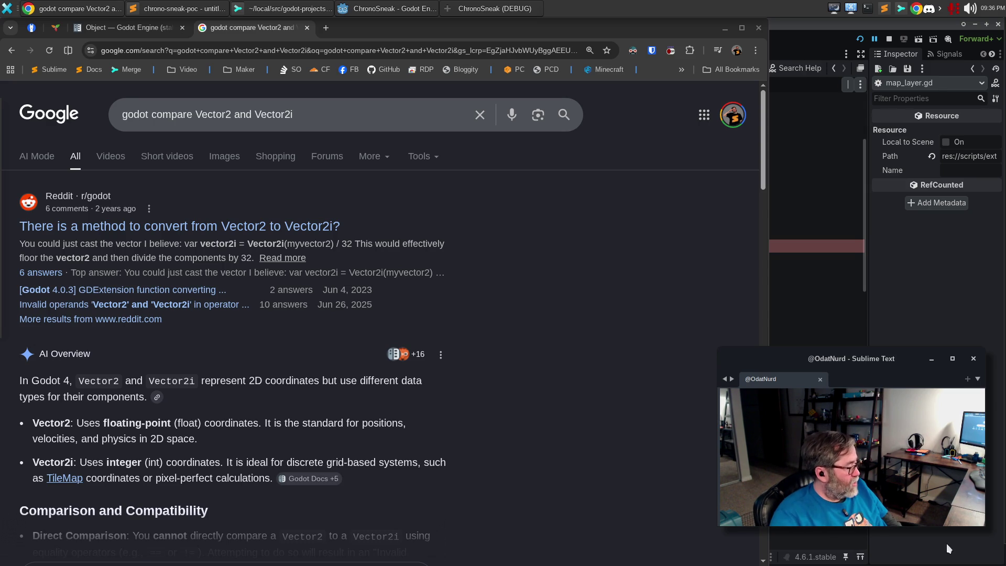
pyautogui.scroll(-3, 375, 391)
# Step: Expand and read the full AI answer on casting between Vector2 and Vector2i, then return to the Object docs
pyautogui.click(356, 417)
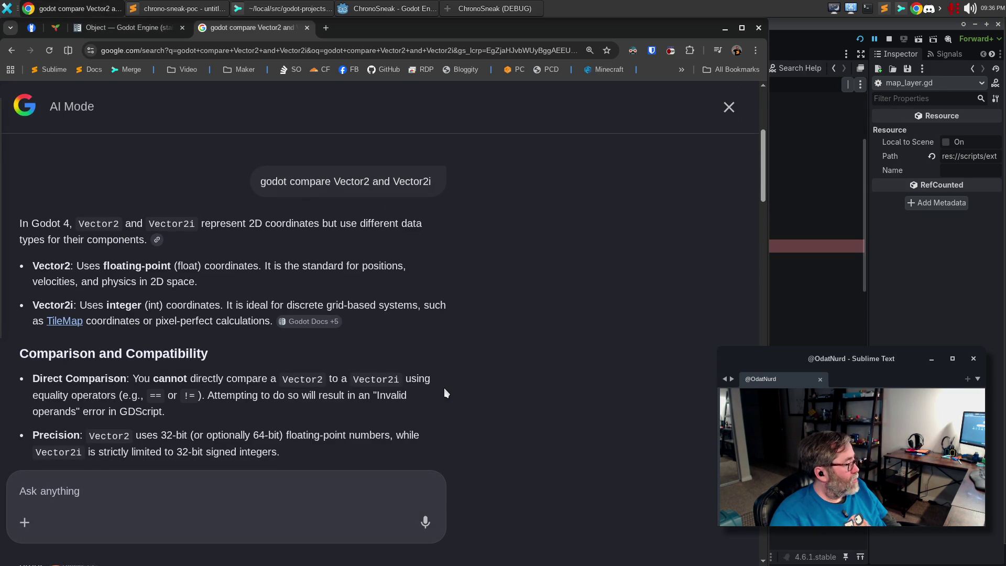
pyautogui.scroll(-2, 444, 392)
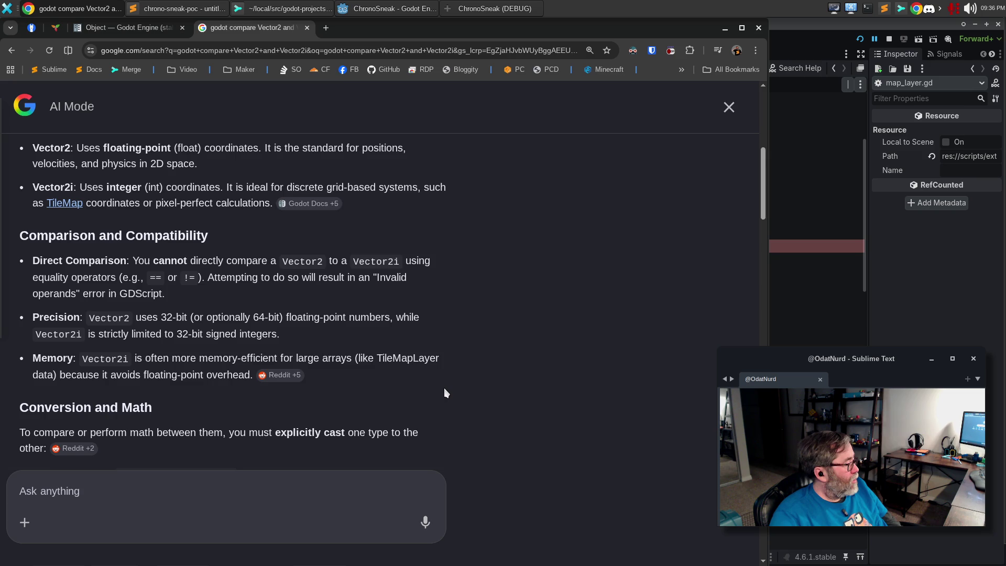
pyautogui.scroll(-3, 444, 388)
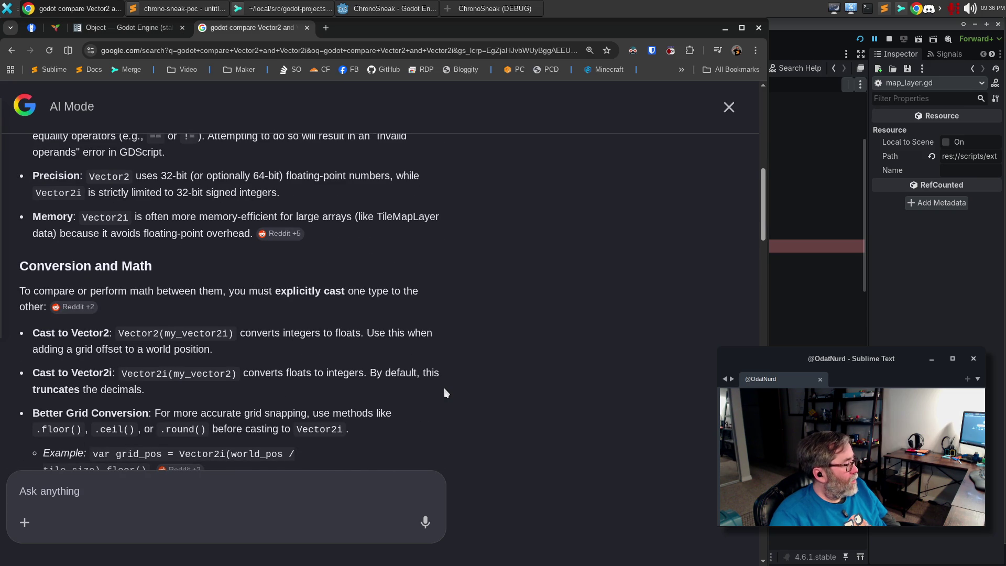
pyautogui.scroll(-4, 445, 393)
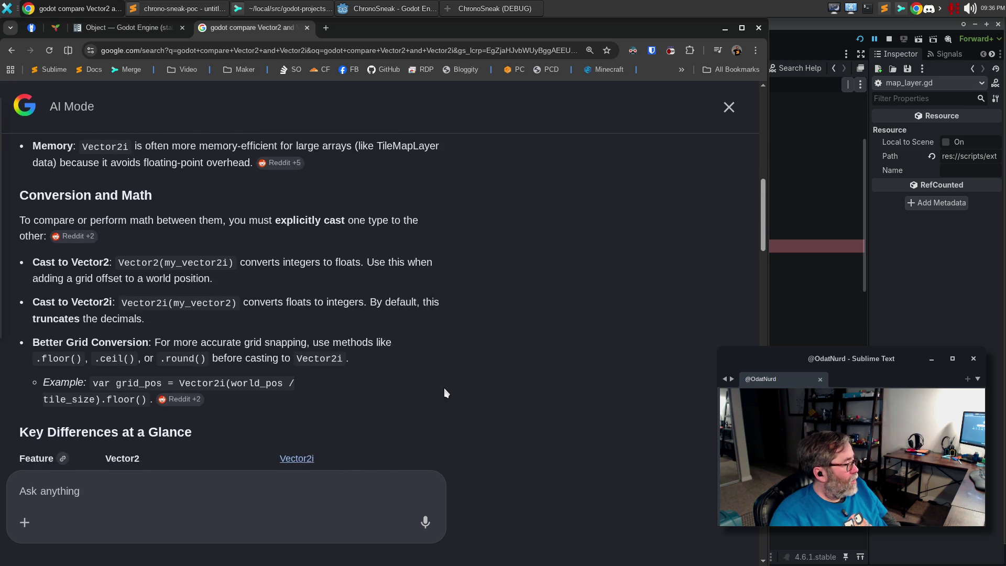
pyautogui.scroll(-1, 444, 389)
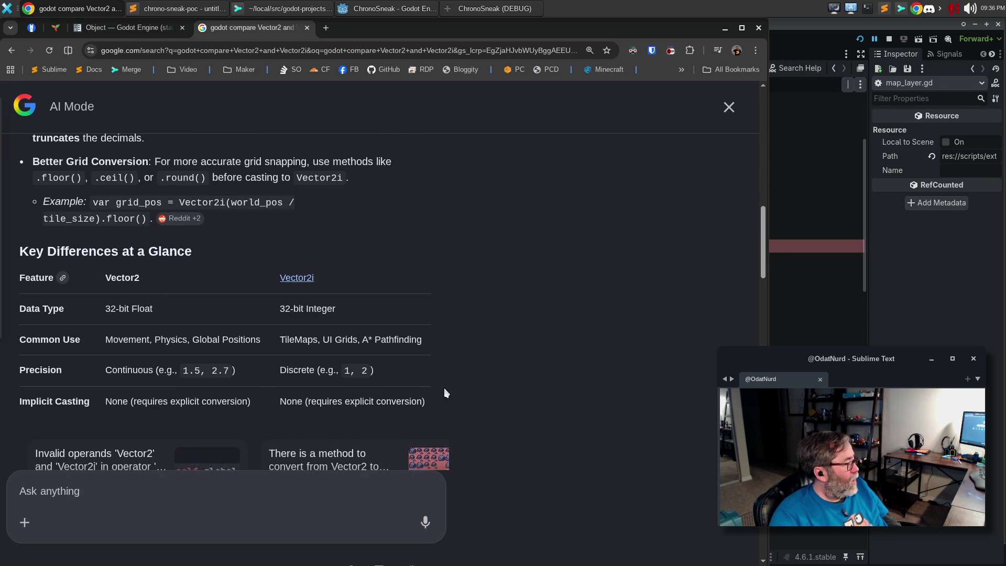
pyautogui.scroll(-2, 444, 388)
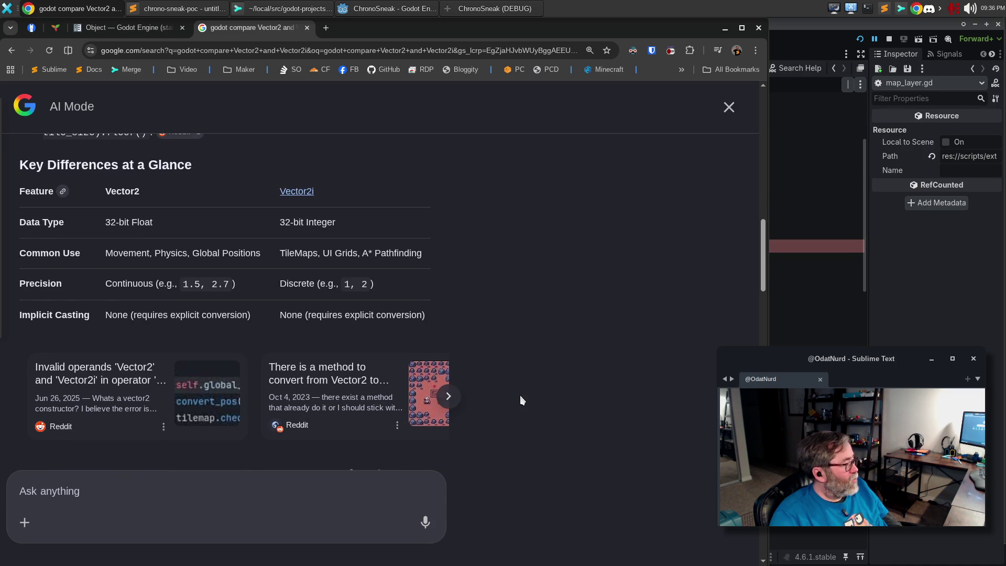
pyautogui.scroll(-5, 520, 395)
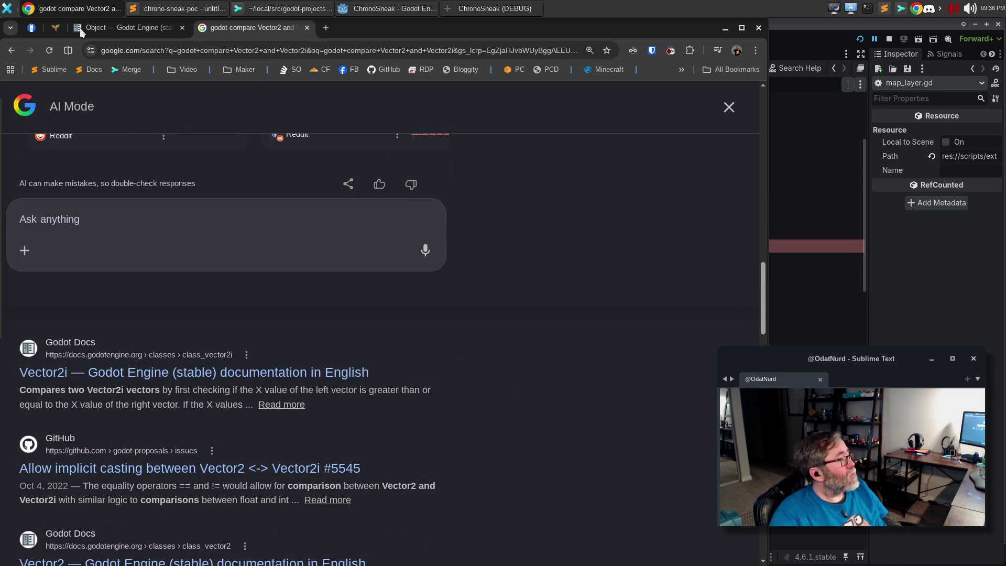
pyautogui.click(178, 33)
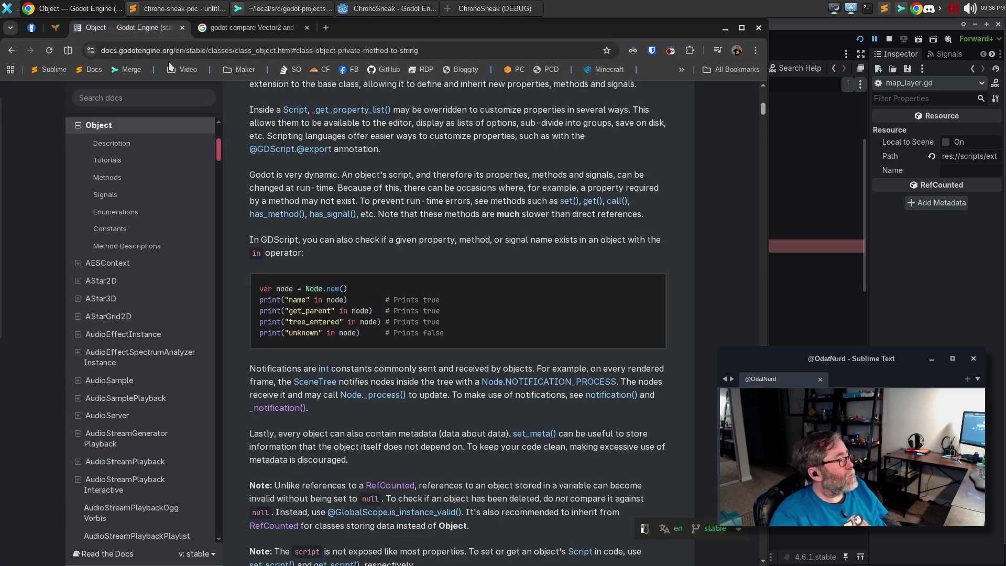
# Step: Search the Godot docs for 'Vector2' and open its class reference
pyautogui.click(143, 97)
pyautogui.write('Vector2')
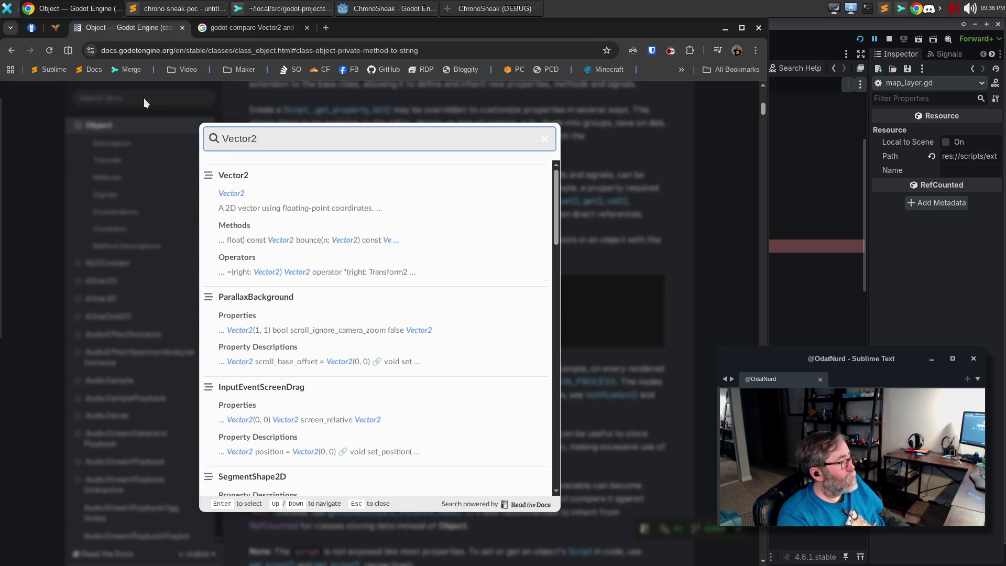
pyautogui.click(232, 193)
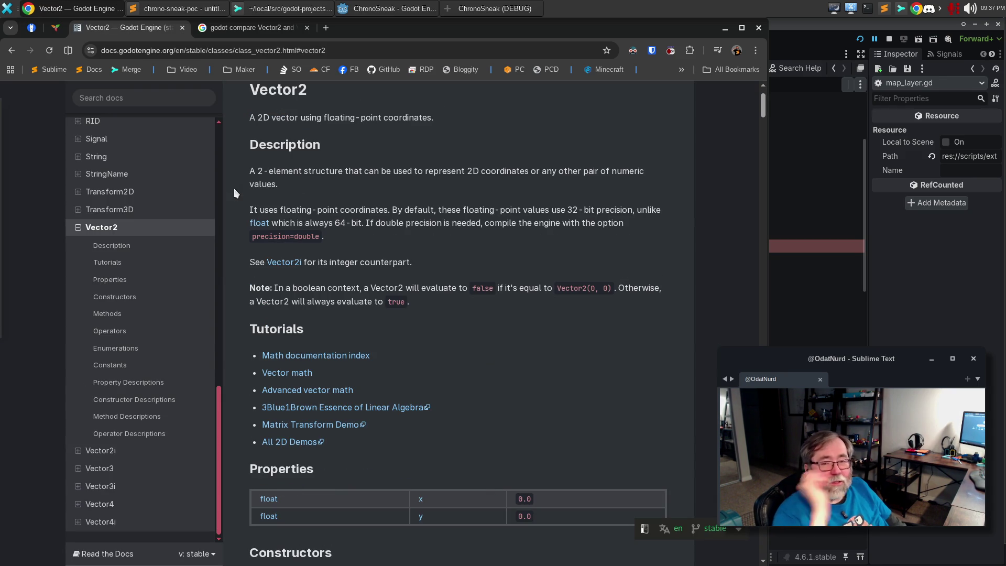
pyautogui.hotkey('alt', 'Tab')
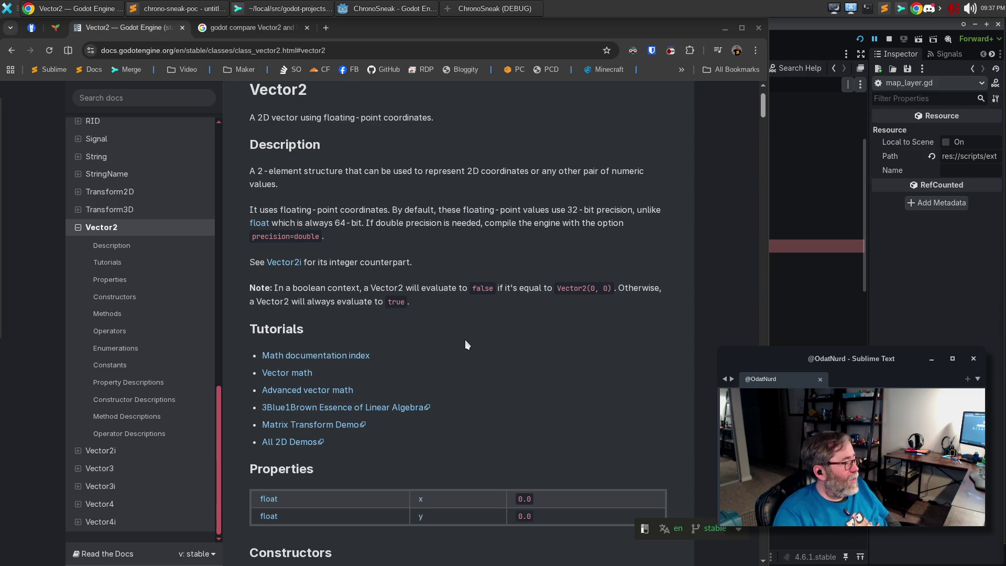
# Step: Scroll the Vector2 reference past Constructors and the Methods list (abs() to snappedf()) toward Operators
pyautogui.scroll(-5, 465, 343)
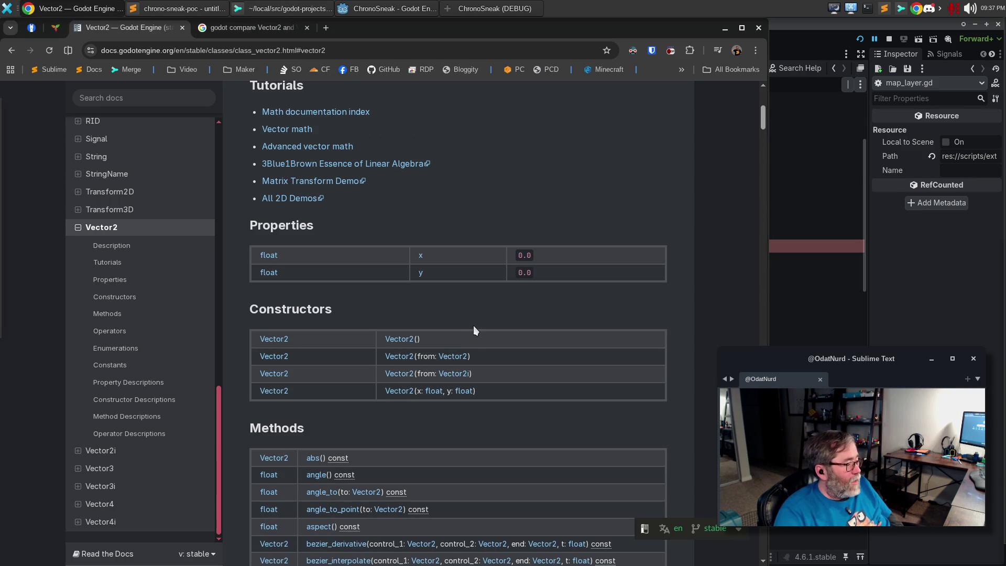
pyautogui.scroll(-3, 473, 327)
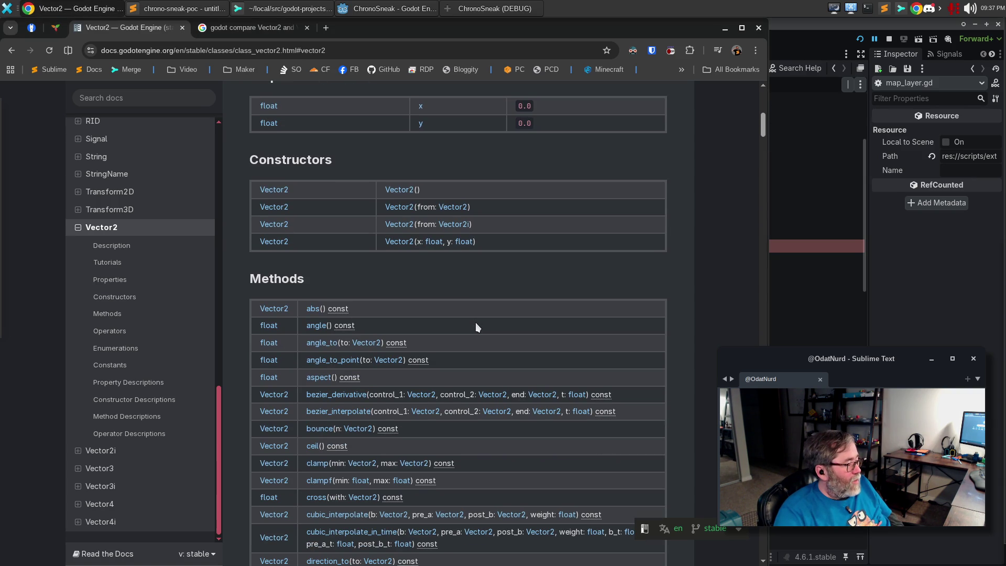
pyautogui.scroll(-3, 476, 322)
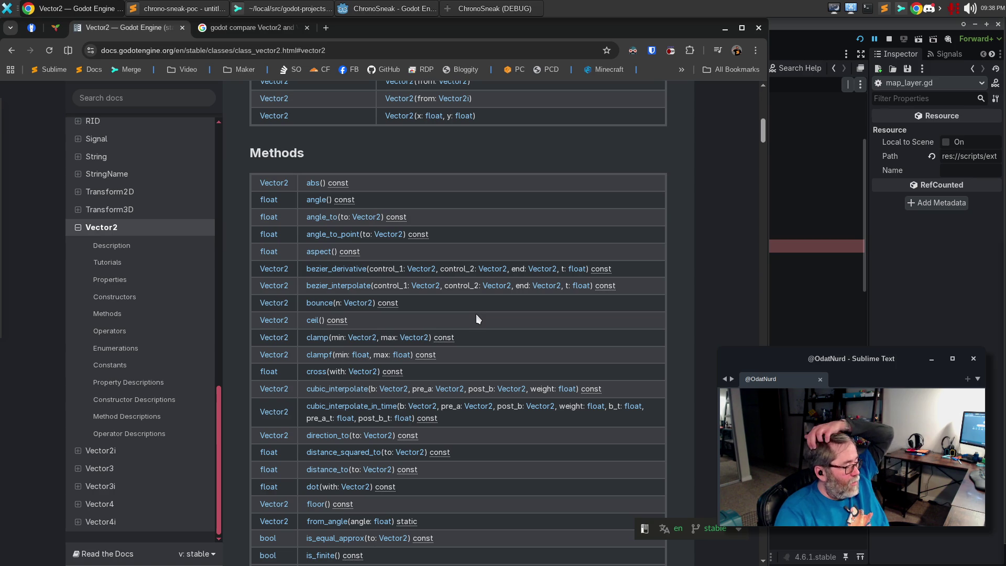
pyautogui.scroll(-2, 476, 315)
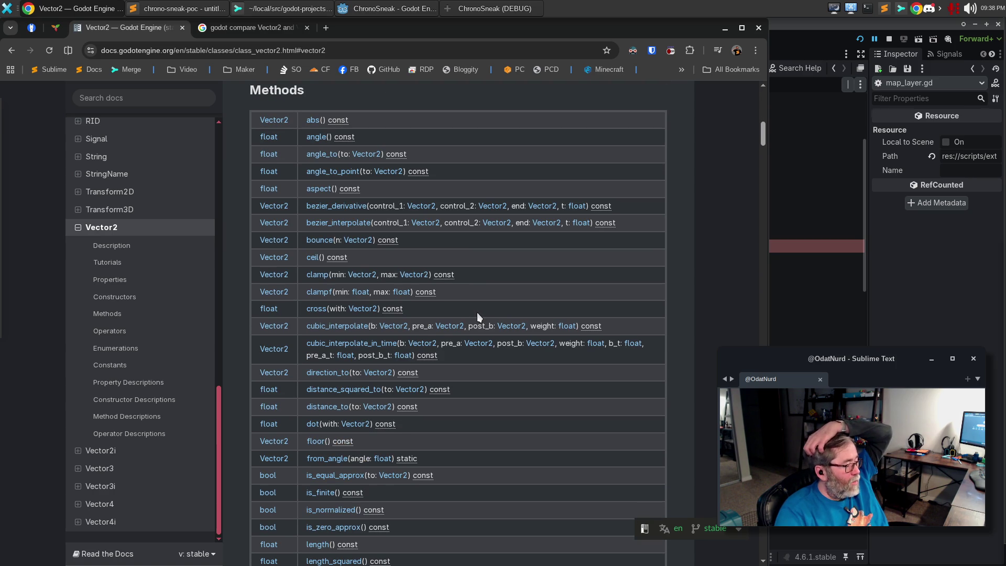
pyautogui.scroll(-3, 477, 312)
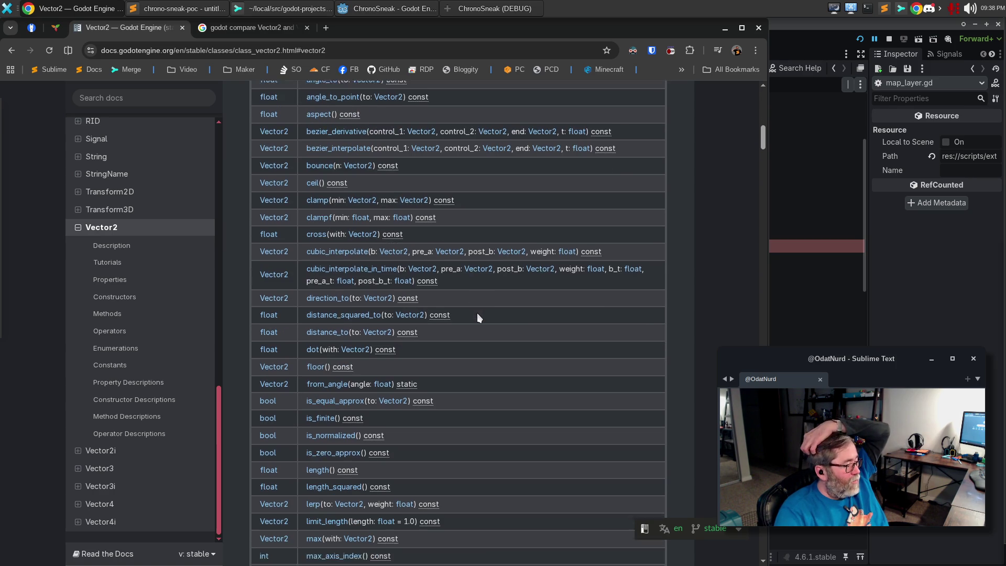
pyautogui.scroll(-2, 478, 311)
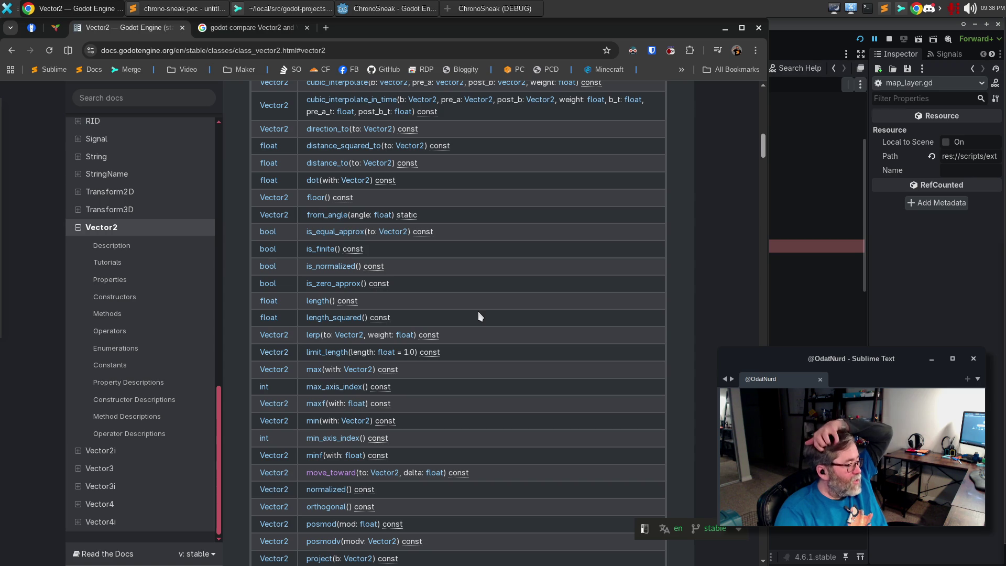
pyautogui.scroll(-2, 478, 311)
pyautogui.scroll(-3, 481, 313)
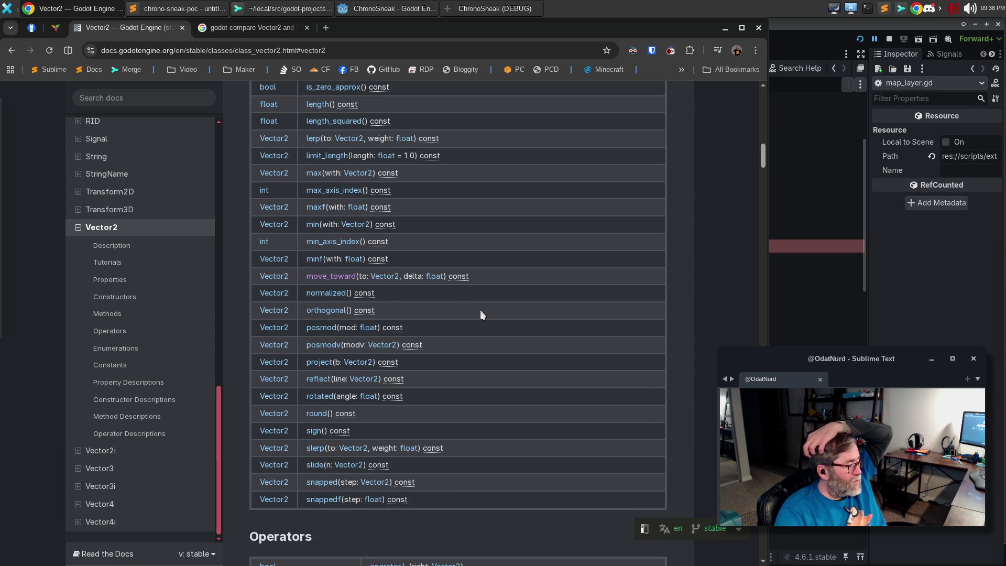
pyautogui.scroll(-3, 480, 310)
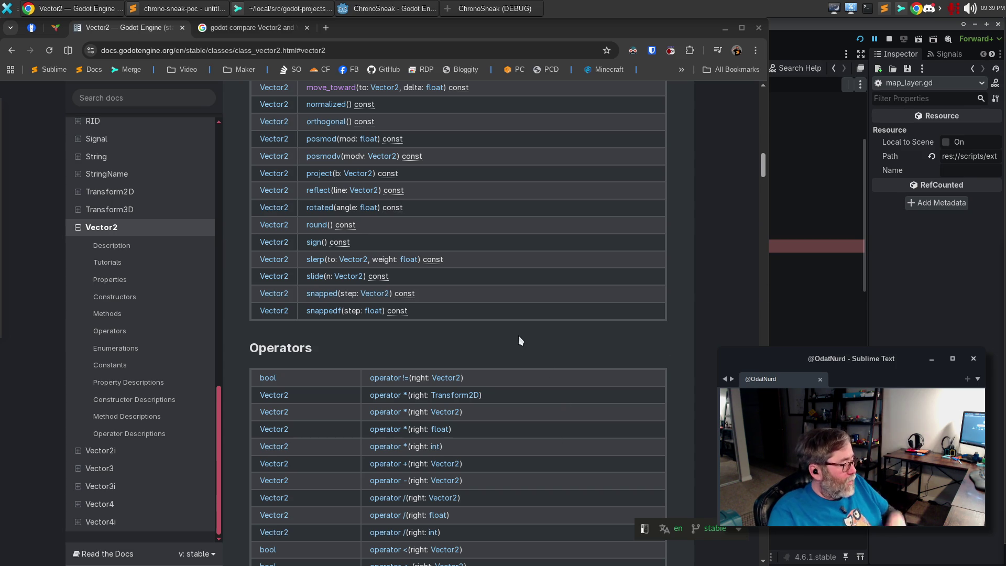
# Step: Read through the Vector2 Constants and Property Descriptions, then return to the Godot editor
pyautogui.scroll(-3, 518, 338)
pyautogui.scroll(-5, 522, 327)
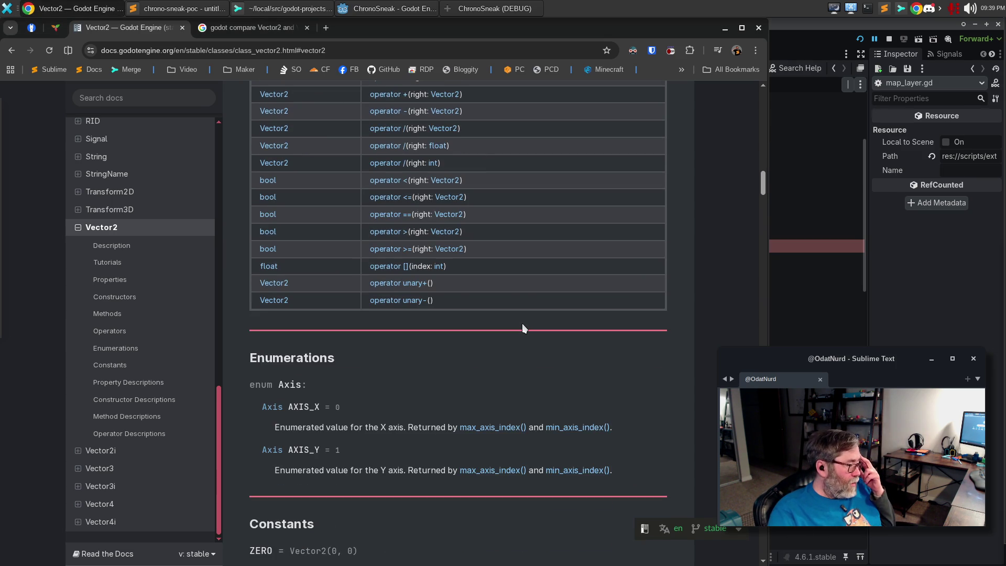
pyautogui.scroll(-3, 523, 328)
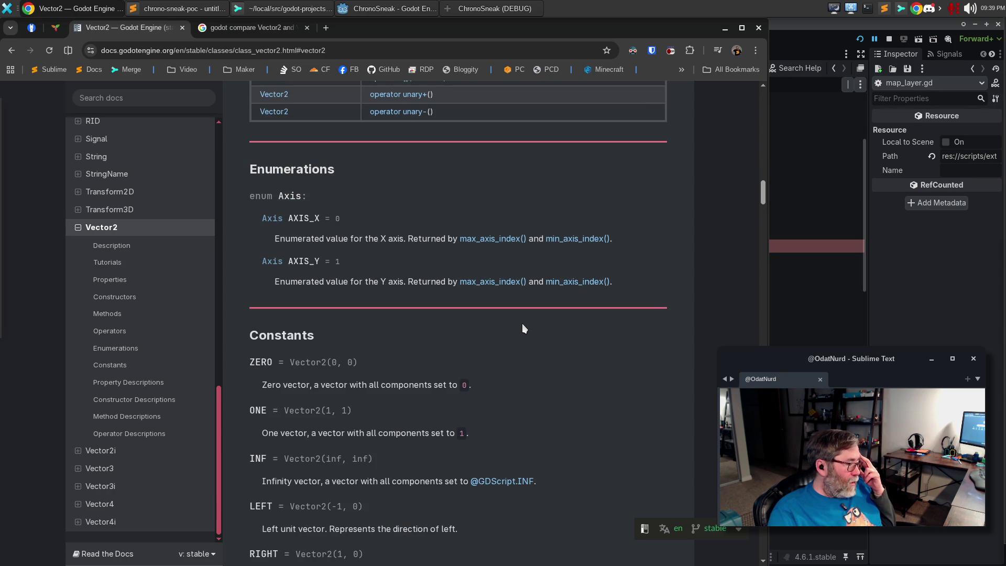
pyautogui.scroll(-3, 522, 328)
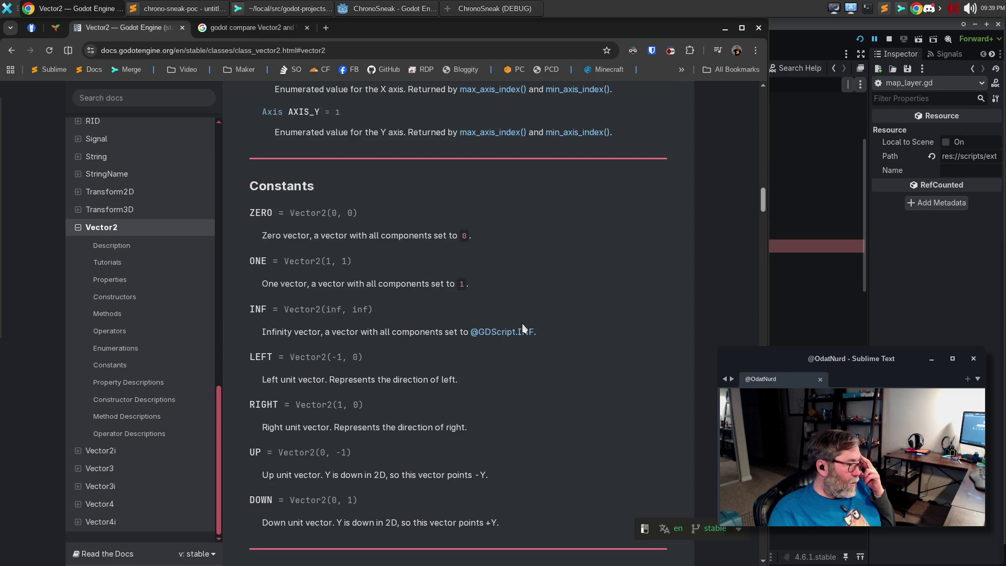
pyautogui.scroll(-3, 521, 323)
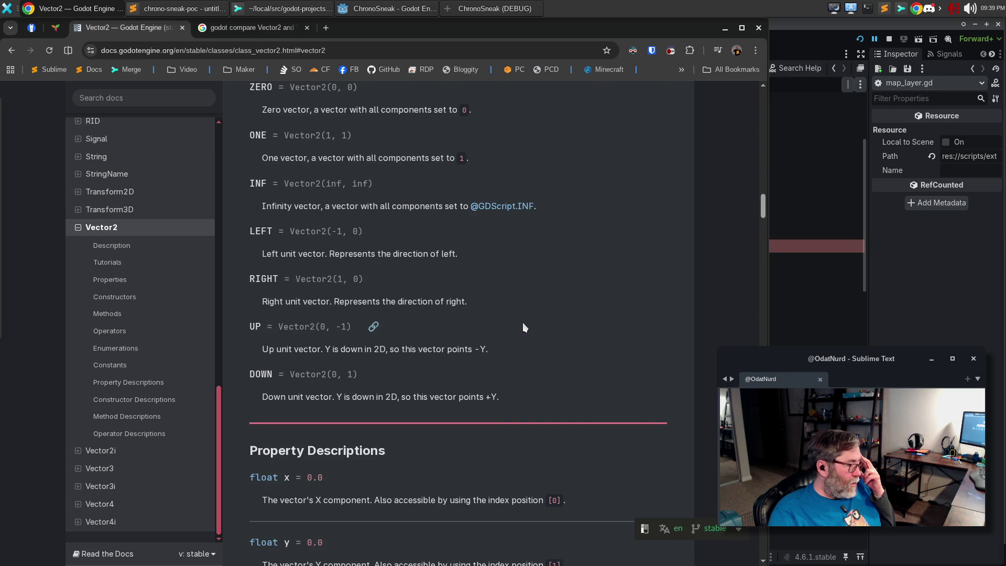
pyautogui.scroll(-3, 523, 328)
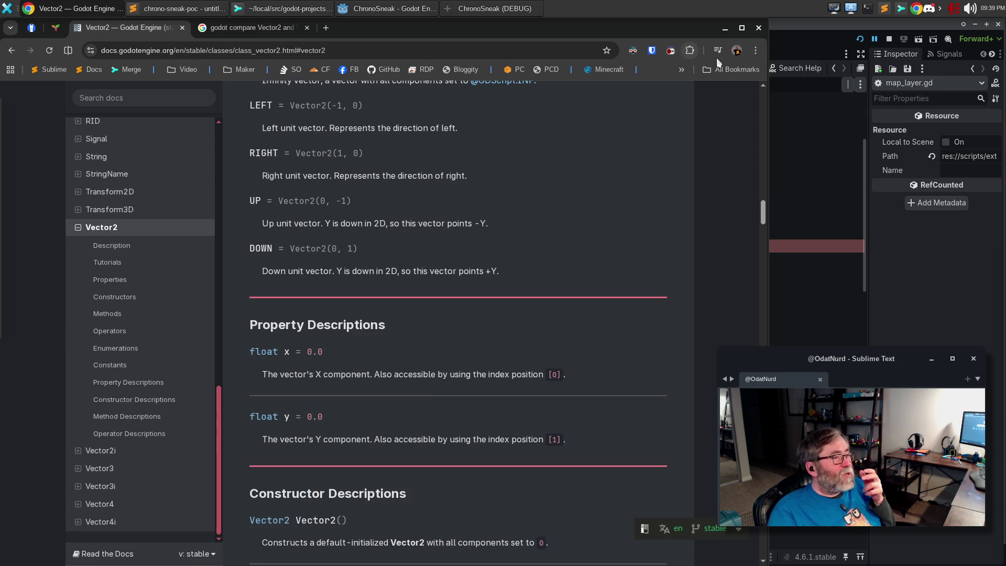
pyautogui.click(793, 24)
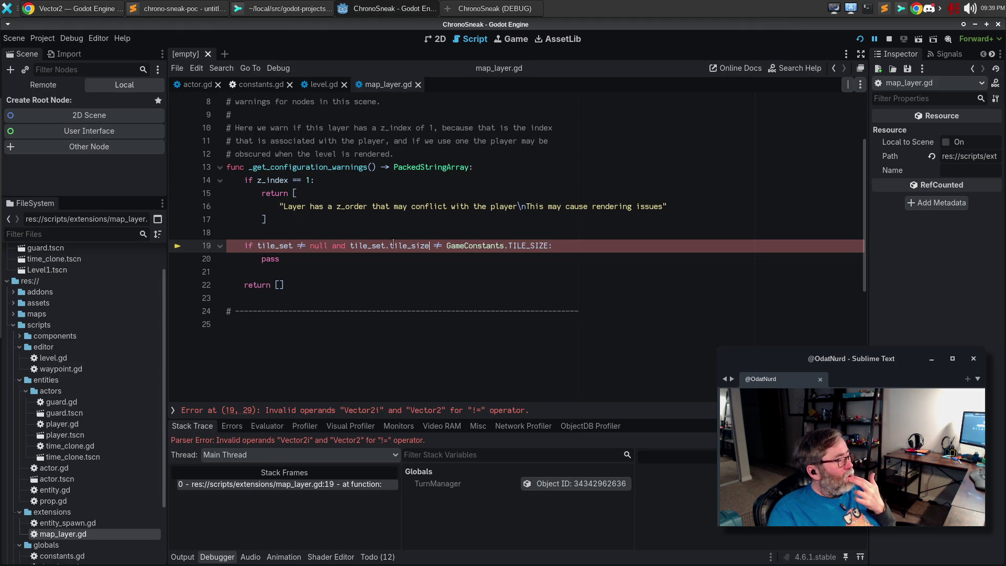
pyautogui.moveTo(413, 246)
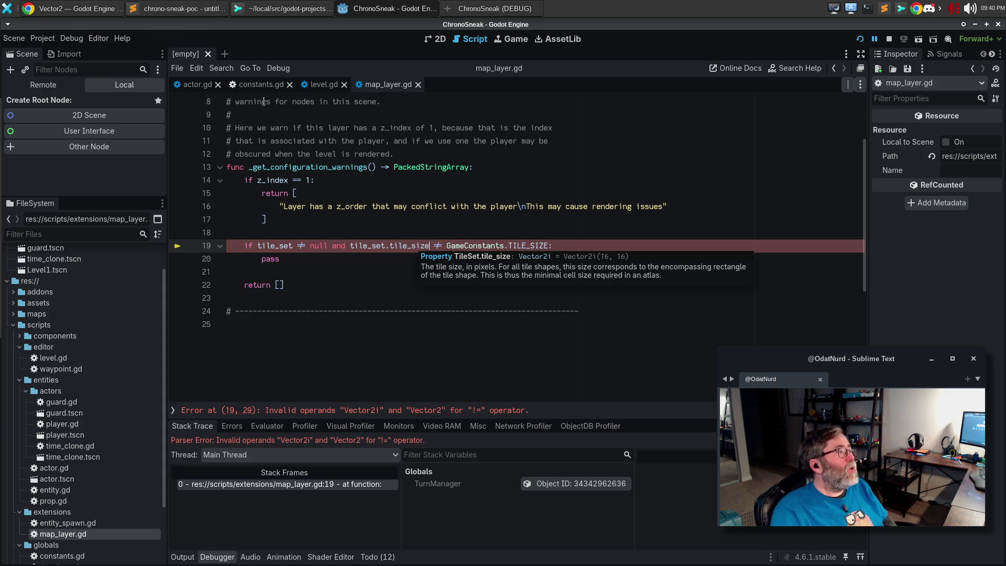
pyautogui.click(260, 85)
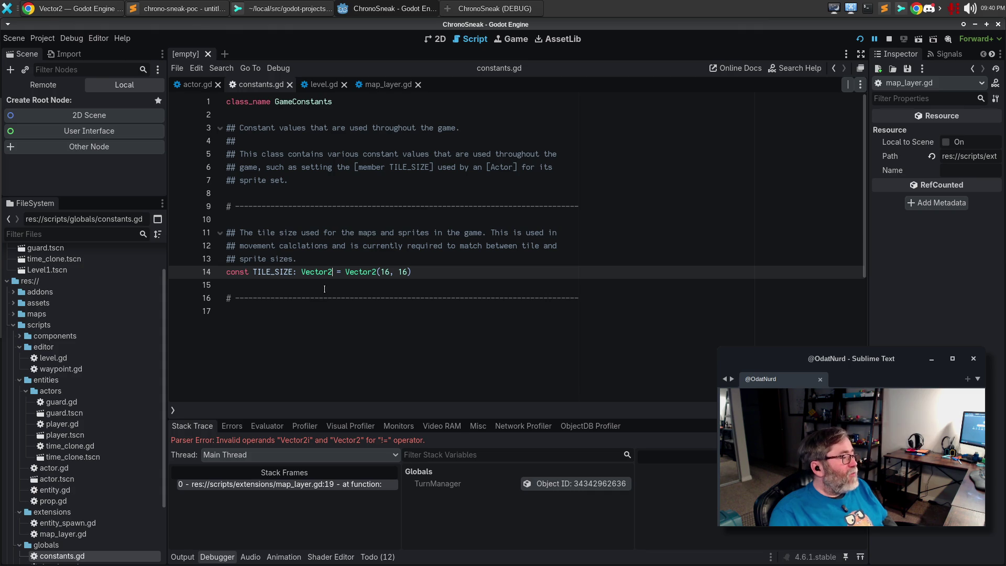
# Step: Change both Vector2 on constants.gd line 14 to Vector2i, save, and rerun the game
pyautogui.write('i')
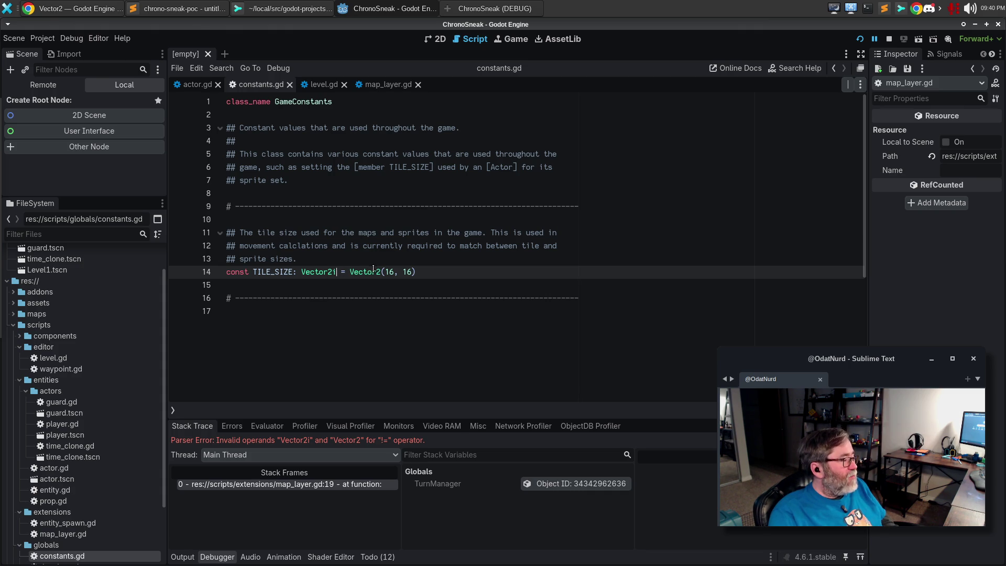
pyautogui.click(380, 272)
pyautogui.write('i')
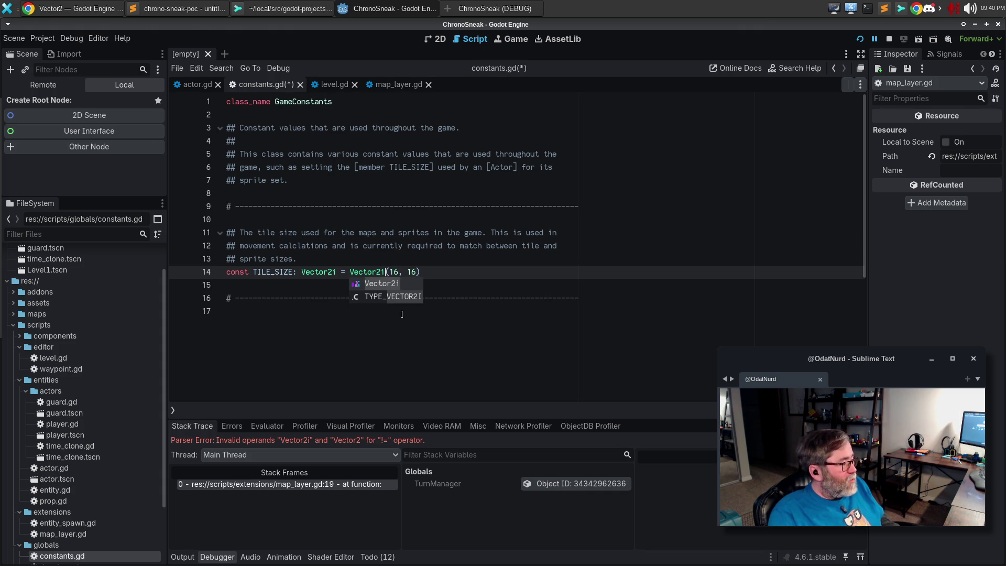
pyautogui.hotkey('ctrl', 's')
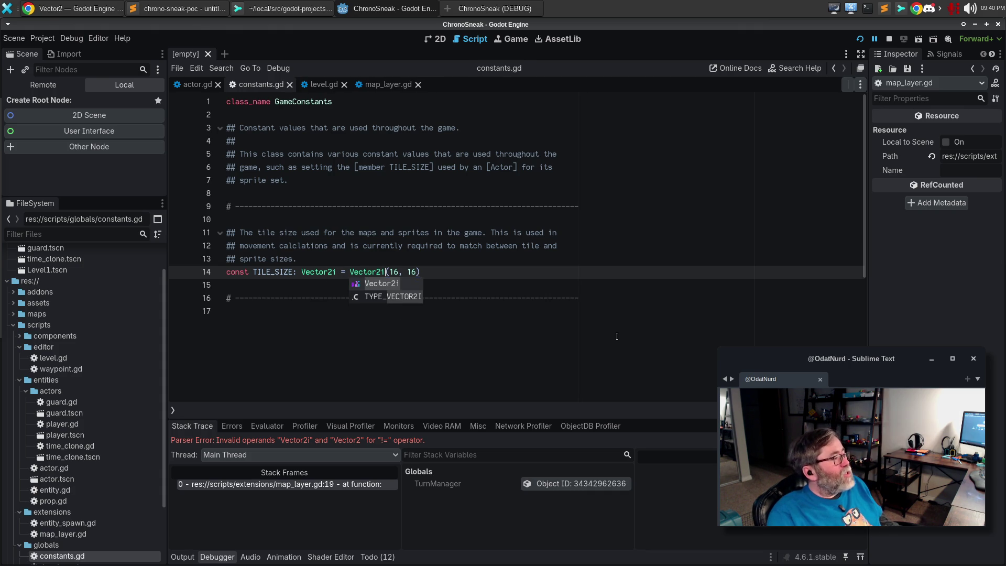
pyautogui.press('F5')
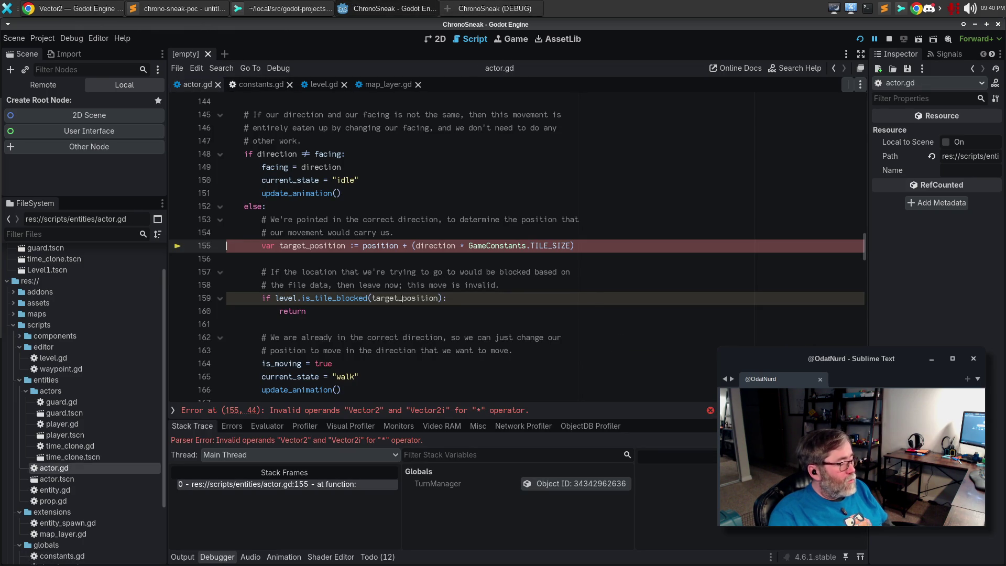
# Step: Expand the error list and jump to the failing line 155 in actor.gd
pyautogui.moveTo(403, 299)
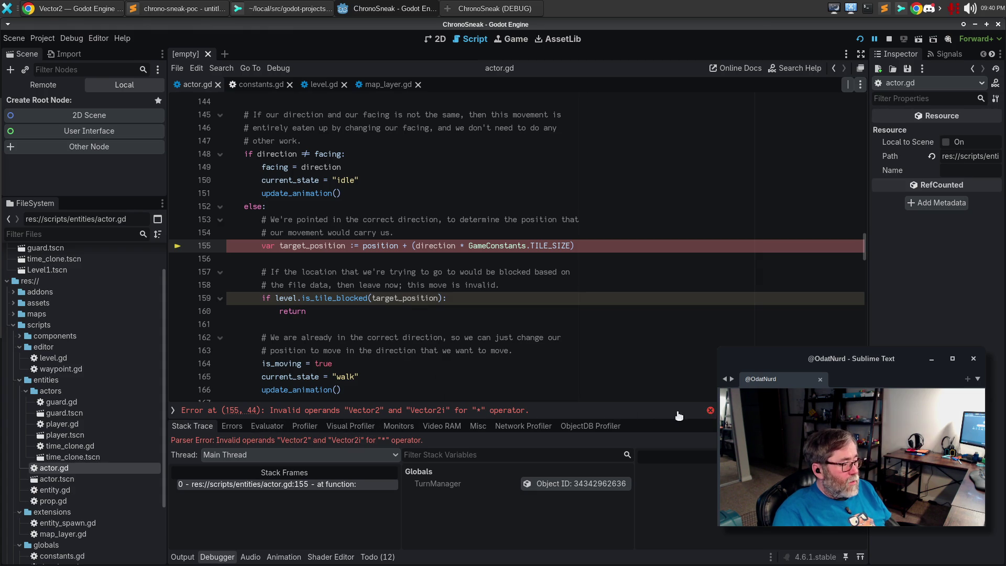
pyautogui.click(709, 412)
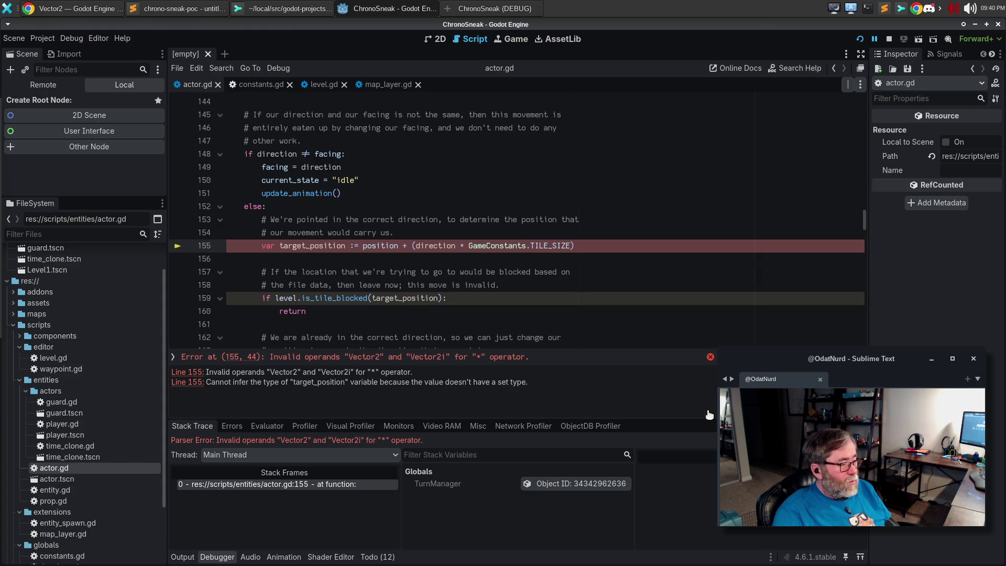
pyautogui.doubleClick(356, 382)
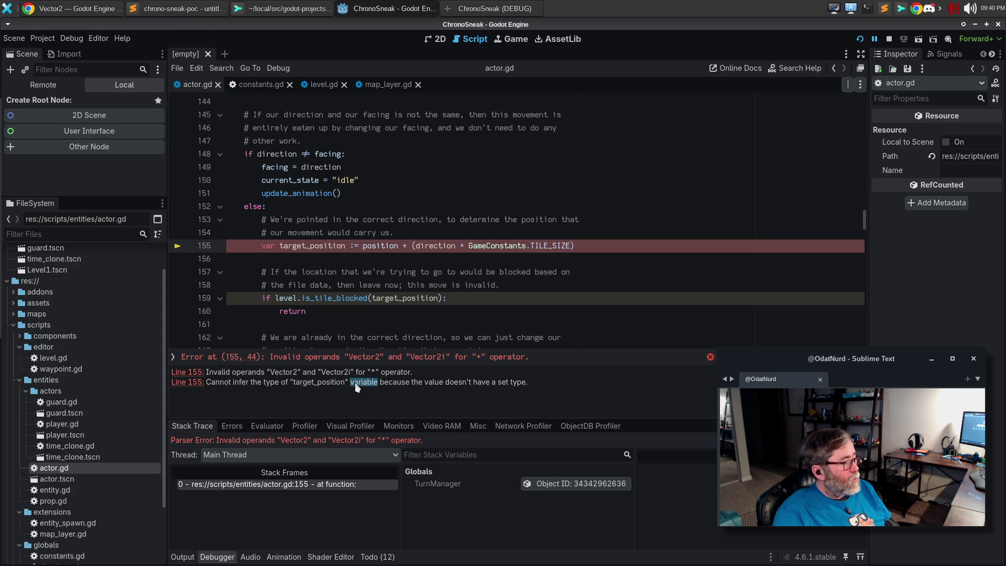
pyautogui.click(184, 385)
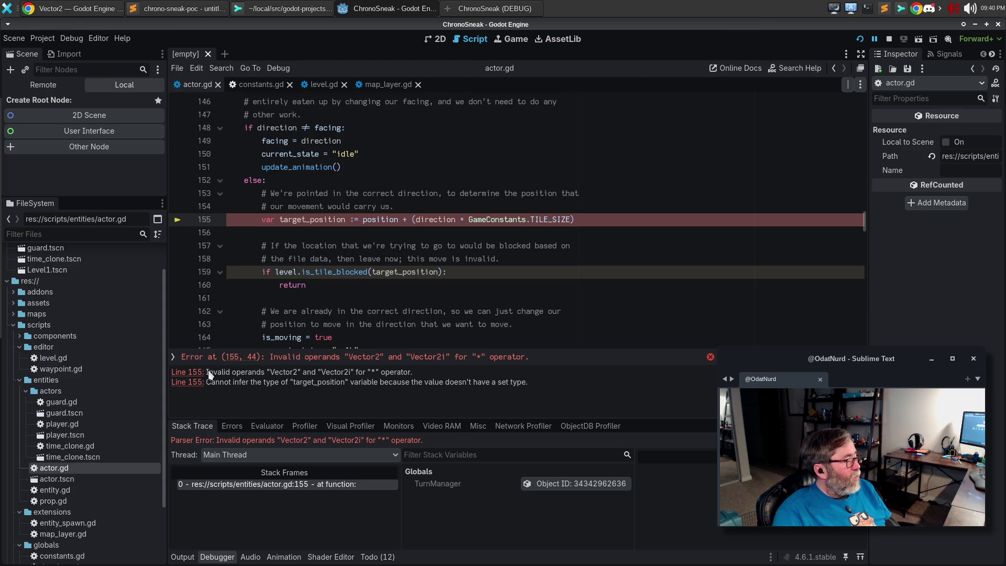
pyautogui.click(359, 283)
pyautogui.moveTo(359, 272)
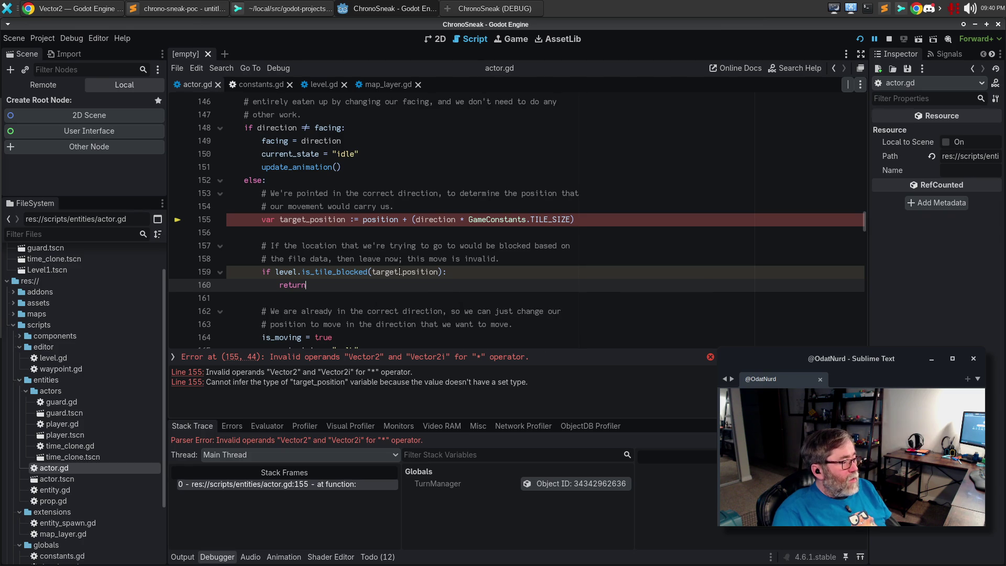
pyautogui.moveTo(399, 271)
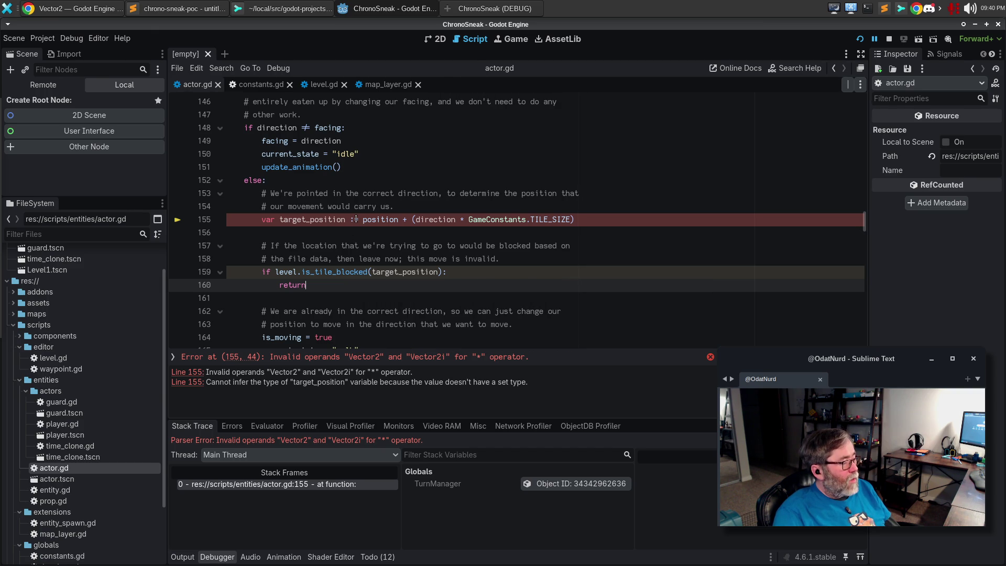
# Step: Wrap TILE_SIZE on line 155 as '(GameConstants.TILE_SIZE as Vector2)', then save and run
pyautogui.moveTo(383, 219)
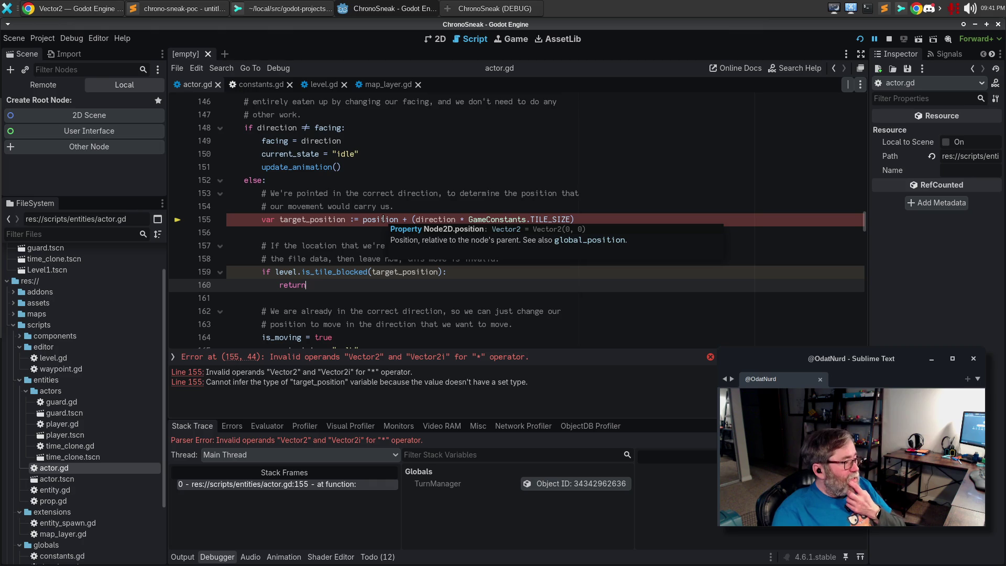
pyautogui.click(355, 219)
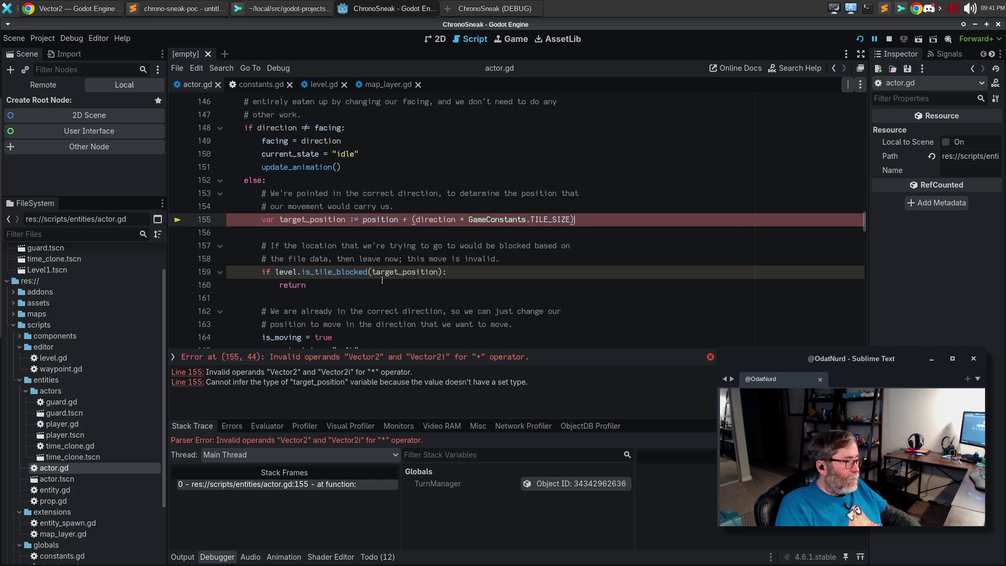
pyautogui.write('as Vect')
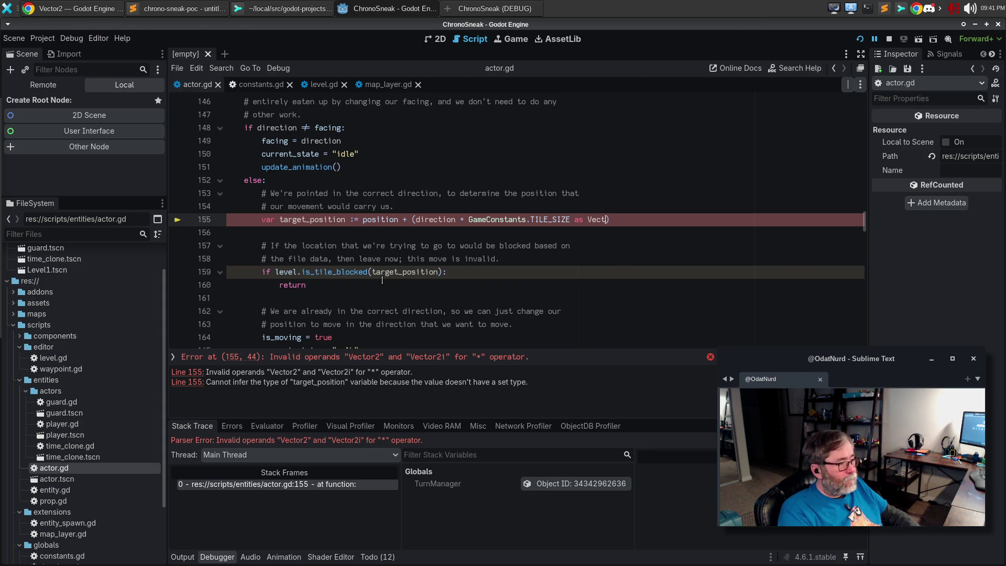
pyautogui.write('or2')
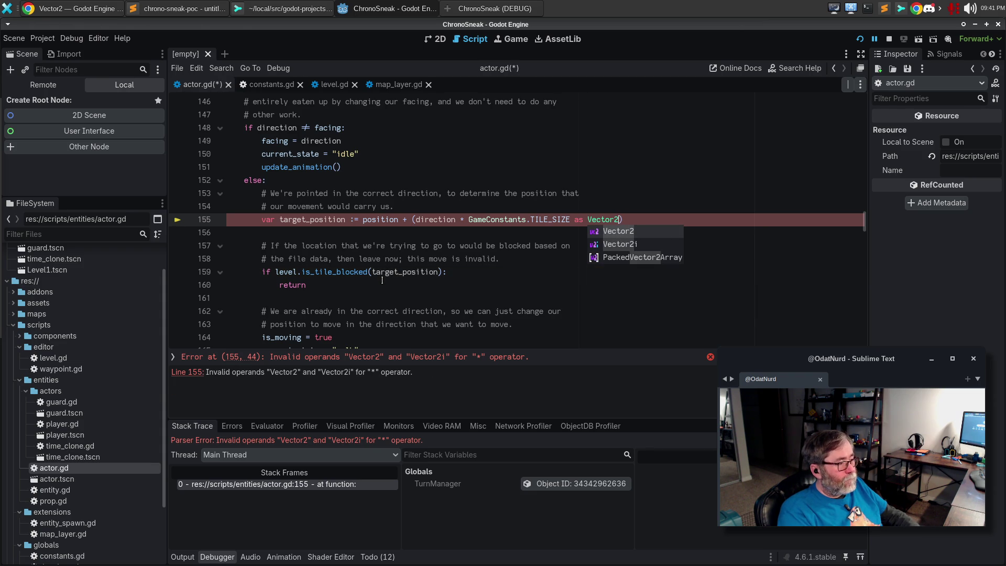
pyautogui.press('Escape')
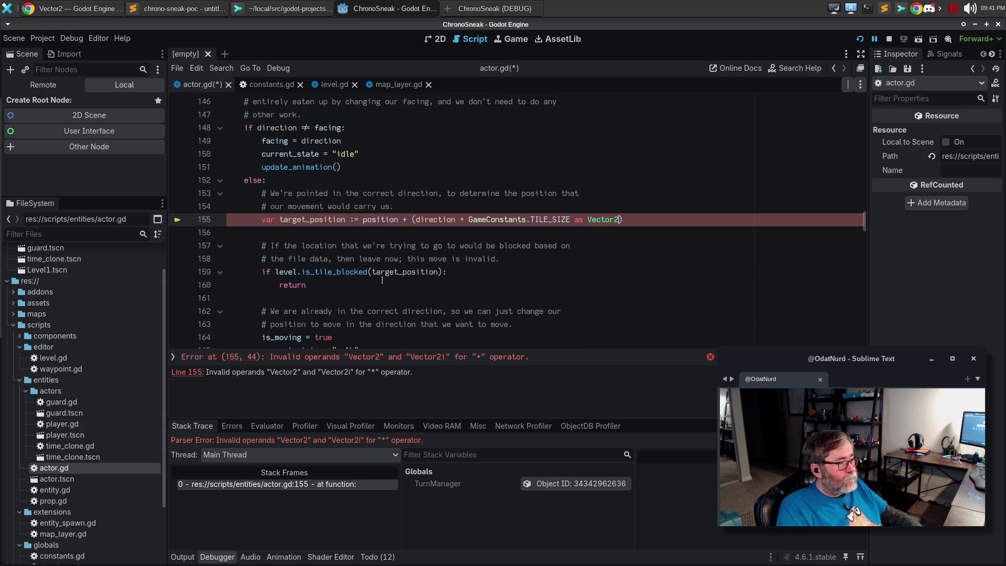
pyautogui.hotkey('ctrl', 'shift', 'Left')
pyautogui.hotkey('ctrl', 'shift', 'Left')
pyautogui.hotkey('ctrl', 'shift', 'Left')
pyautogui.hotkey('ctrl', 'shift', 'Right')
pyautogui.hotkey('ctrl', 'shift', 'Right')
pyautogui.hotkey('ctrl', 'shift', 'Right')
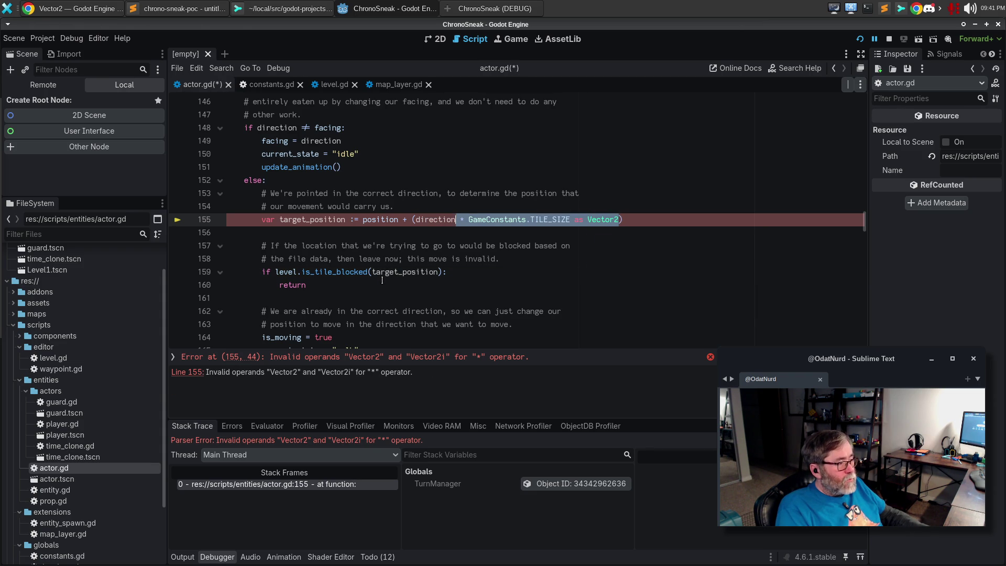
pyautogui.write('(')
pyautogui.press('Escape')
pyautogui.press('Down')
pyautogui.press('Down')
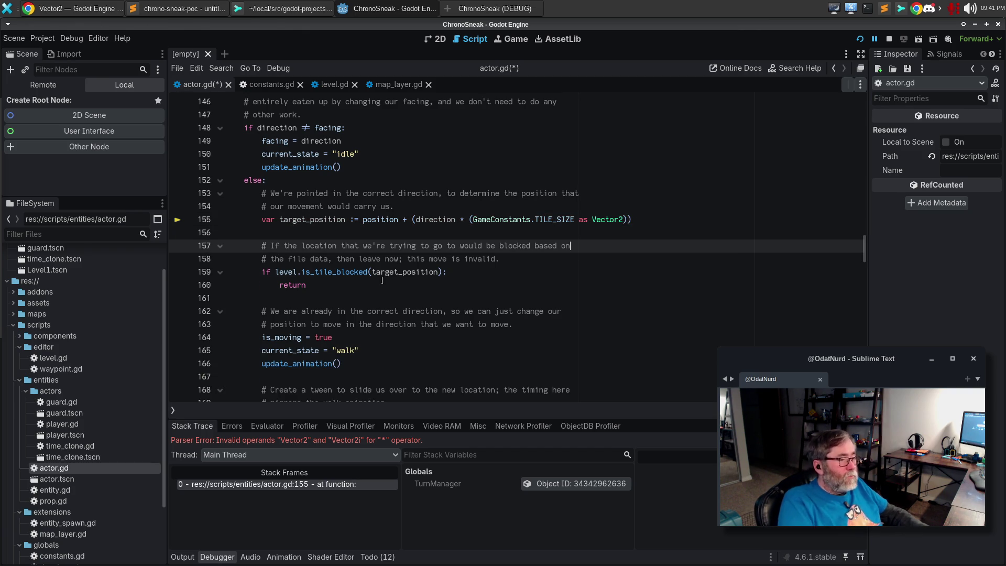
pyautogui.press('F5')
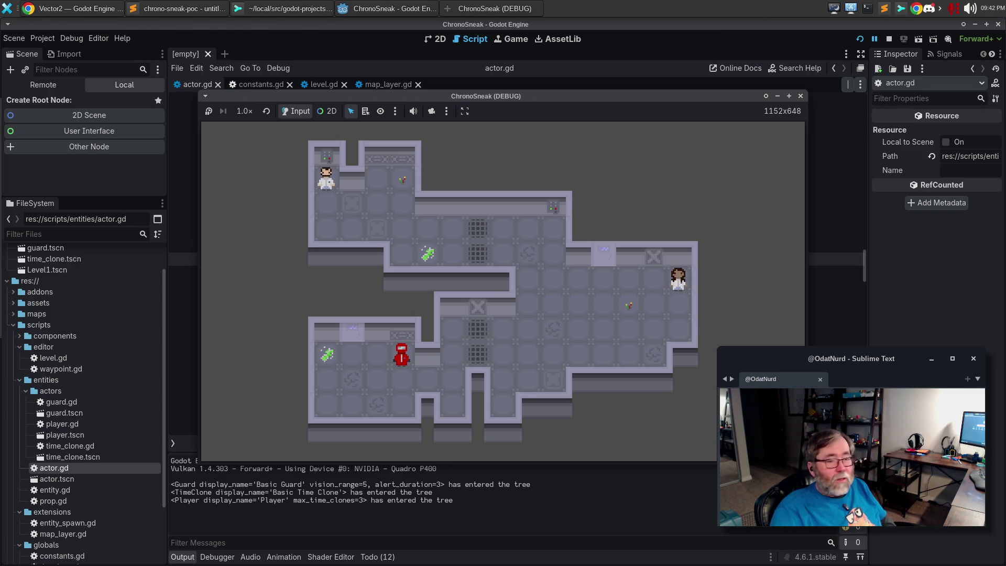
# Step: Move the player one tile down and one right, then stop the game and return to actor.gd
pyautogui.click(584, 448)
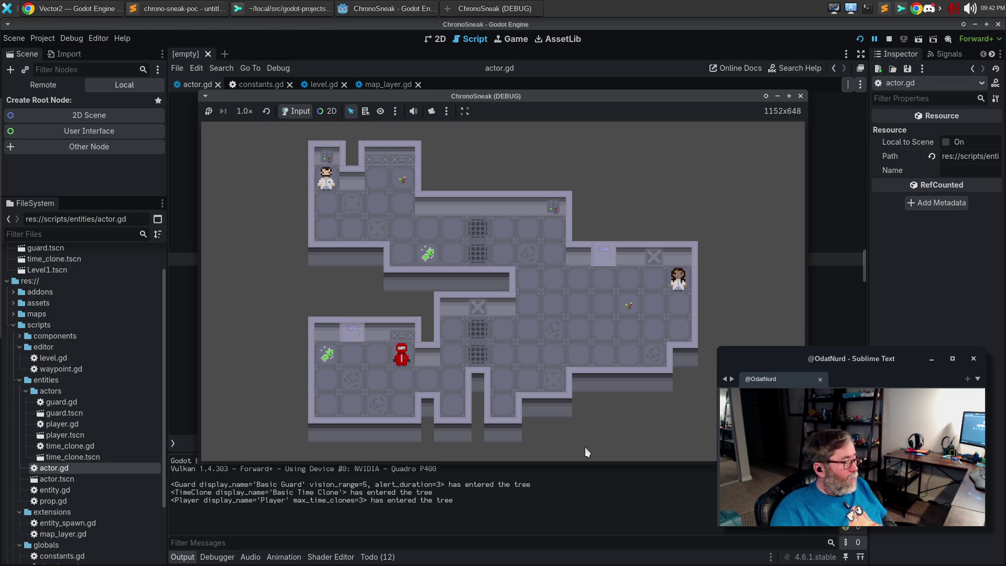
pyautogui.press('Down')
pyautogui.press('Right')
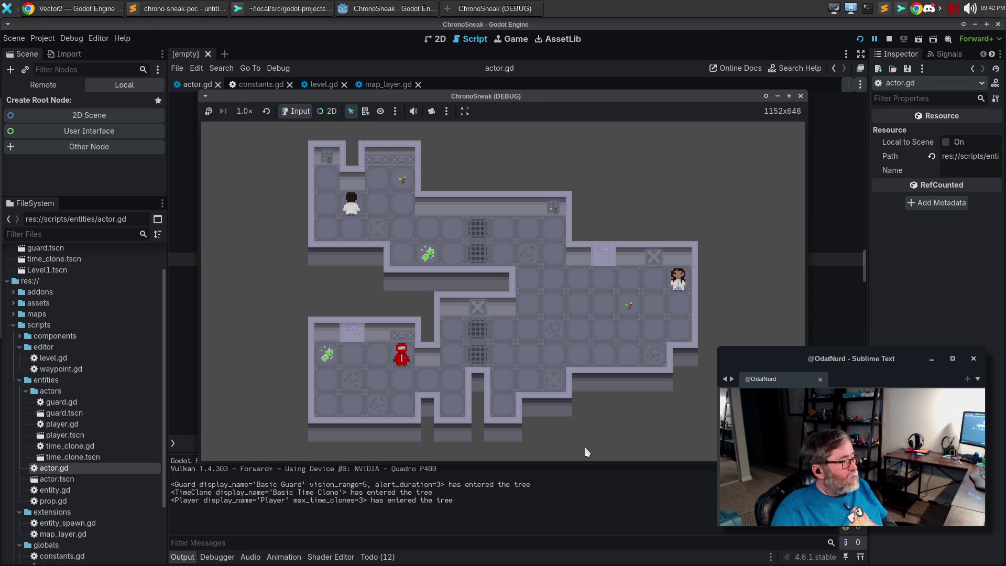
pyautogui.click(800, 96)
pyautogui.click(733, 167)
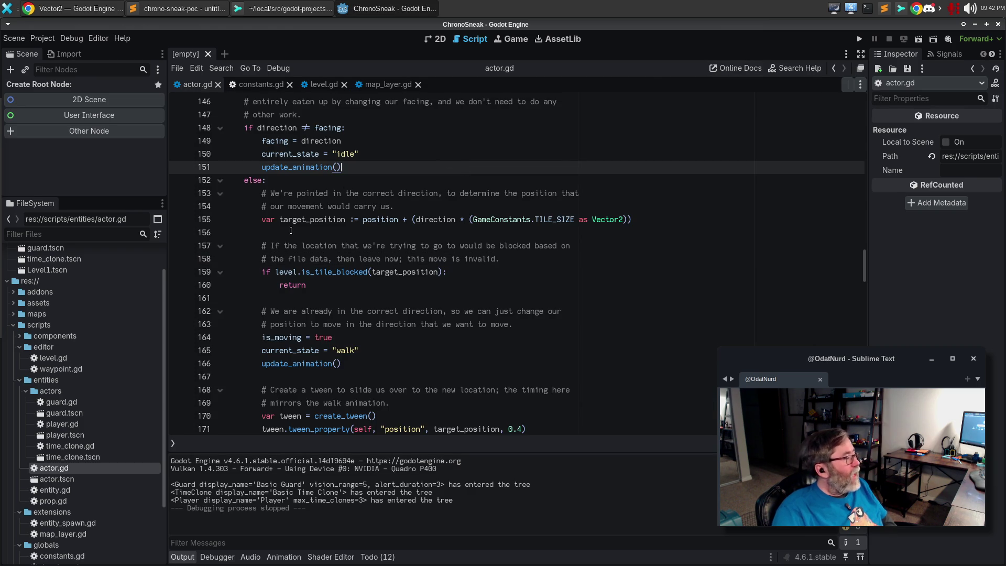
# Step: Open player.gd and scroll through its Player class documentation
pyautogui.doubleClick(85, 425)
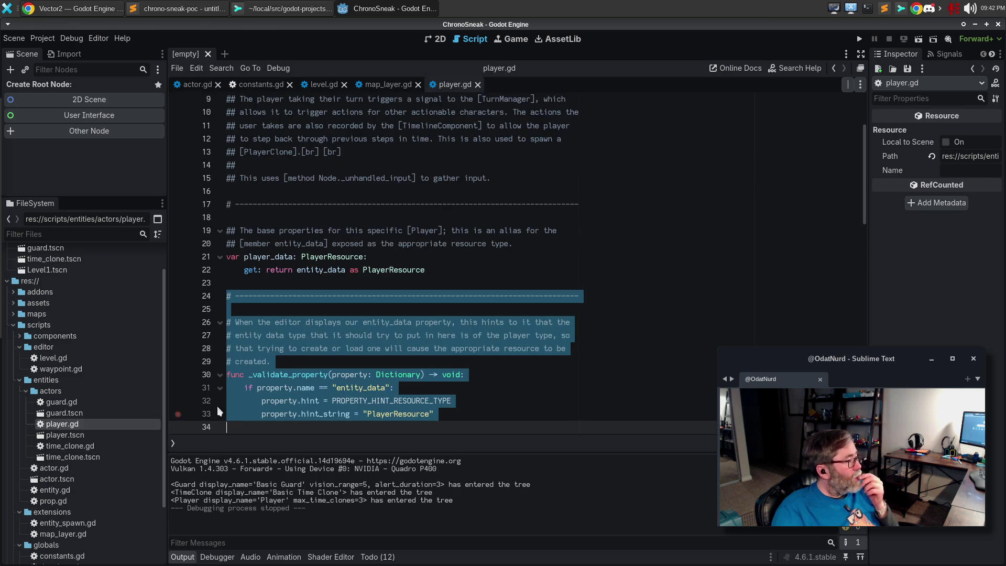
pyautogui.click(627, 282)
pyautogui.scroll(3, 627, 282)
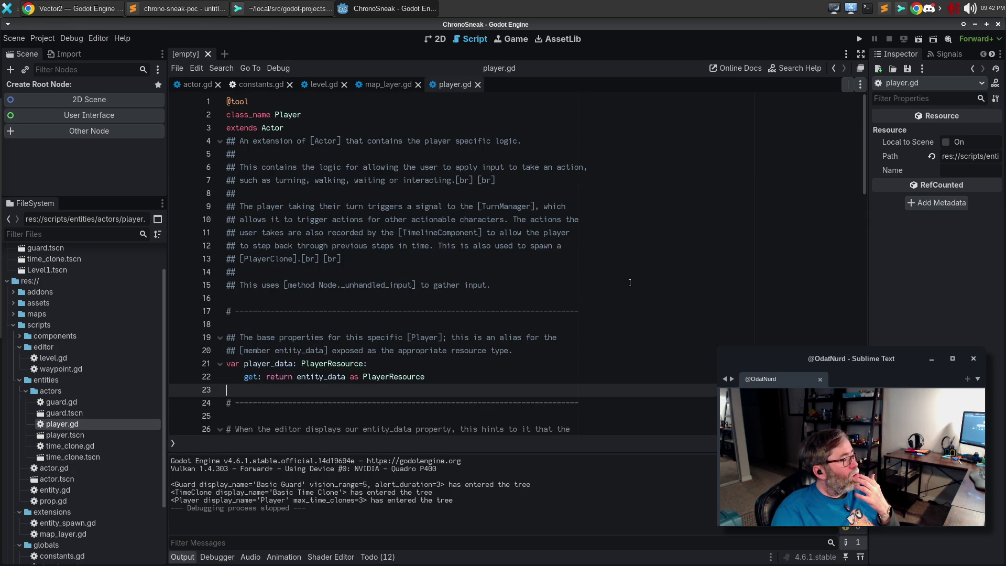
pyautogui.scroll(-15, 552, 230)
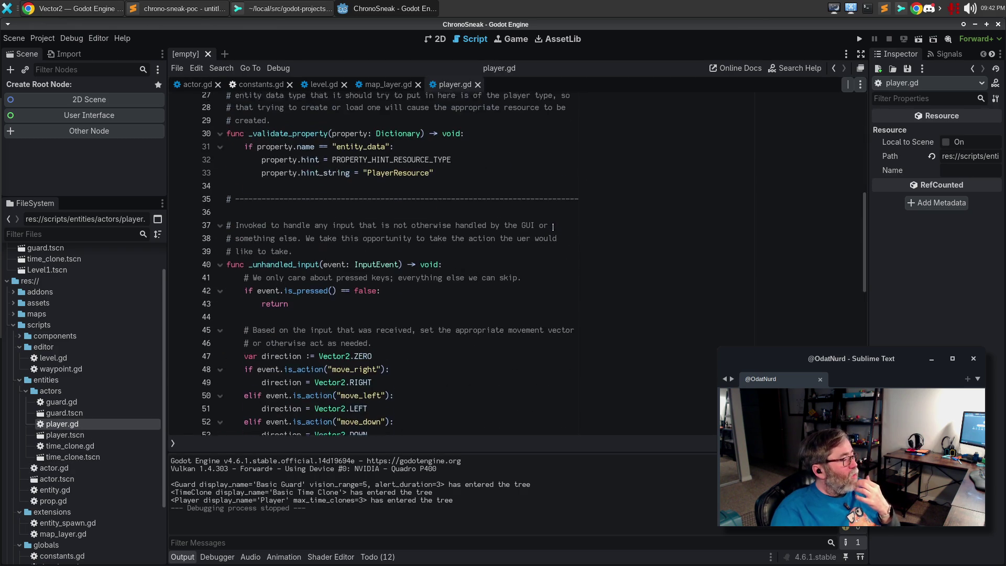
pyautogui.scroll(15, 552, 226)
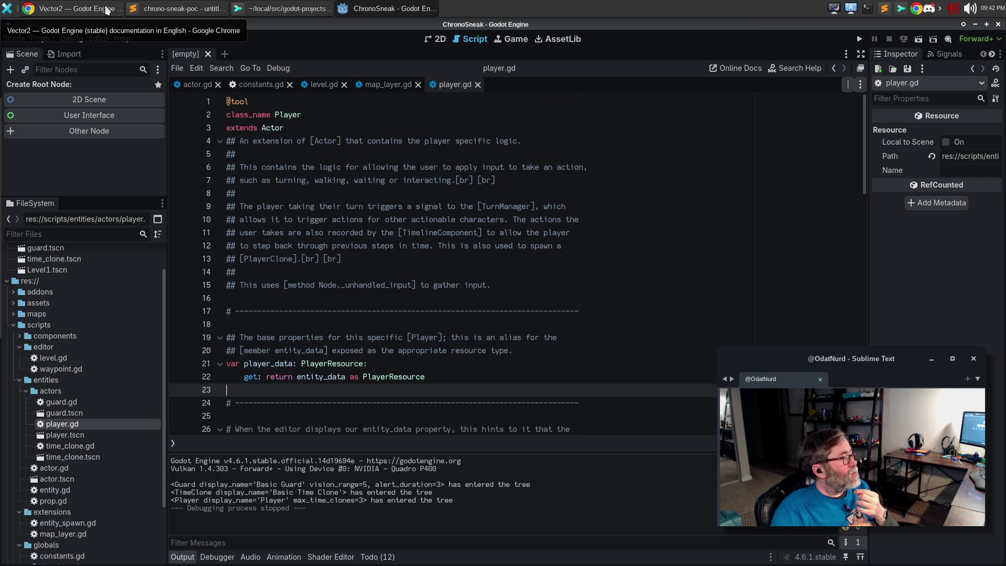
# Step: Glance at the scripts folder actions and the Editor and Project menus, then switch to Sublime Text
pyautogui.rightClick(32, 328)
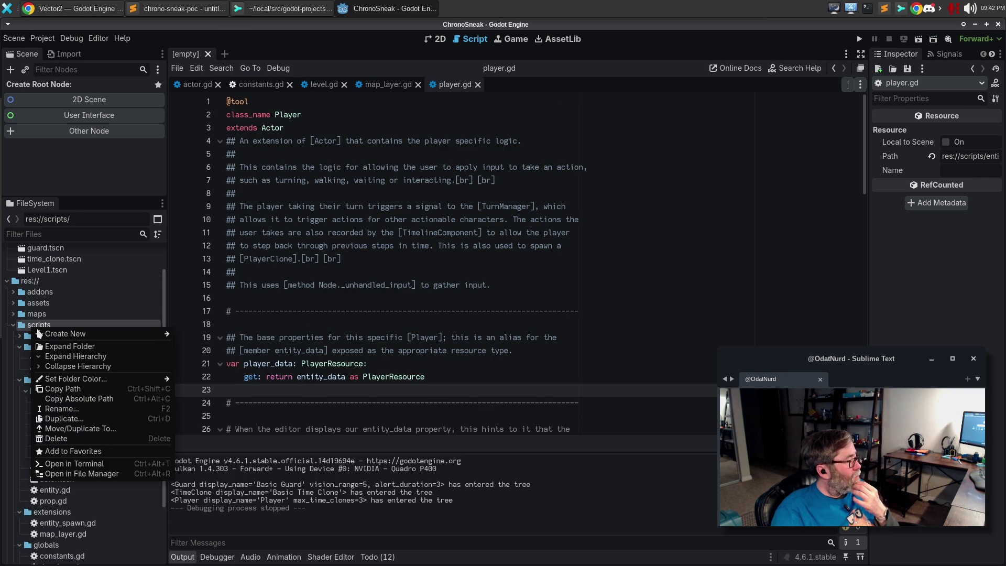
pyautogui.moveTo(43, 338)
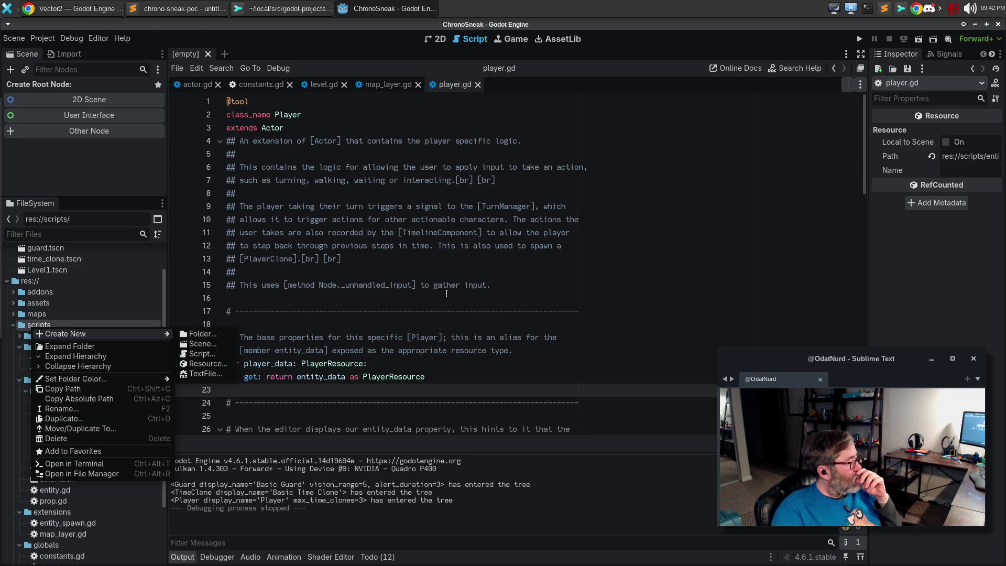
pyautogui.click(446, 295)
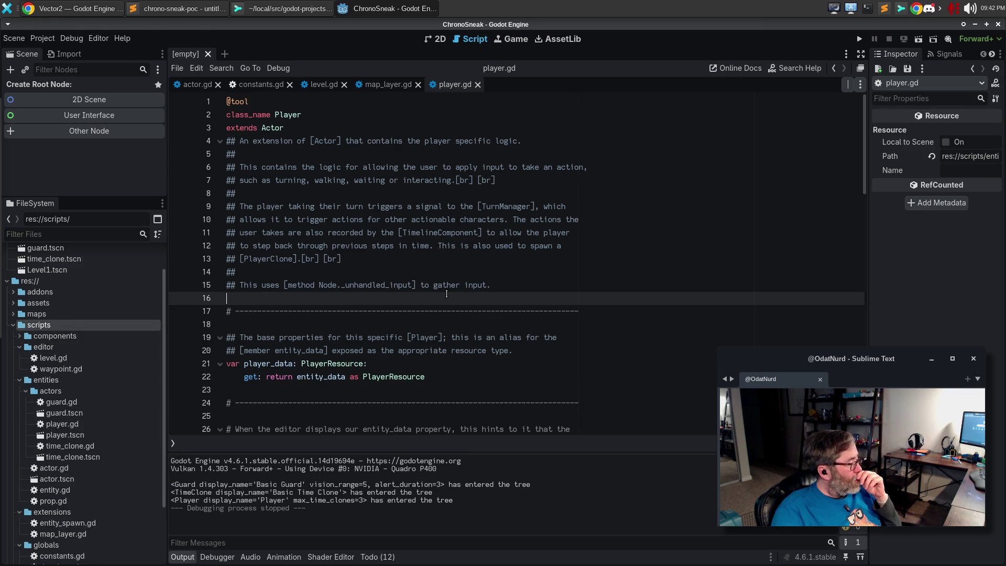
pyautogui.click(102, 38)
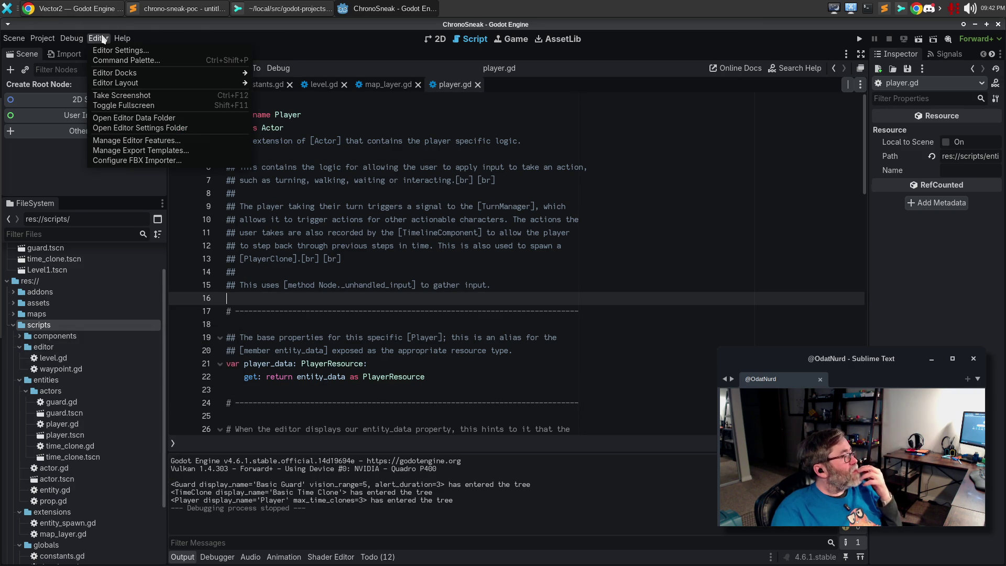
pyautogui.moveTo(40, 38)
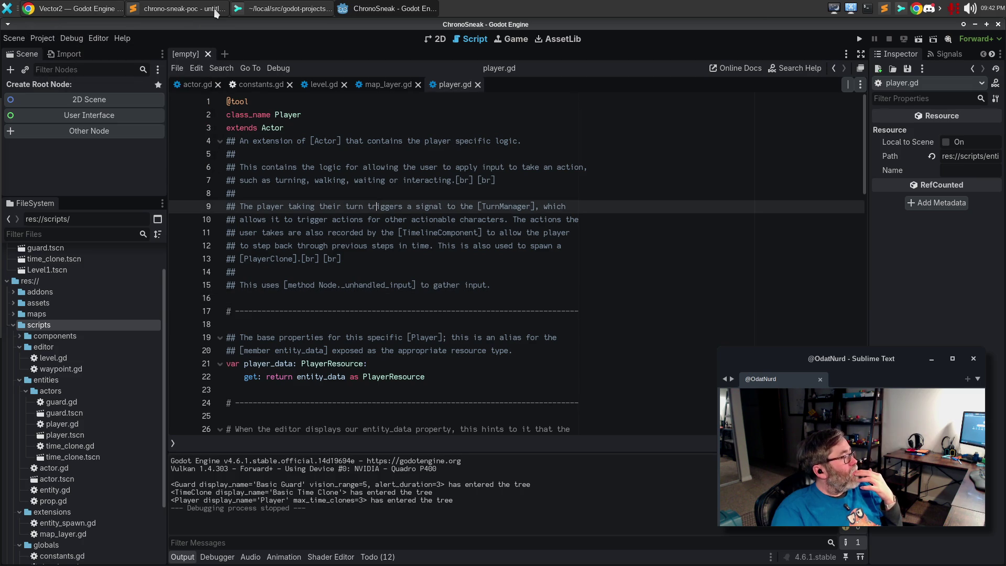
pyautogui.click(177, 9)
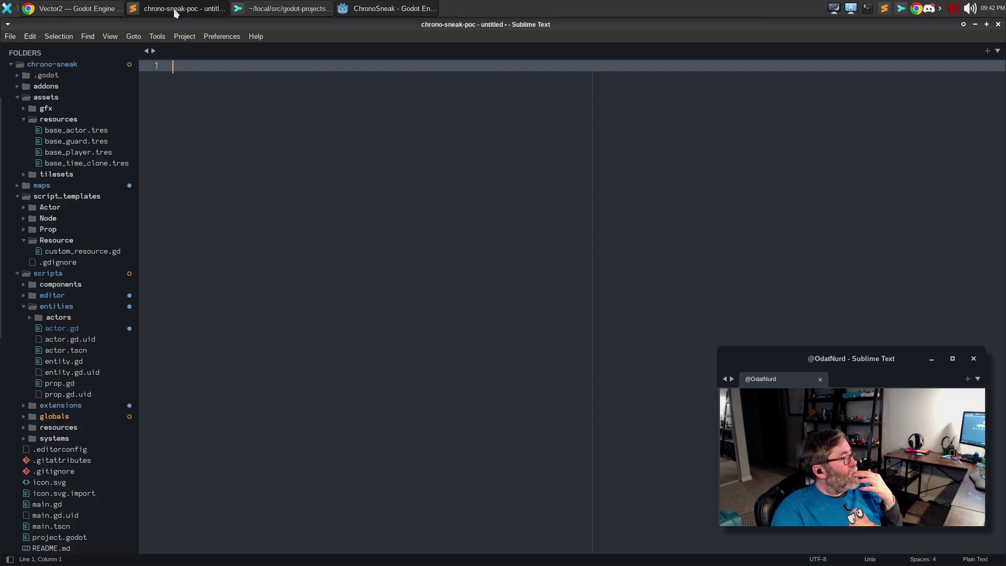
# Step: Find 'tile_size' in the scripts folder and open level.gd at the get_tile_size match
pyautogui.rightClick(42, 278)
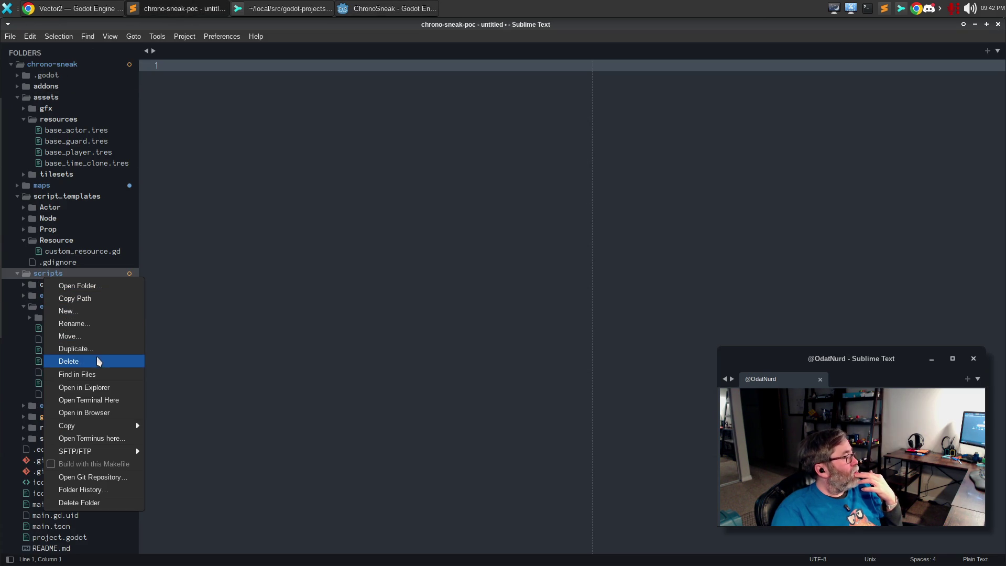
pyautogui.click(86, 374)
pyautogui.write('tile_size')
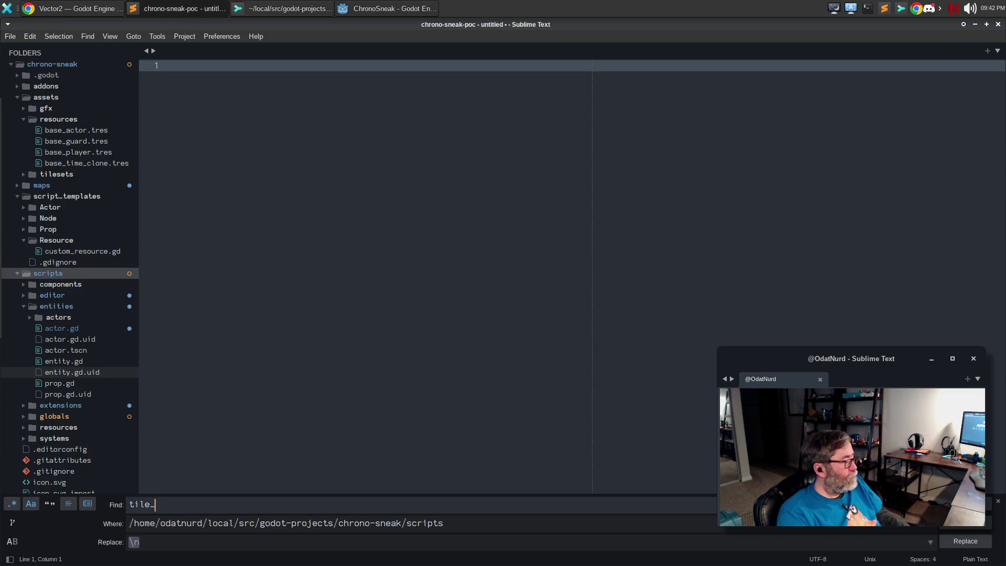
pyautogui.press('Return')
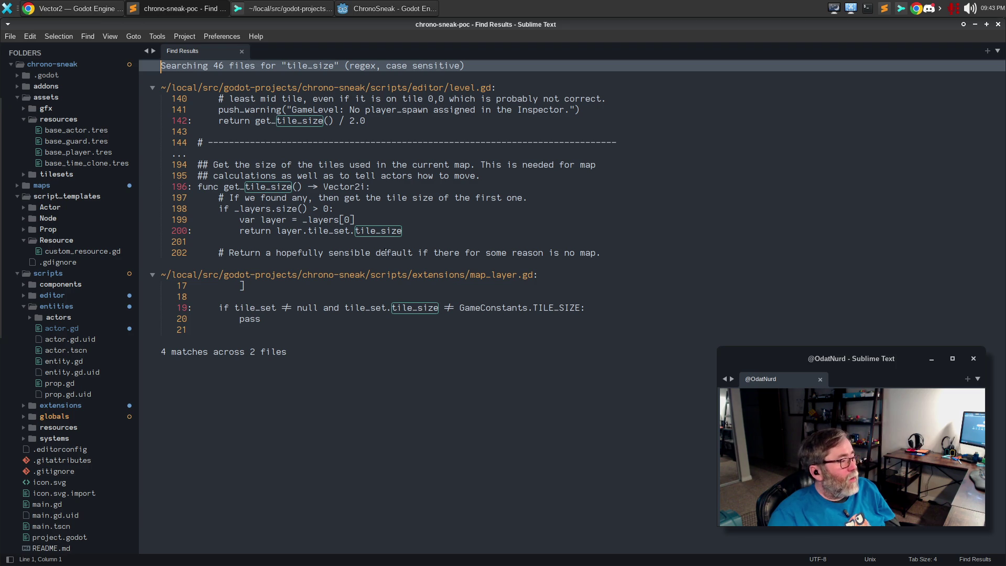
pyautogui.doubleClick(296, 187)
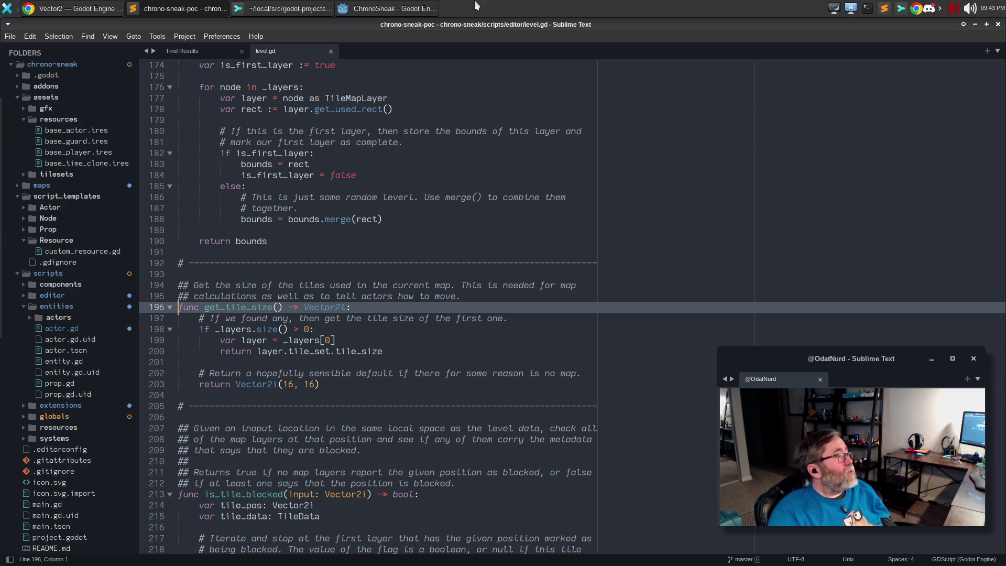
# Step: Open level.gd in Godot's script editor and scroll down toward get_tile_size
pyautogui.click(373, 10)
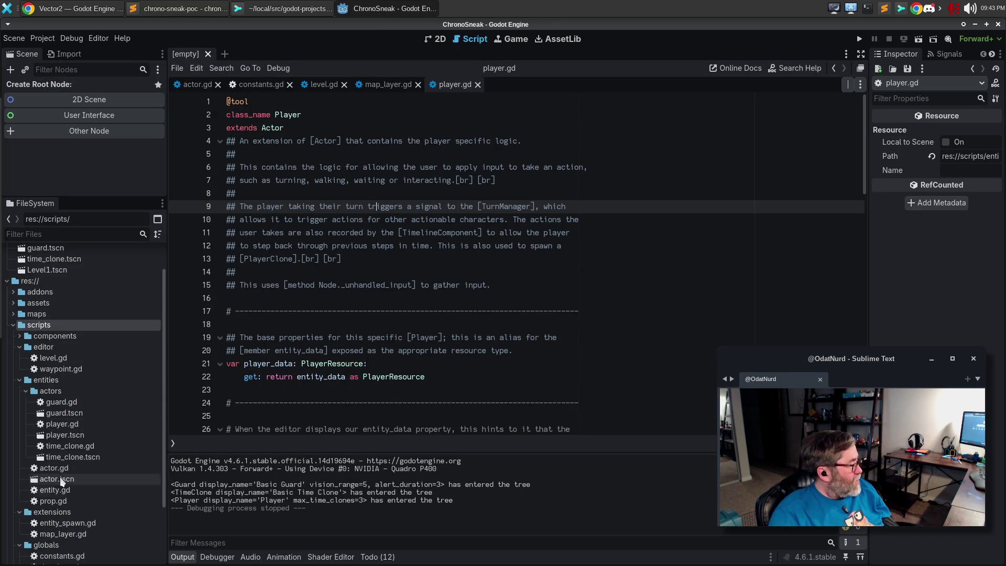
pyautogui.click(22, 391)
pyautogui.doubleClick(52, 357)
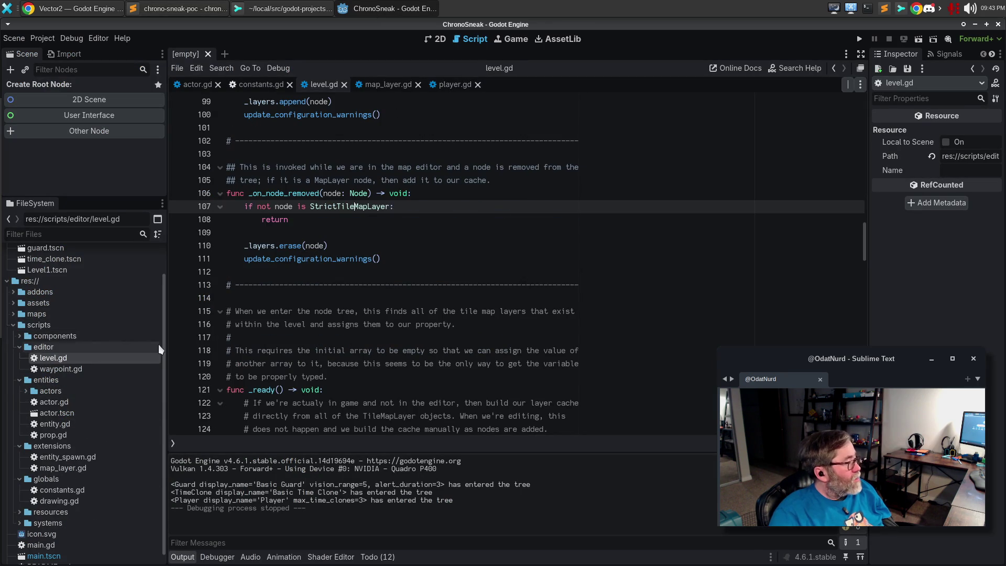
pyautogui.scroll(-15, 532, 324)
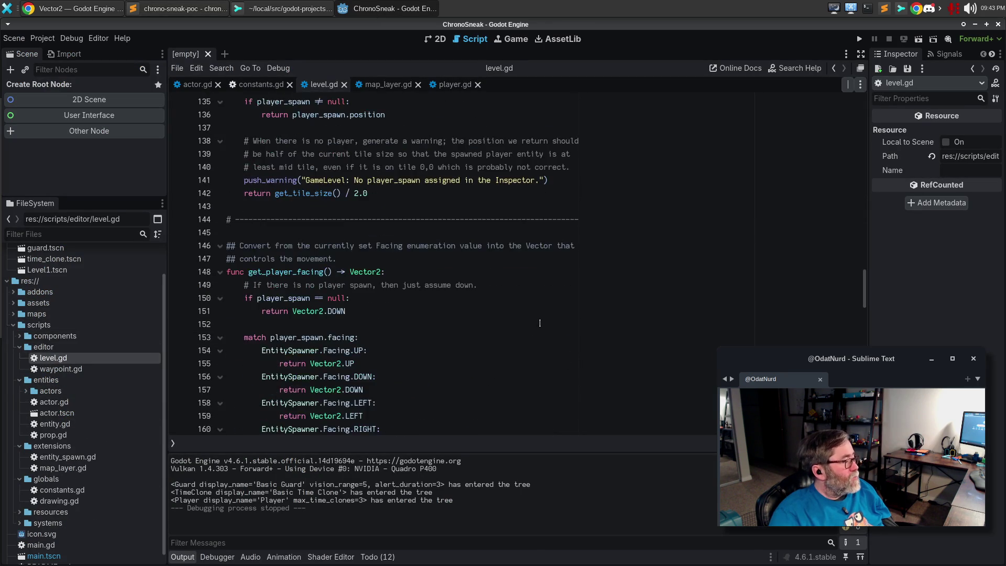
pyautogui.scroll(-5, 544, 324)
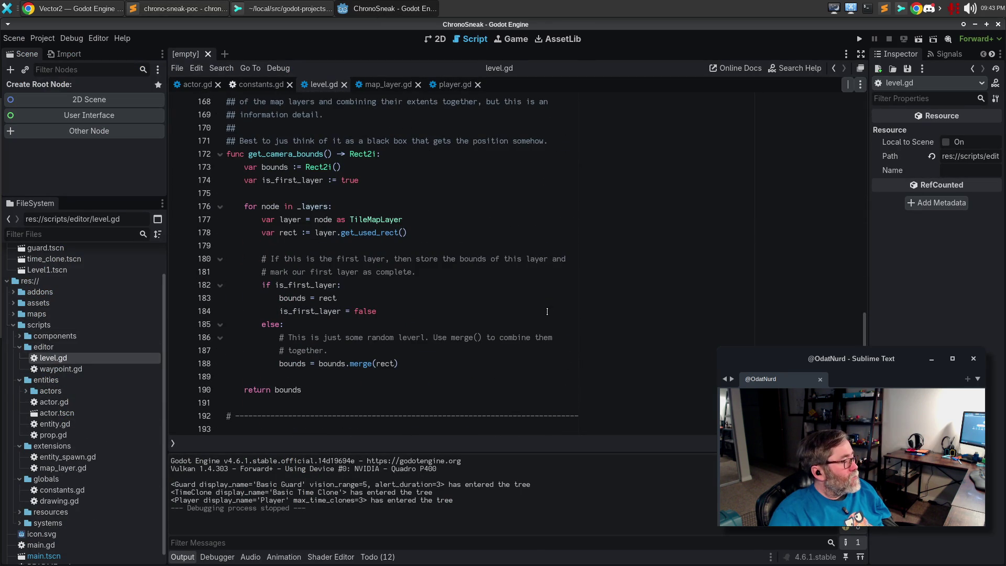
pyautogui.scroll(-4, 547, 310)
pyautogui.scroll(-4, 546, 311)
# Step: Review get_tile_size and select its Vector2i(16, 16) default on line 203
pyautogui.scroll(1, 494, 298)
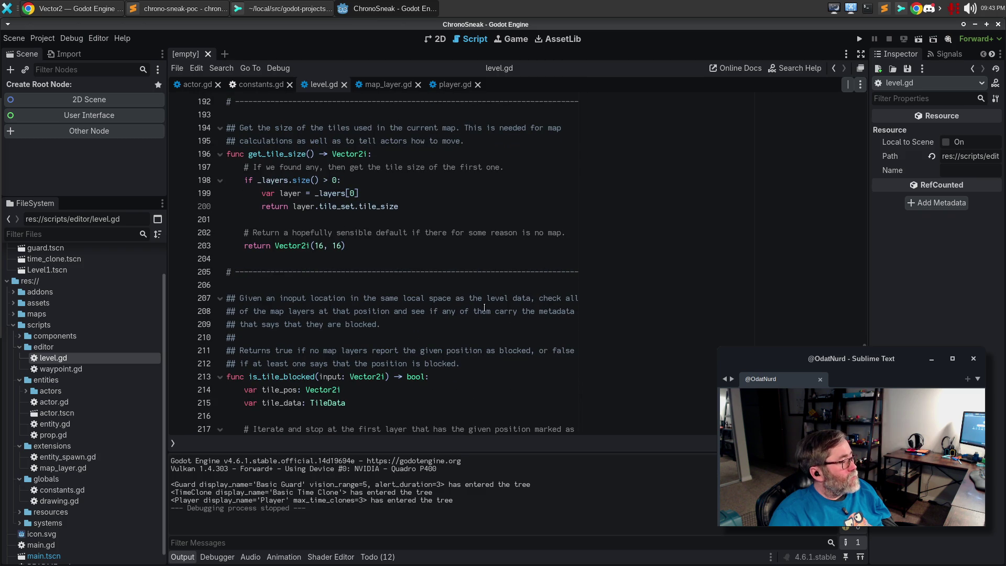
pyautogui.click(450, 390)
pyautogui.scroll(-5, 471, 365)
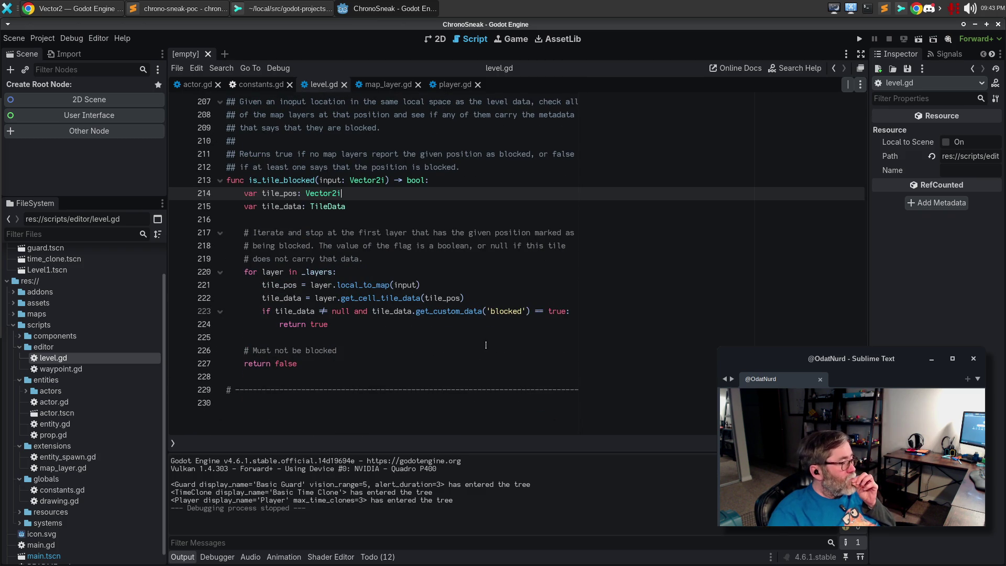
pyautogui.scroll(5, 486, 341)
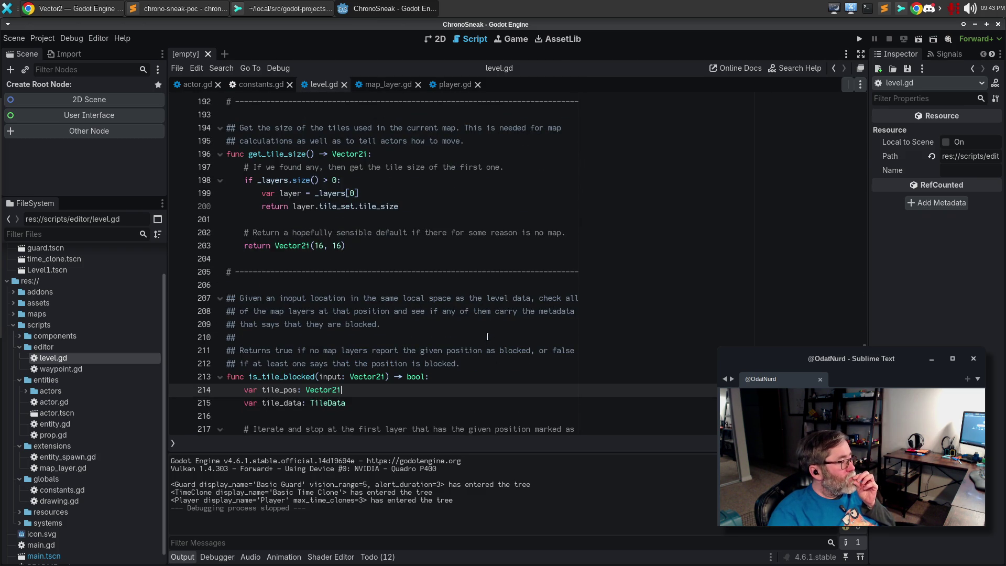
pyautogui.scroll(3, 487, 336)
pyautogui.scroll(-5, 487, 336)
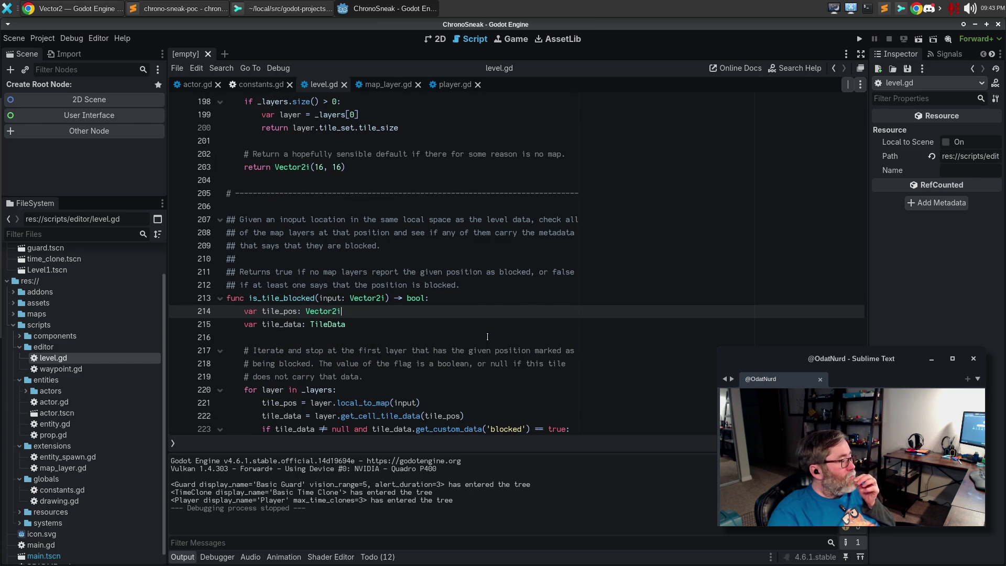
pyautogui.scroll(2, 487, 337)
pyautogui.scroll(2, 318, 264)
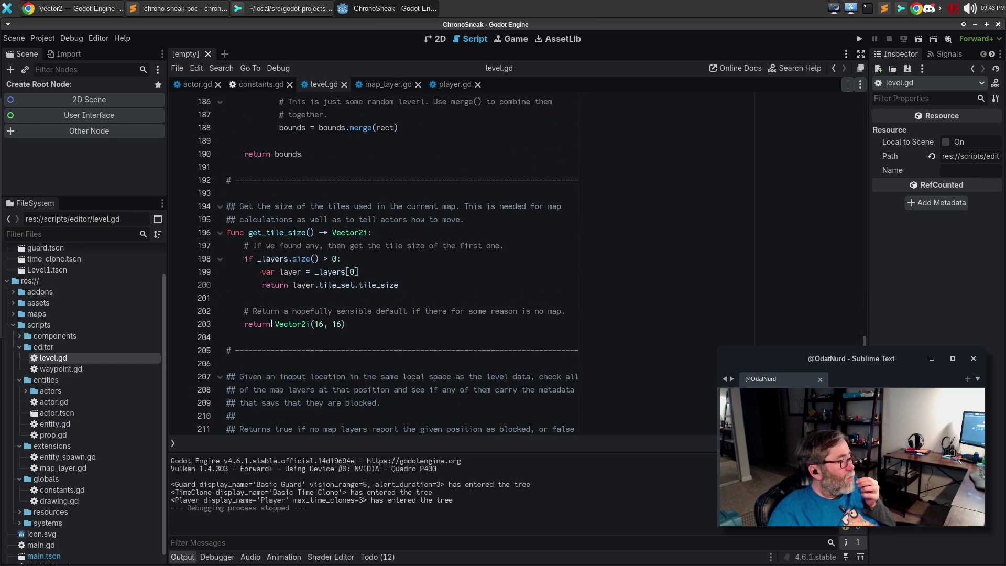
pyautogui.moveTo(274, 323); pyautogui.dragTo(348, 326)
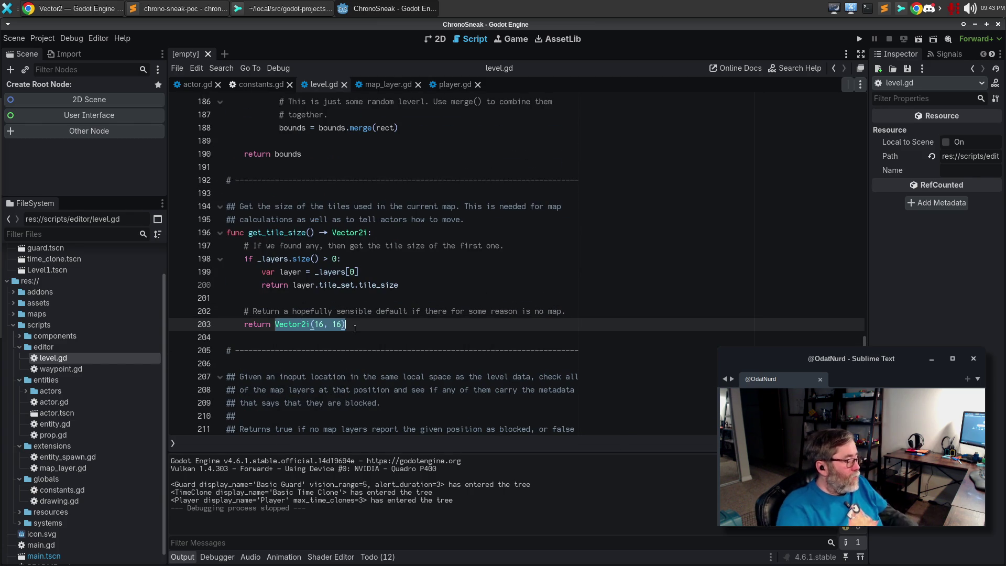
# Step: Replace the Vector2i(16, 16) default on line 203 with GameConstants.TILE_SIZE
pyautogui.write('Game')
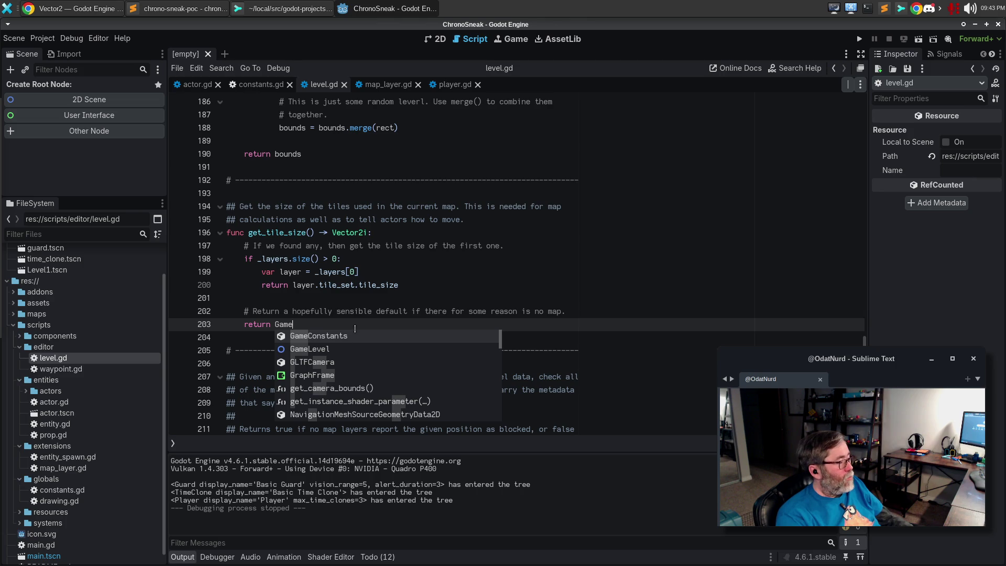
pyautogui.press('Return')
pyautogui.write('.TILE_SIZE')
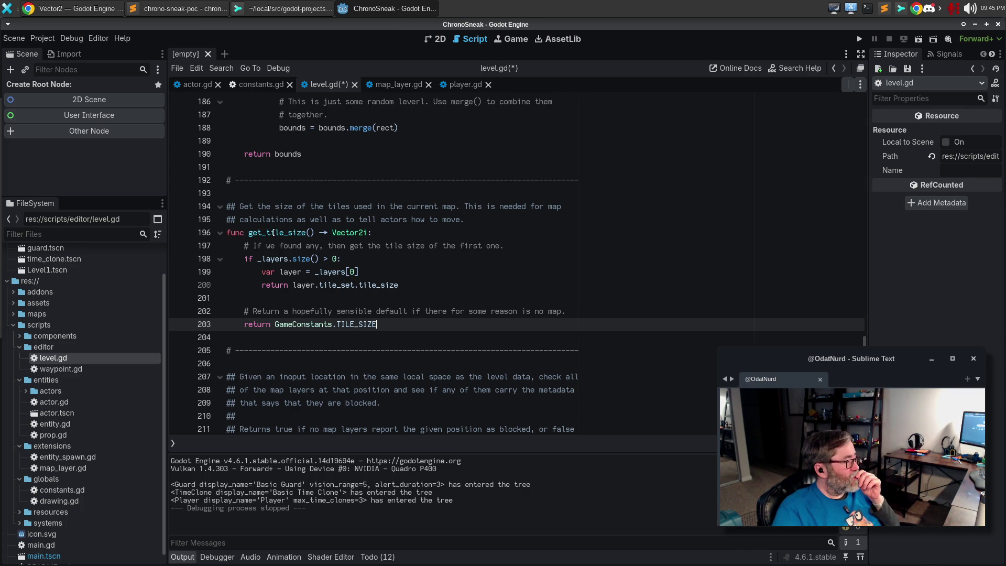
# Step: Select GameConstants.TILE_SIZE on line 203, then select the whole get_tile_size function
pyautogui.moveTo(274, 324); pyautogui.dragTo(377, 324)
pyautogui.hotkey('ctrl', 'c')
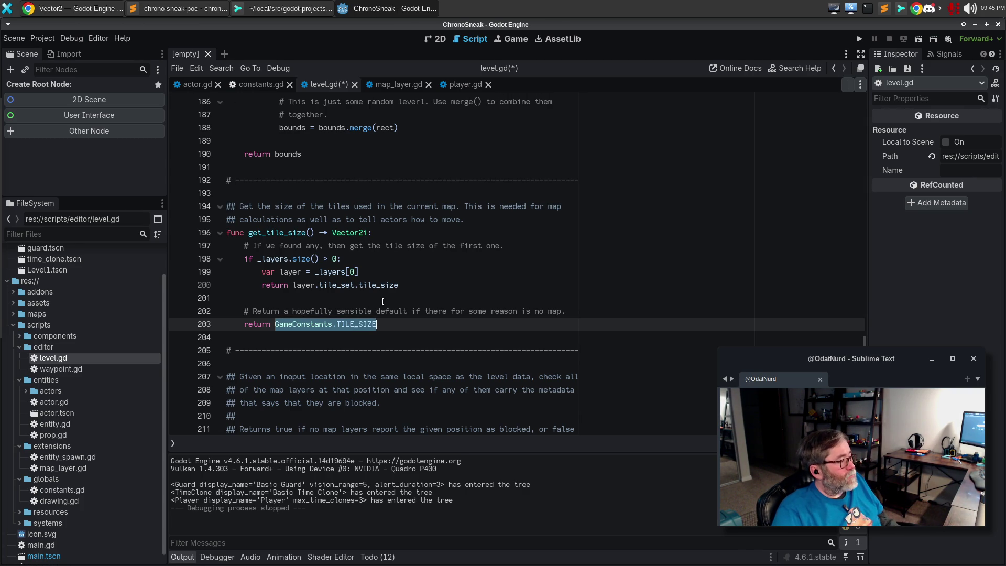
pyautogui.press('Up')
pyautogui.press('Up')
pyautogui.moveTo(226, 179)
pyautogui.mouseDown()
pyautogui.moveTo(314, 271)
pyautogui.moveTo(333, 333)
pyautogui.mouseUp()
# Step: Delete get_tile_size, paste GameConstants.TILE_SIZE over its line 142 call, run, and view level.gd in Sublime Text
pyautogui.press('BackSpace')
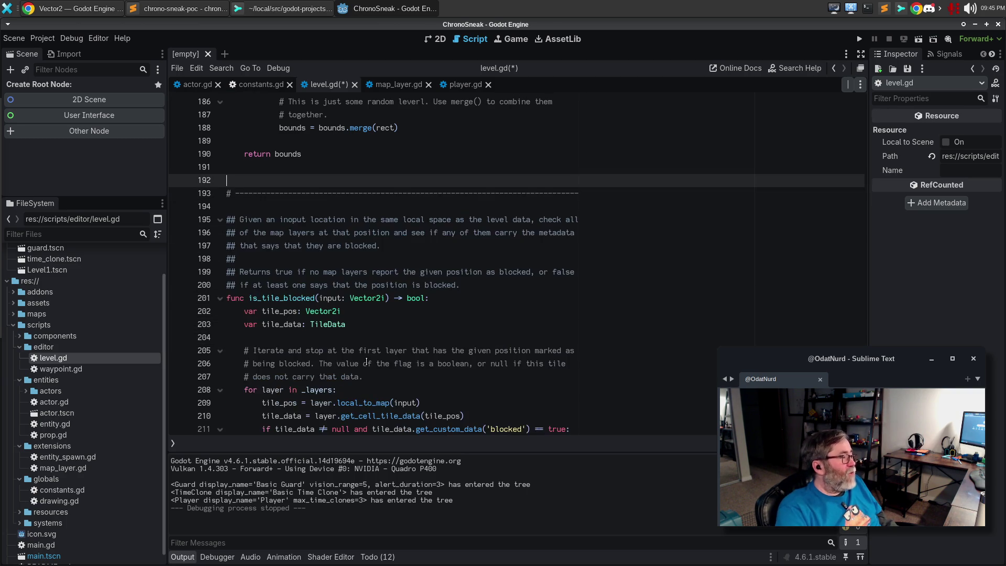
pyautogui.press('BackSpace')
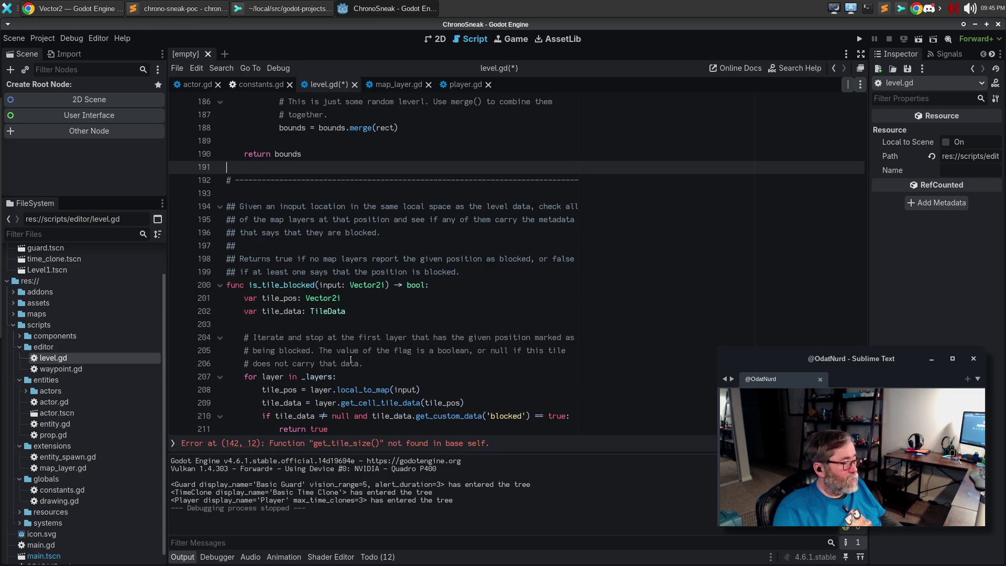
pyautogui.click(462, 444)
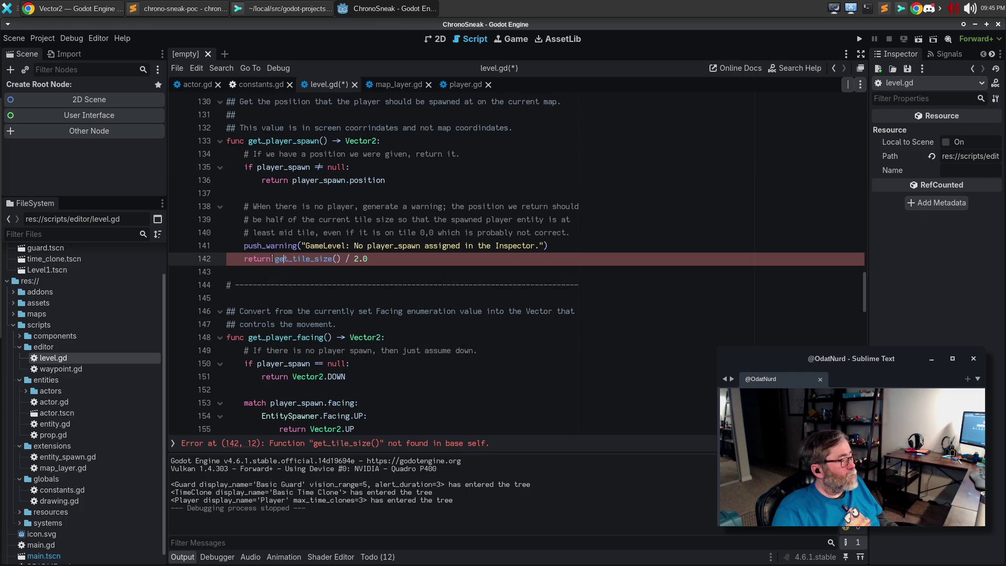
pyautogui.moveTo(274, 258); pyautogui.dragTo(340, 256)
pyautogui.hotkey('ctrl', 'v')
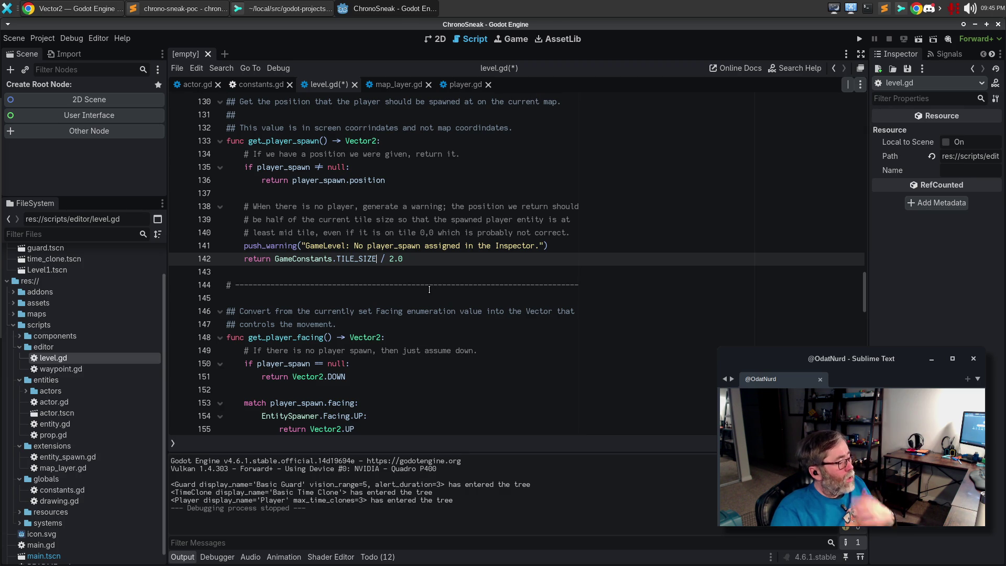
pyautogui.press('F5')
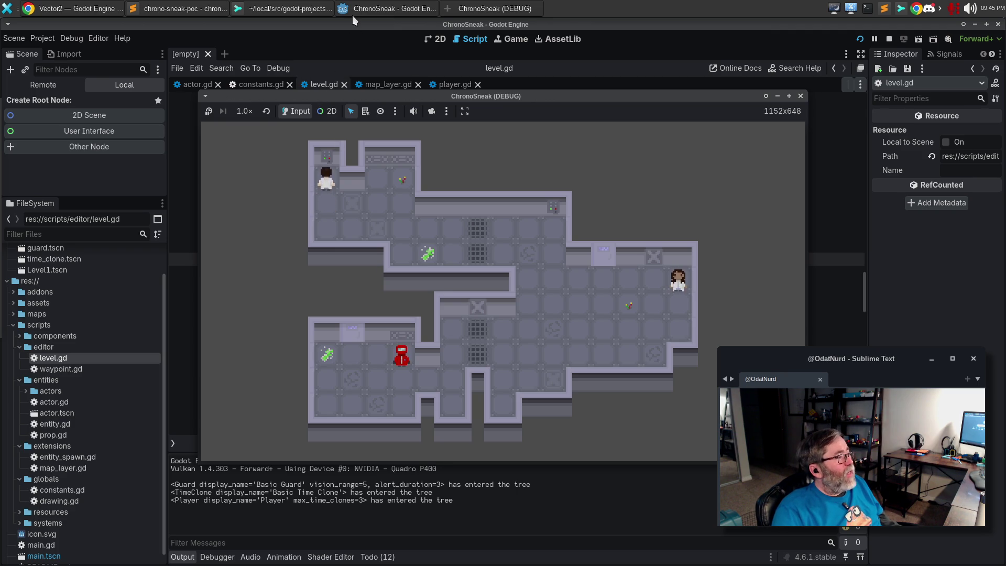
pyautogui.click(181, 8)
pyautogui.click(304, 264)
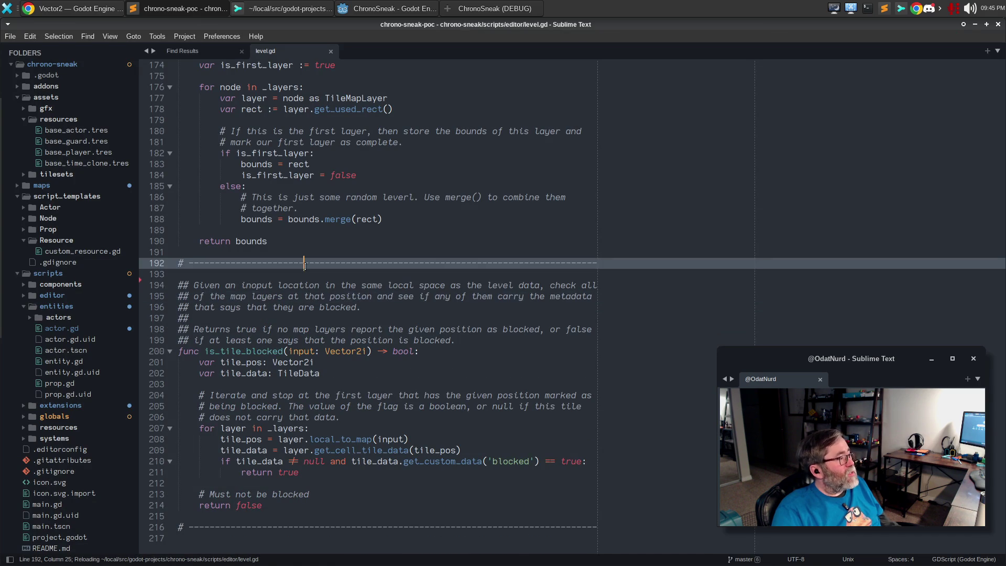
# Step: Search the scripts for 'tile_size', open map_layer.gd at its match, and switch to Sublime Merge
pyautogui.hotkey('ctrl', 'w')
pyautogui.hotkey('ctrl', 'w')
pyautogui.hotkey('ctrl', 'shift', 'f')
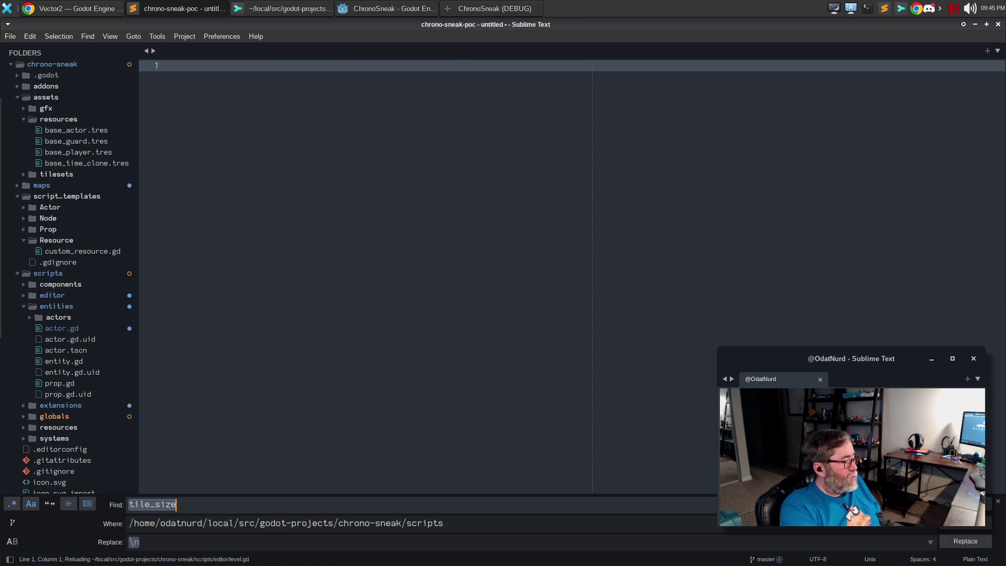
pyautogui.press('Return')
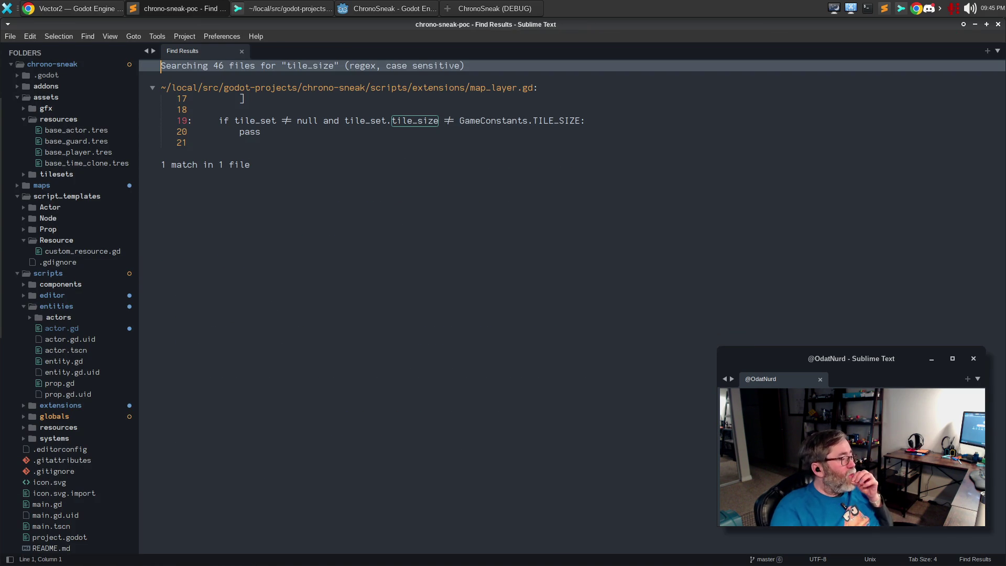
pyautogui.doubleClick(414, 123)
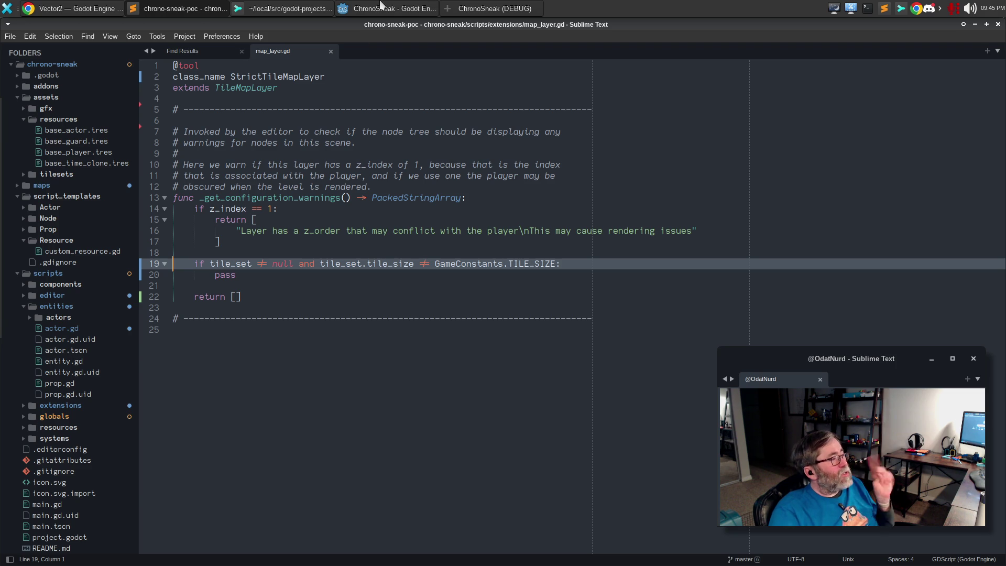
pyautogui.click(294, 8)
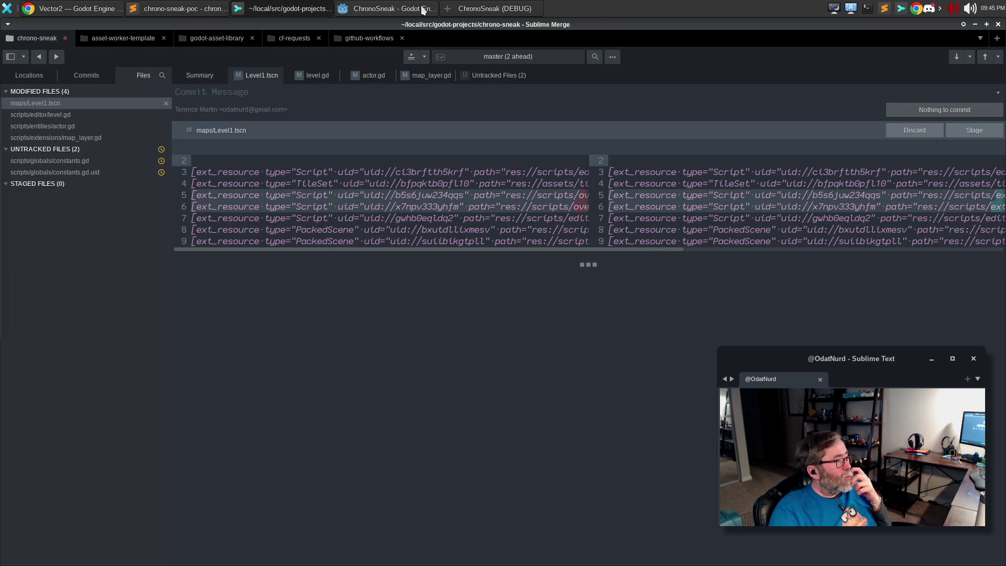
# Step: Close the running ChronoSneak game window and return to the Godot editor
pyautogui.click(480, 6)
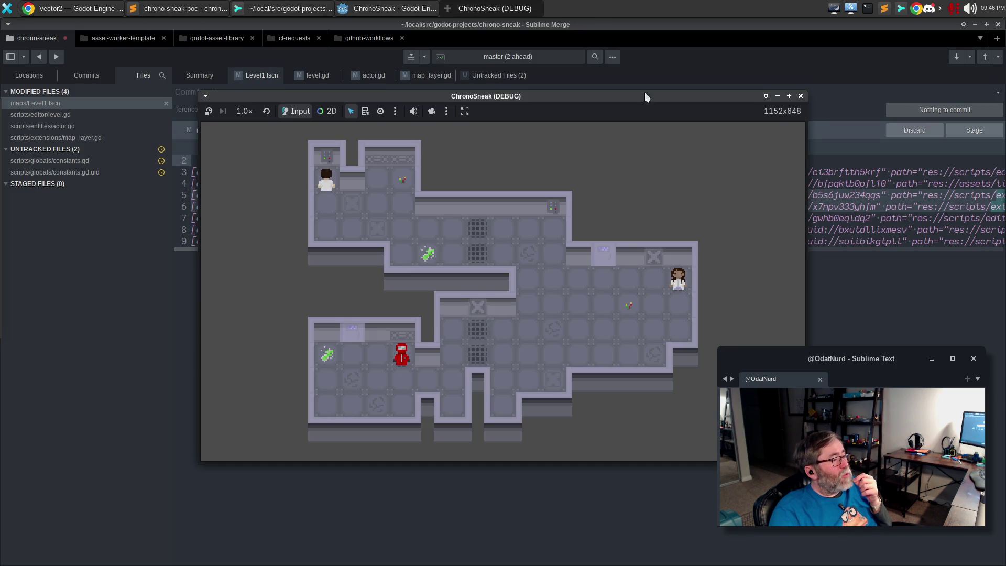
pyautogui.click(800, 96)
pyautogui.click(398, 9)
pyautogui.click(408, 206)
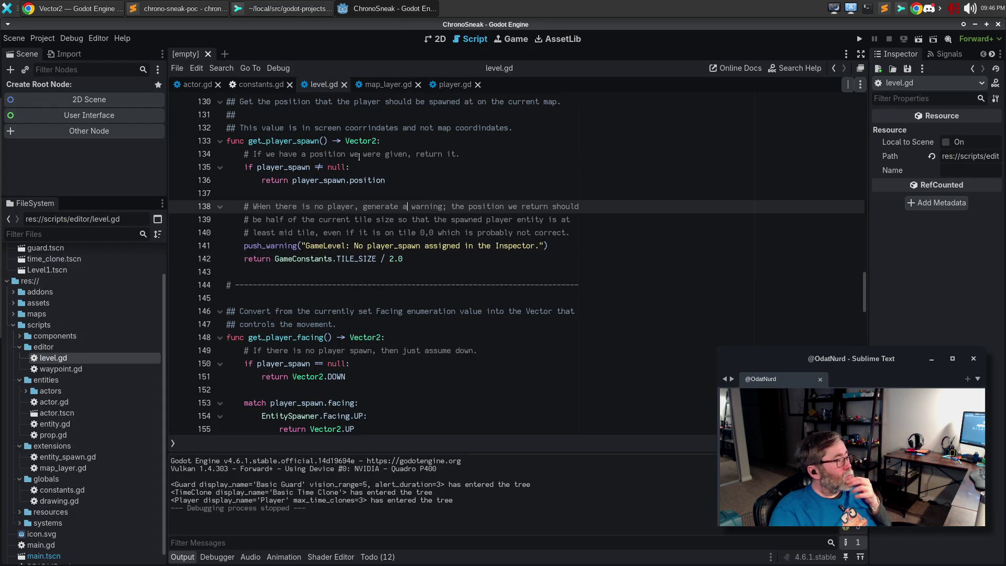
# Step: Rename map_layer.gd in the FileSystem to strict_tile_map_layer.gd
pyautogui.click(392, 94)
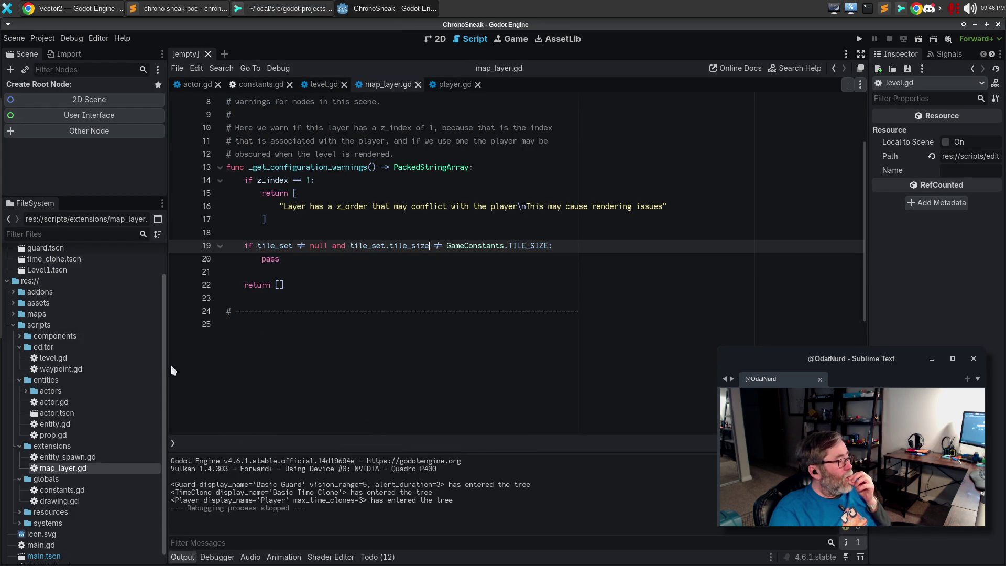
pyautogui.rightClick(73, 466)
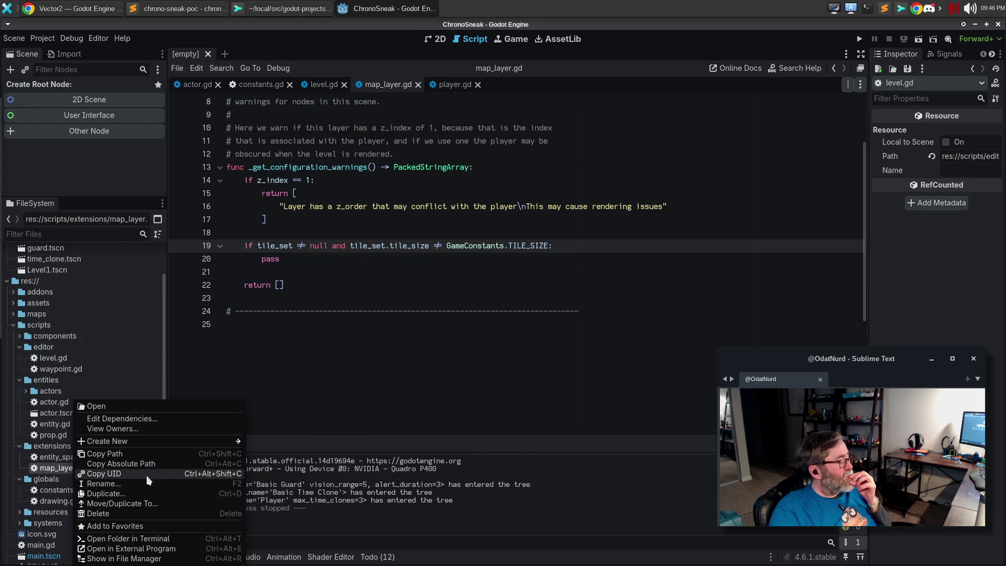
pyautogui.click(158, 481)
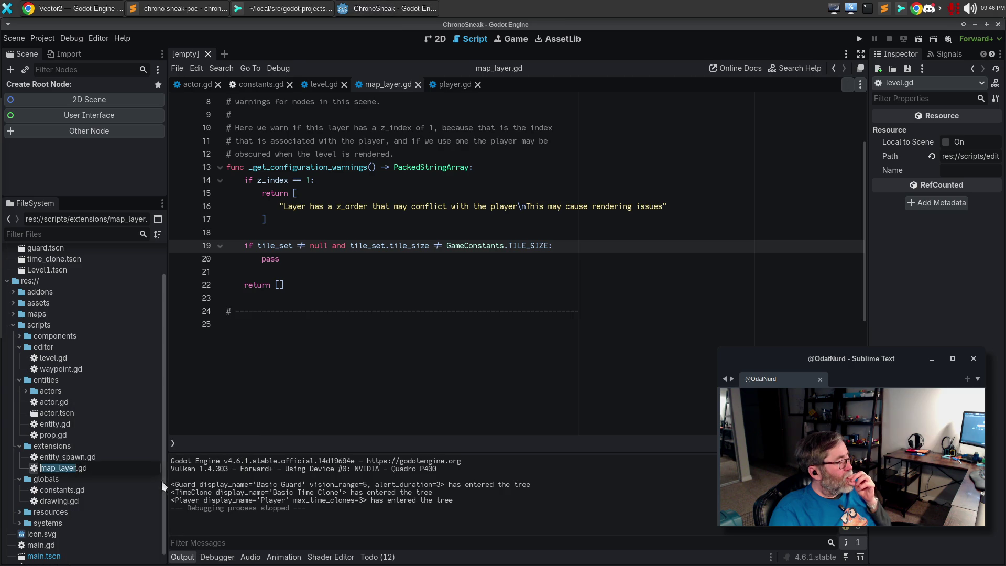
pyautogui.press('Home')
pyautogui.write('strict_tile')
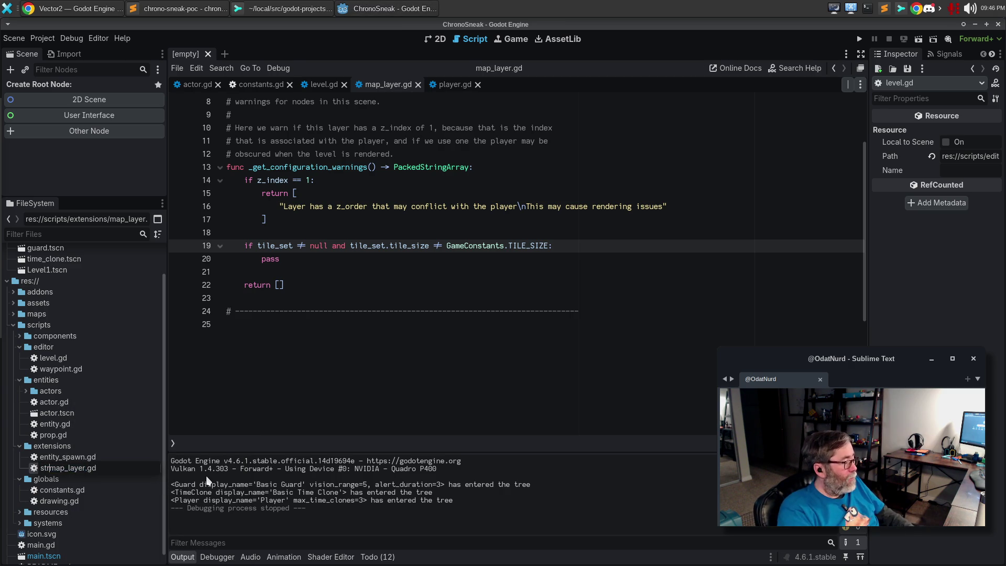
pyautogui.write('_')
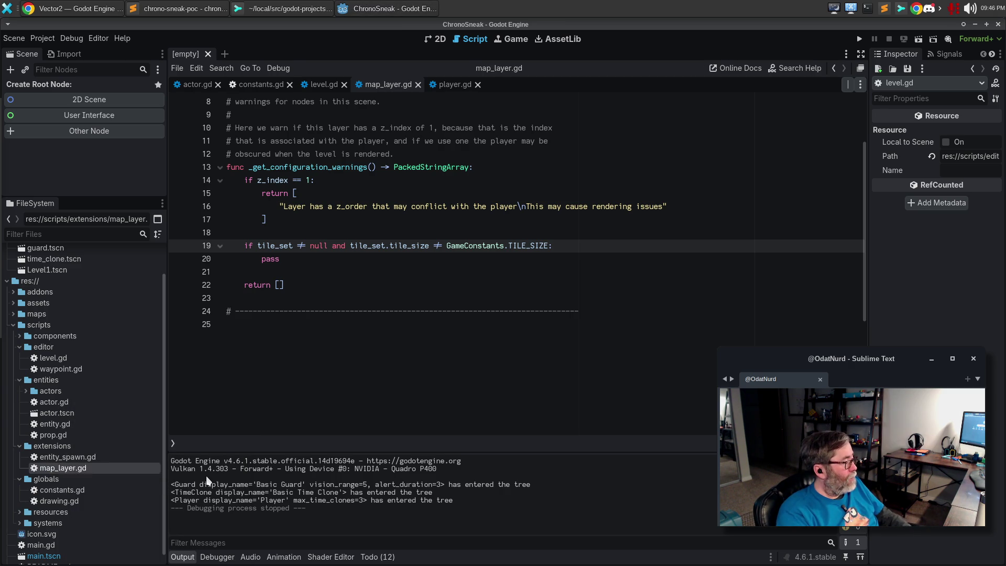
pyautogui.press('Return')
# Step: Under the tile-size check, start returning the warning "Layer uses tile size %s and not %s" with tile_set.tile_size
pyautogui.click(577, 244)
pyautogui.press('Return')
pyautogui.write('return [')
pyautogui.press('Return')
pyautogui.write('"')
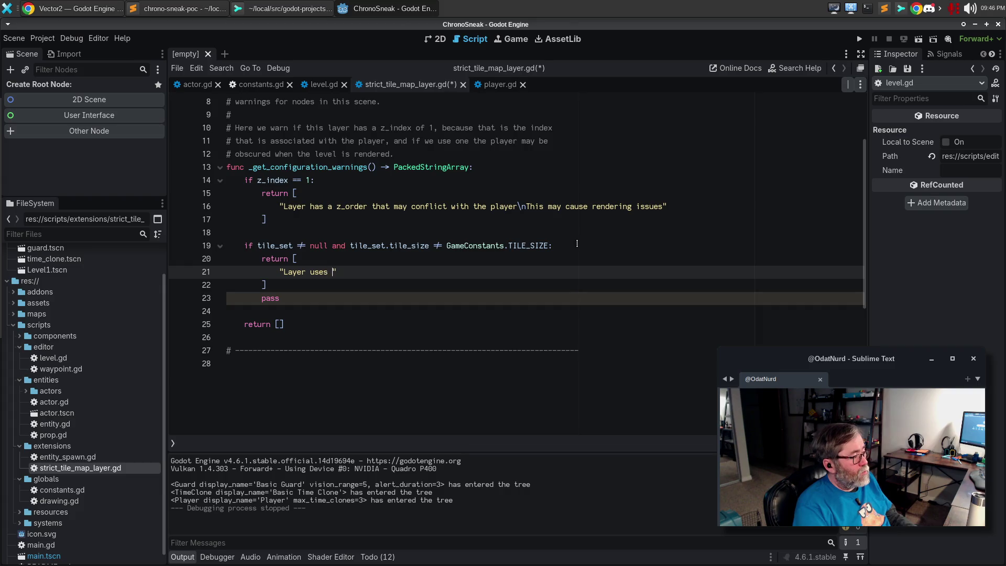
pyautogui.write('Layer uses tile size')
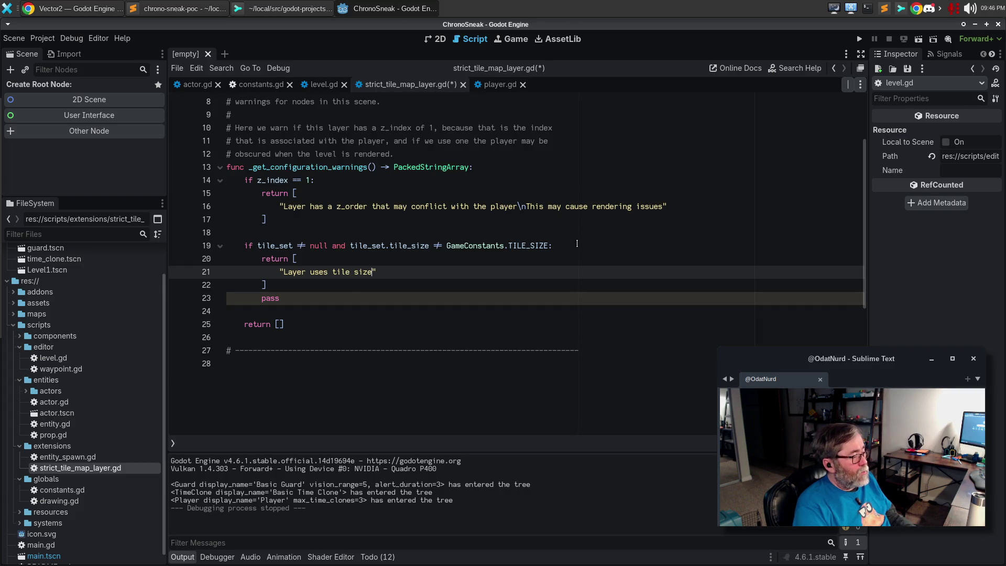
pyautogui.write(' %s and')
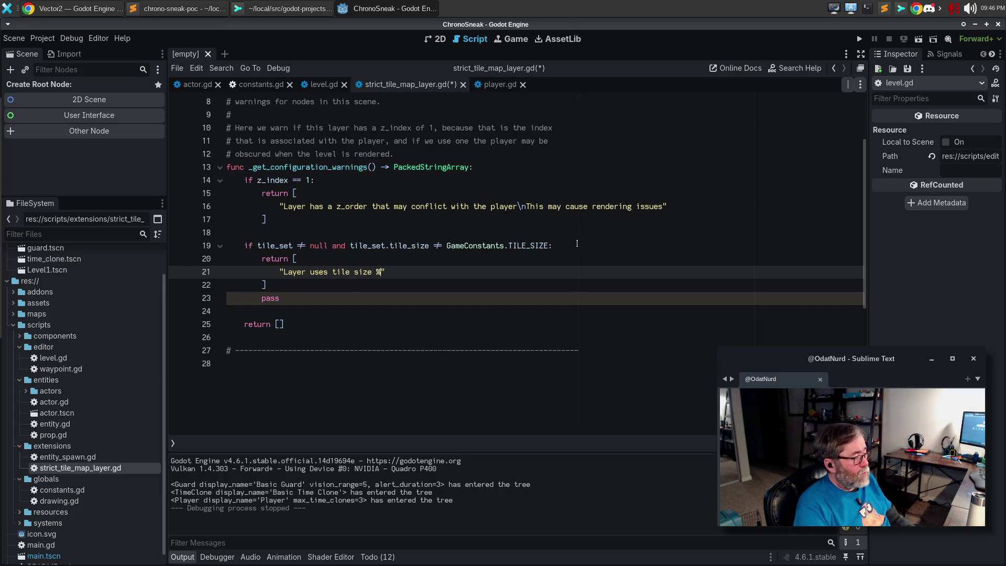
pyautogui.write(' not %s')
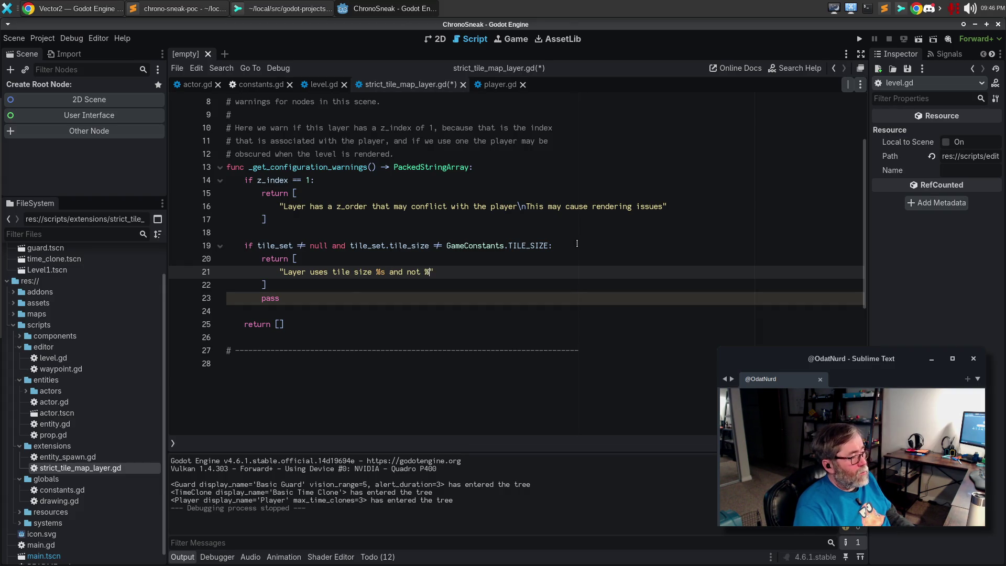
pyautogui.write('" %')
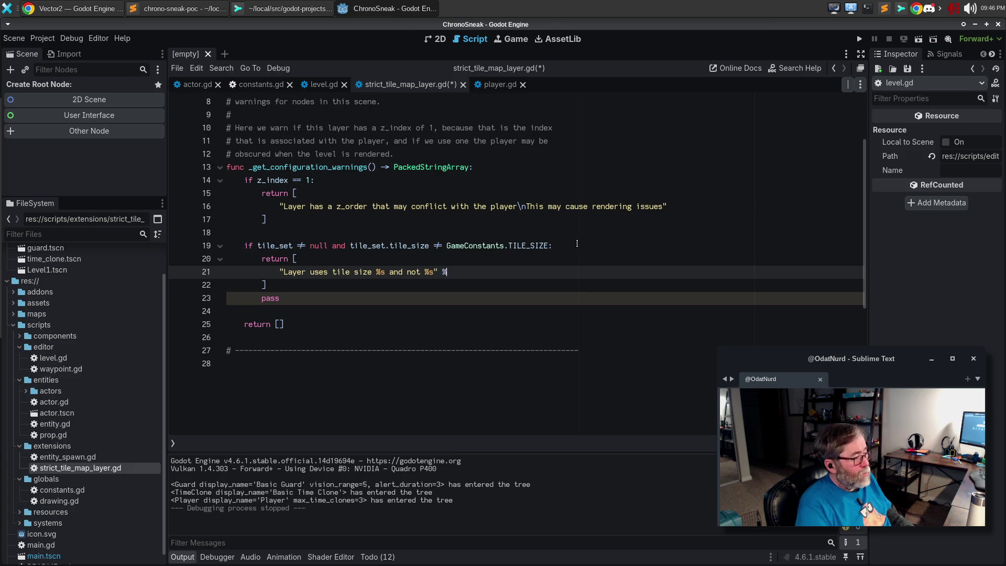
pyautogui.write(' [tile_set.tile_size,')
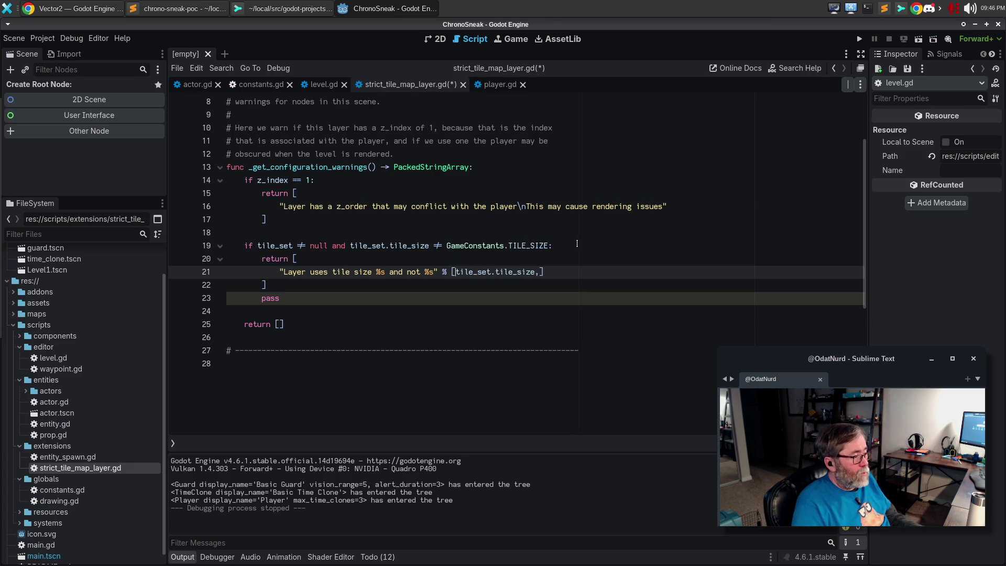
# Step: Split the format list across lines and add GameConstants.TILE_SIZE as the second value
pyautogui.press('Return')
pyautogui.press('End')
pyautogui.press('Left')
pyautogui.press('Return')
pyautogui.press('BackSpace')
pyautogui.press('Up')
pyautogui.press('End')
pyautogui.write('Game')
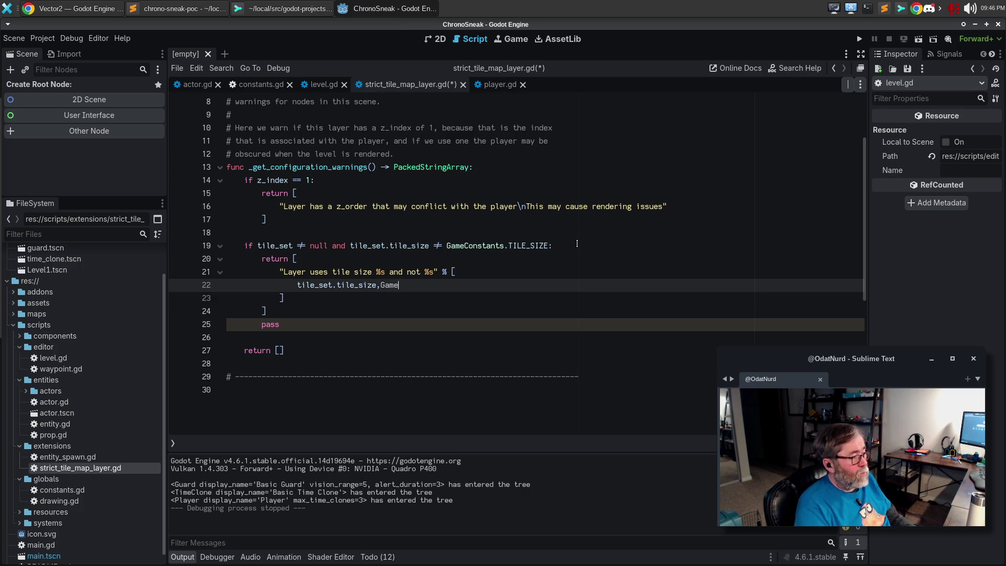
pyautogui.hotkey('ctrl', 'Left')
pyautogui.press('End')
pyautogui.write('XC')
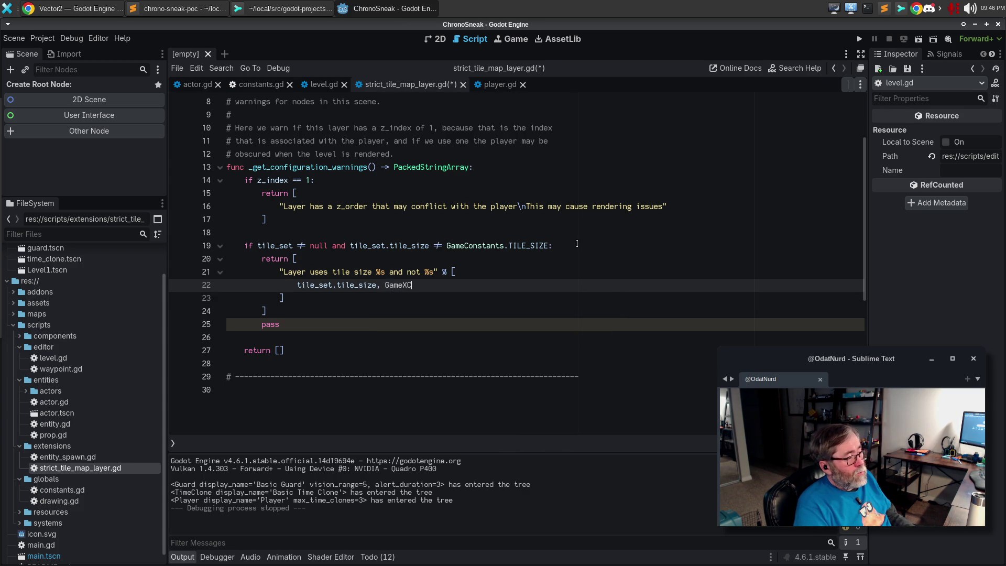
pyautogui.press('BackSpace')
pyautogui.press('BackSpace')
pyautogui.write('Const ')
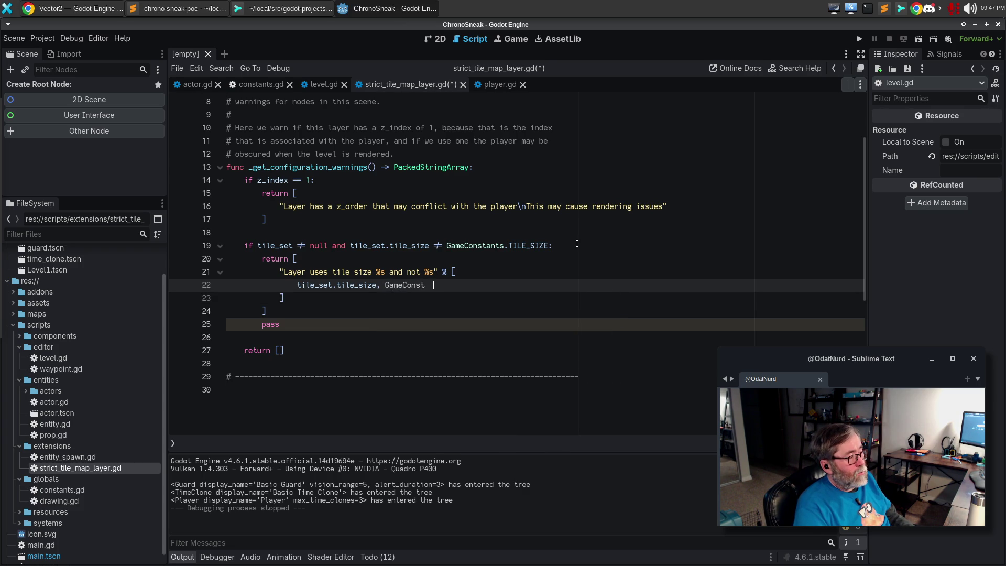
pyautogui.write('ntas.')
pyautogui.press('BackSpace')
pyautogui.press('BackSpace')
pyautogui.write('s.TILE')
pyautogui.write('_SIZE')
pyautogui.press('Return')
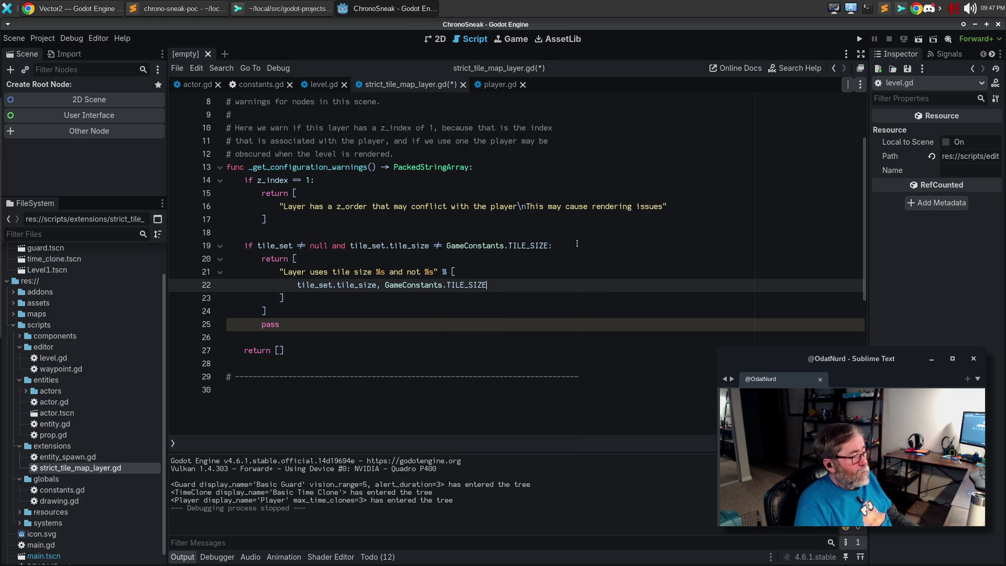
# Step: Delete the leftover pass line and save strict_tile_map_layer.gd
pyautogui.press('Down')
pyautogui.press('Down')
pyautogui.press('Down')
pyautogui.hotkey('ctrl', 'shift', 'k')
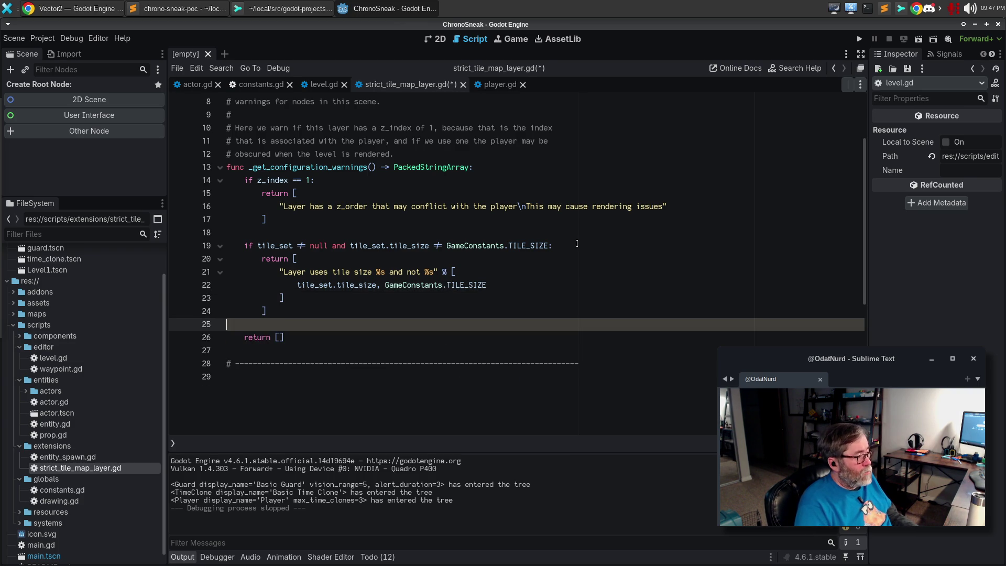
pyautogui.press('Up')
pyautogui.press('Up')
pyautogui.press('Down')
pyautogui.press('Down')
pyautogui.hotkey('ctrl', 's')
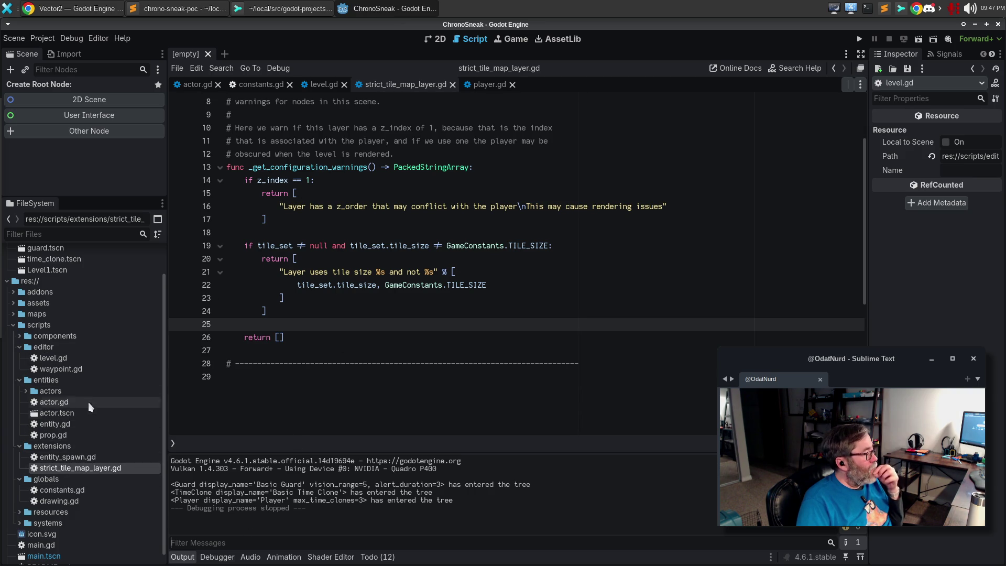
# Step: Open main.gd and go to the return line in the _ready function
pyautogui.doubleClick(40, 546)
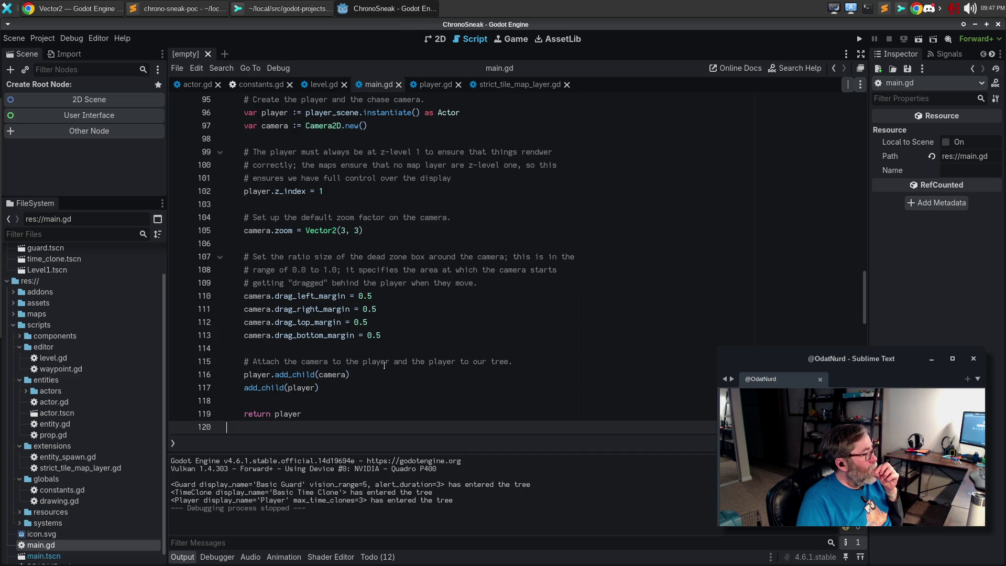
pyautogui.scroll(18, 384, 367)
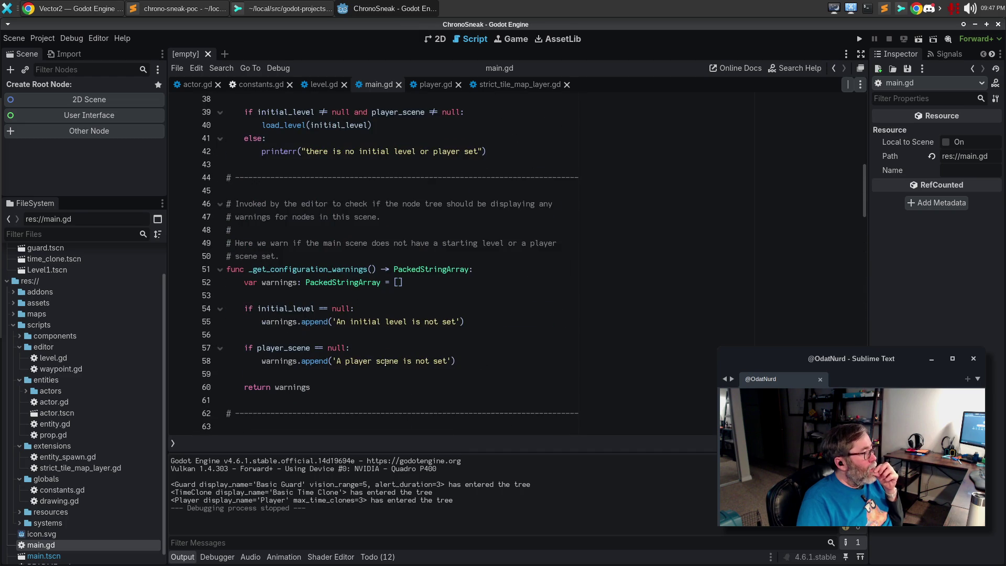
pyautogui.hotkey('ctrl', 'alt', 'f')
pyautogui.write('r')
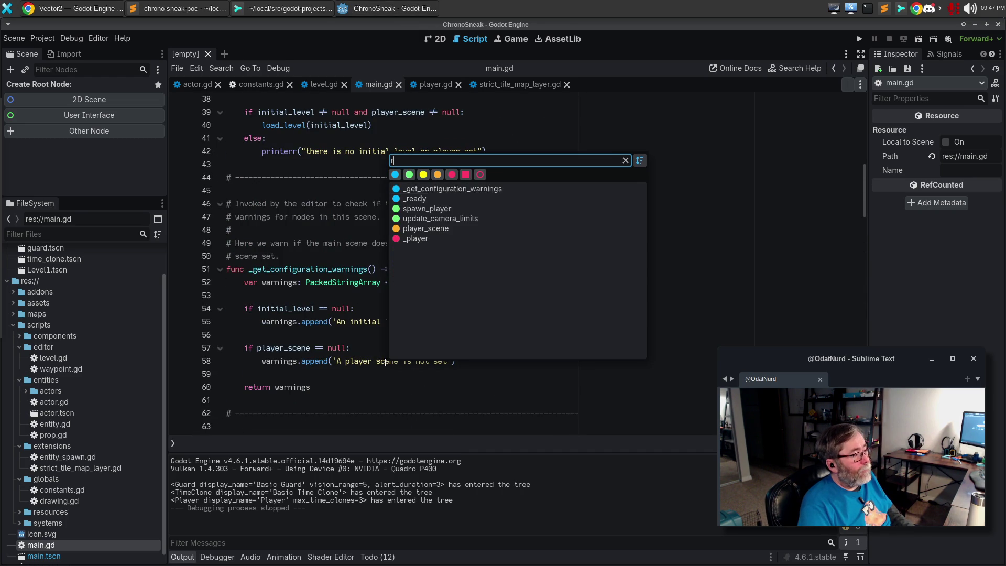
pyautogui.press('BackSpace')
pyautogui.press('Down')
pyautogui.press('Return')
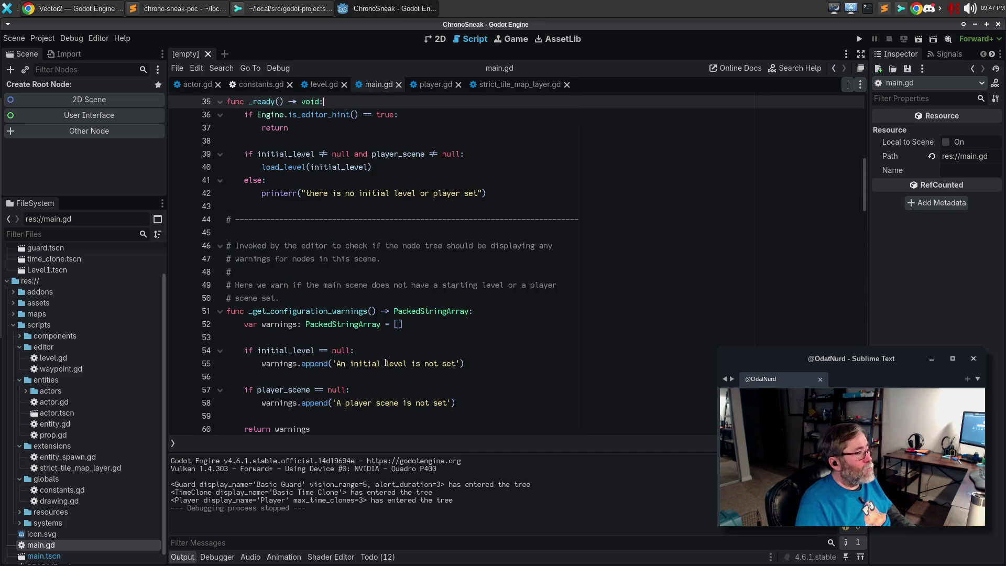
pyautogui.press('Down')
pyautogui.press('Down')
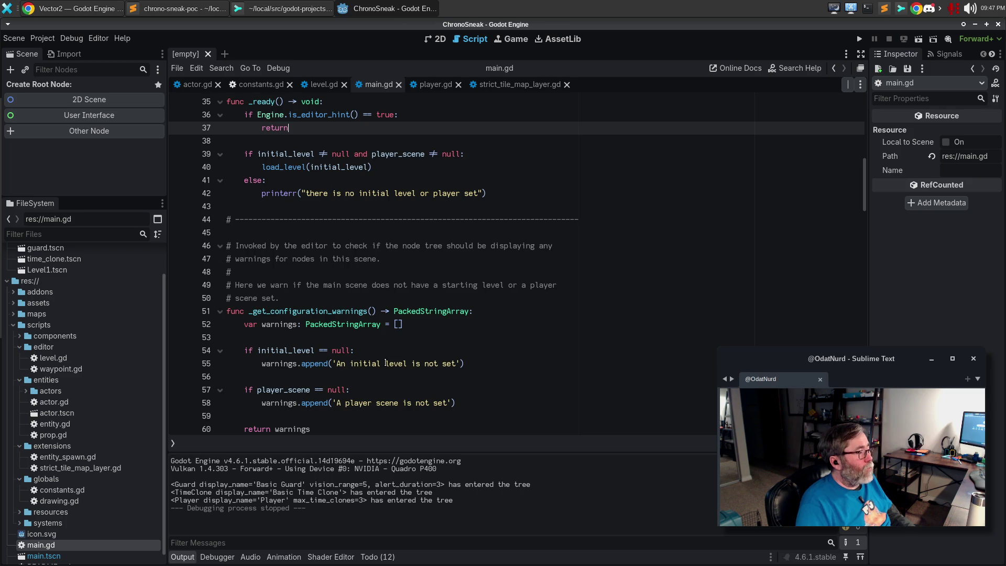
# Step: Add print("poop => %s" % Vector2i(69, 69)) below it, then save, run the game and stop it
pyautogui.press('Return')
pyautogui.press('Return')
pyautogui.write('p')
pyautogui.press('BackSpace')
pyautogui.write('print(')
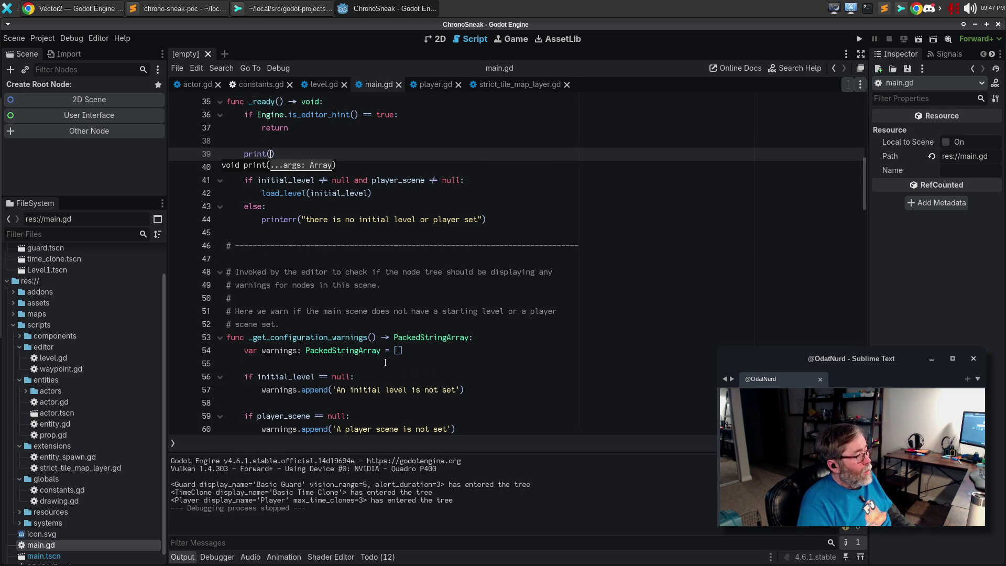
pyautogui.write('"%s')
pyautogui.write('"')
pyautogui.press('BackSpace')
pyautogui.write('poop => %')
pyautogui.write('s')
pyautogui.write('" % Vecto')
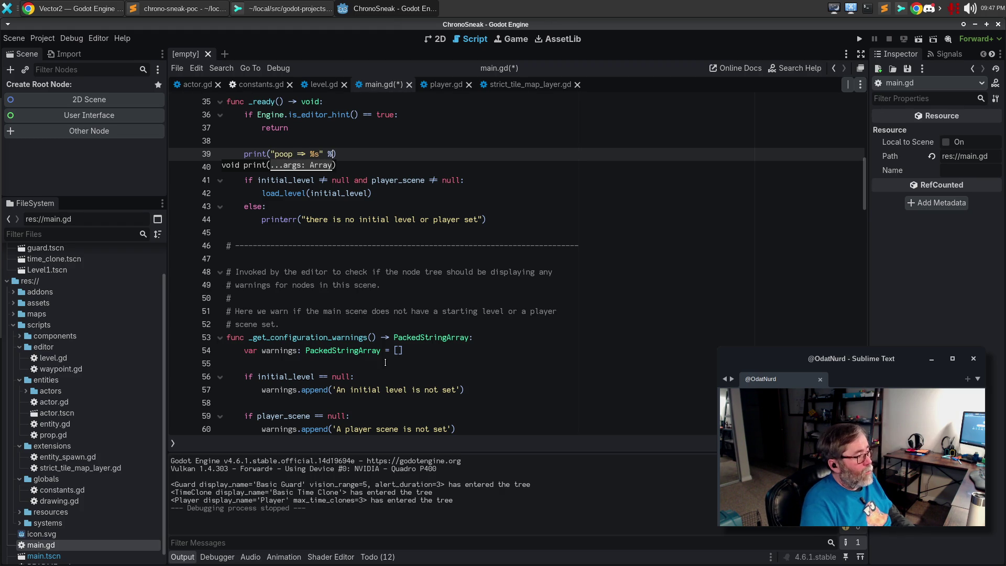
pyautogui.write('r2i(')
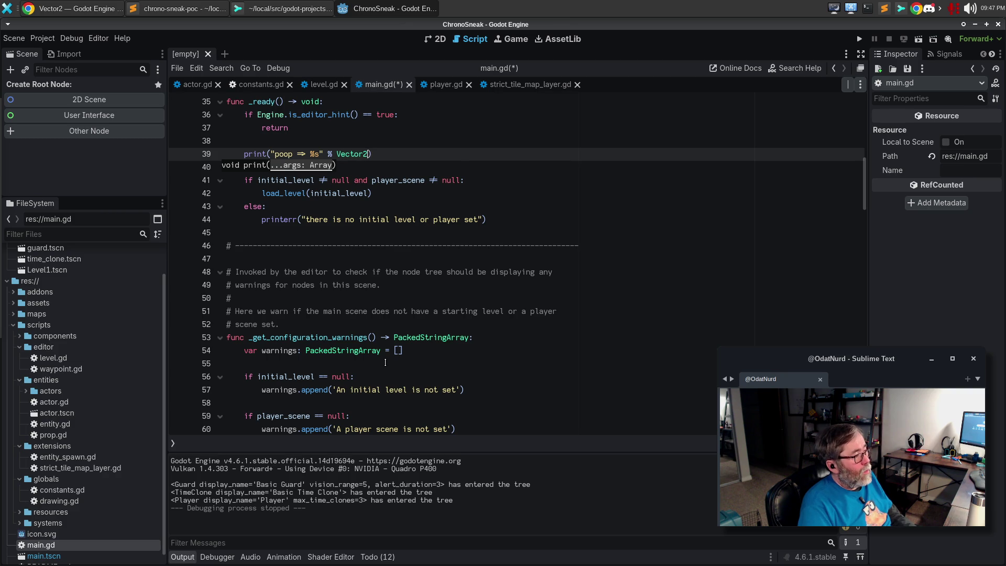
pyautogui.press('BackSpace')
pyautogui.write('i(69, 60')
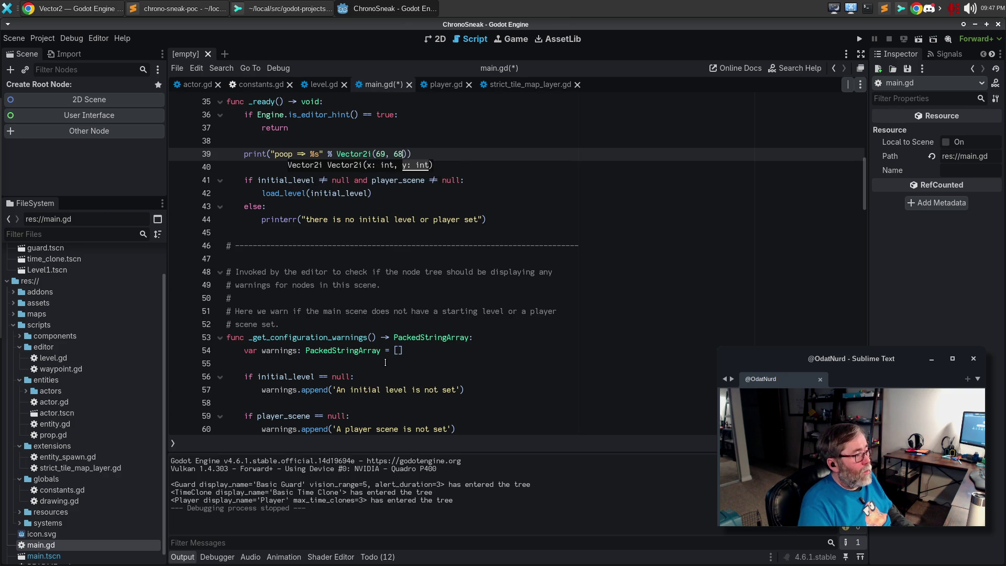
pyautogui.press('BackSpace')
pyautogui.write('9')
pyautogui.press('F5')
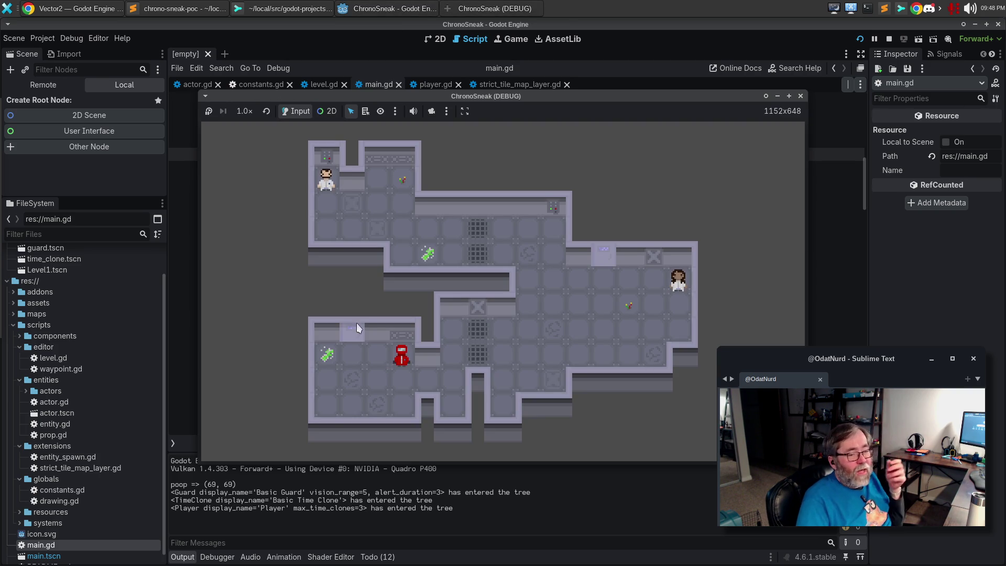
pyautogui.click(800, 96)
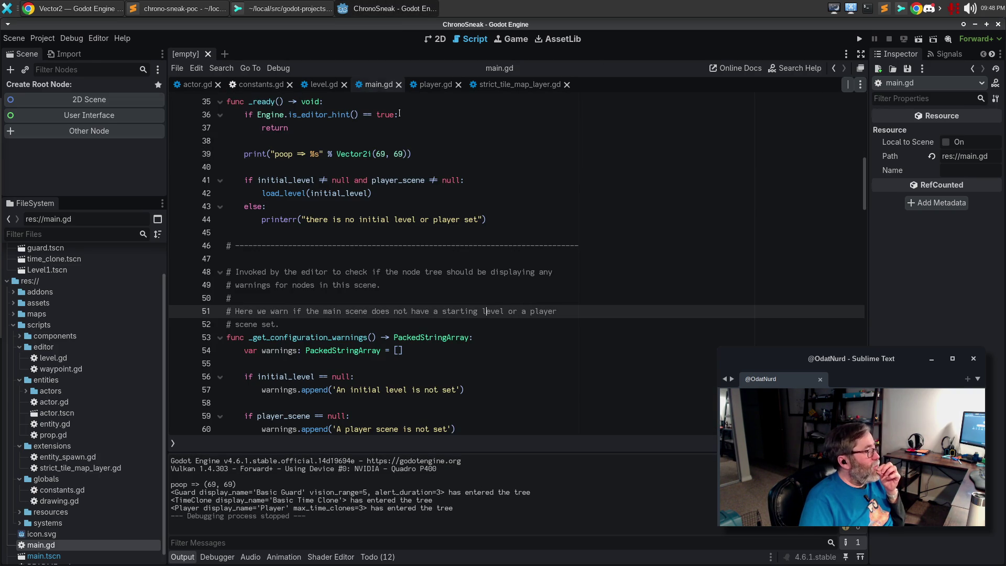
# Step: Discard the added print hunk from main.gd in Sublime Merge and reload main.gd from disk in Godot
pyautogui.click(286, 9)
pyautogui.click(73, 102)
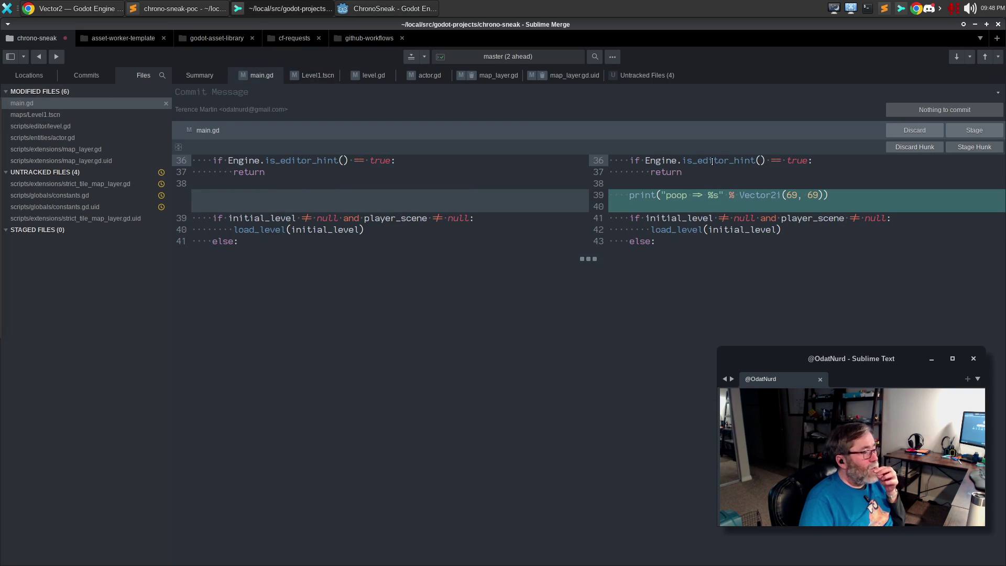
pyautogui.click(902, 146)
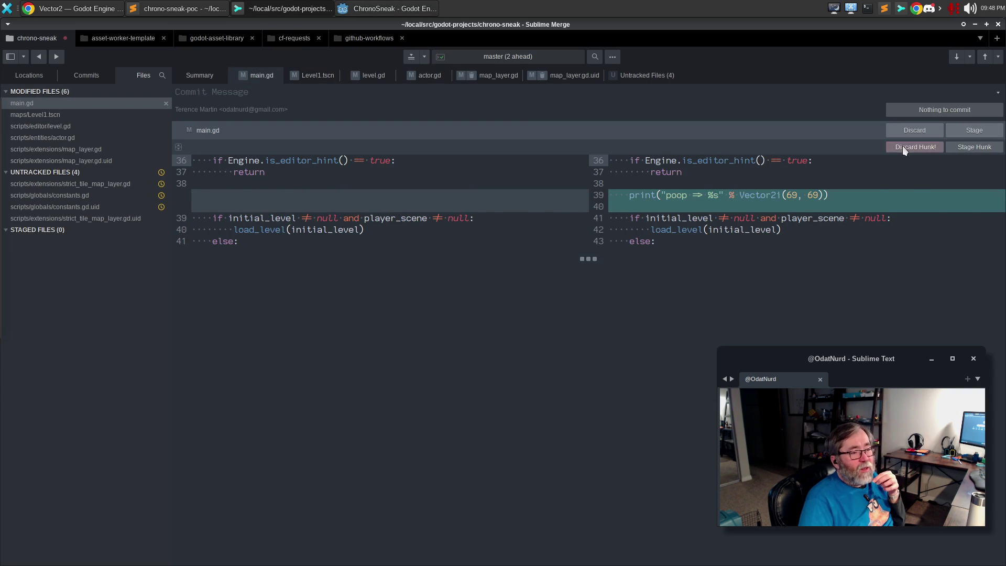
pyautogui.click(902, 147)
pyautogui.click(370, 11)
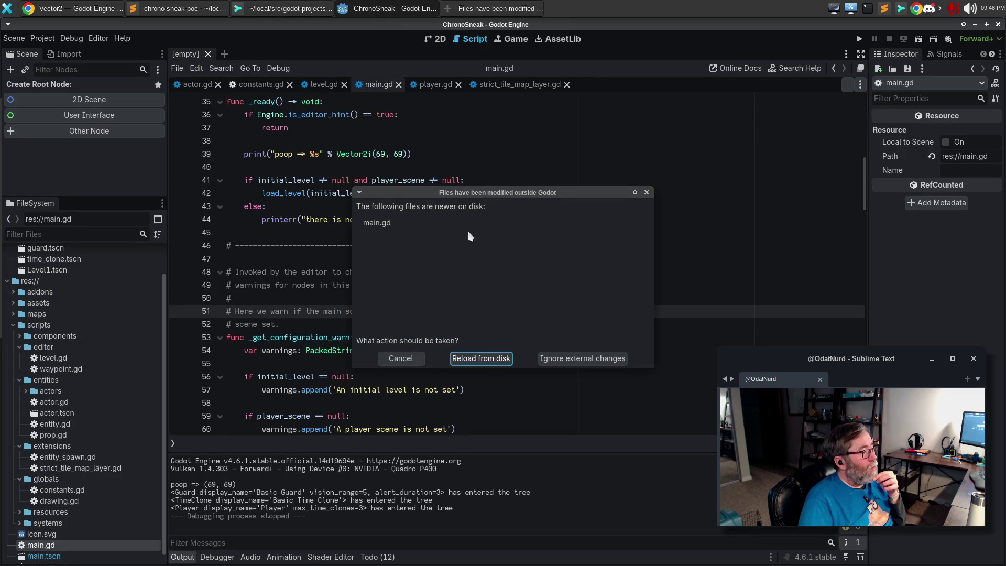
pyautogui.click(481, 358)
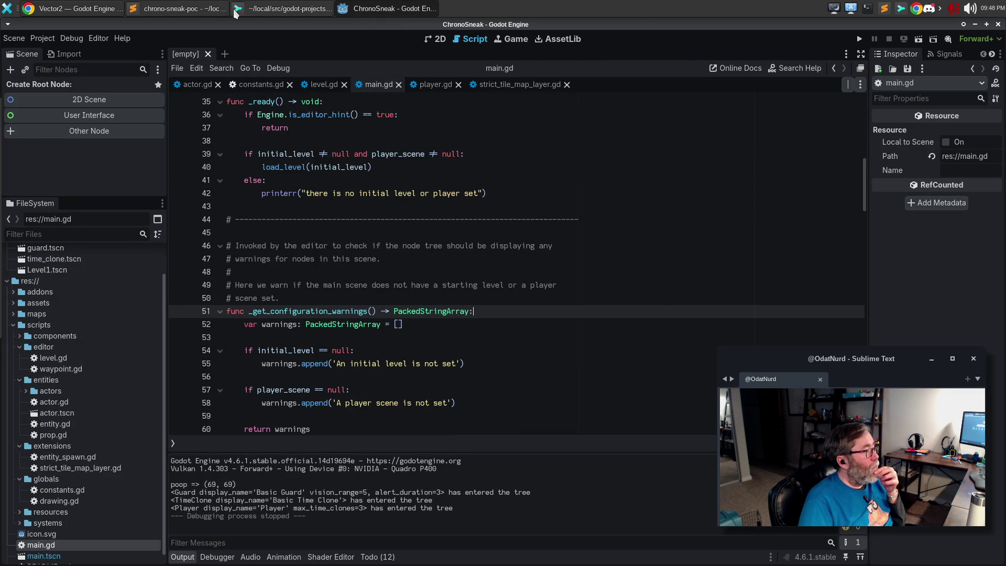
pyautogui.click(211, 9)
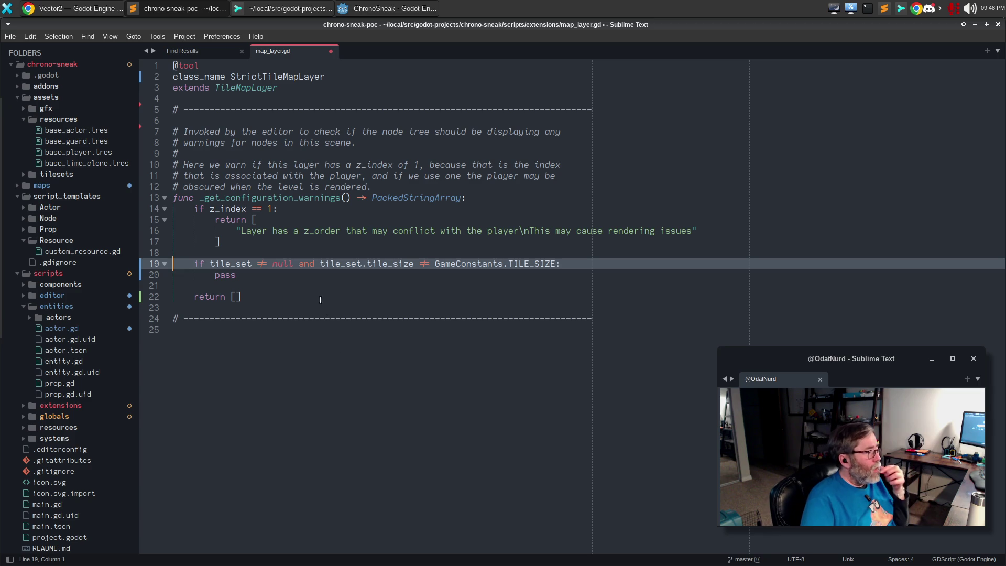
# Step: Close the deleted map_layer.gd tab without saving, then close the Find Results tab
pyautogui.click(300, 284)
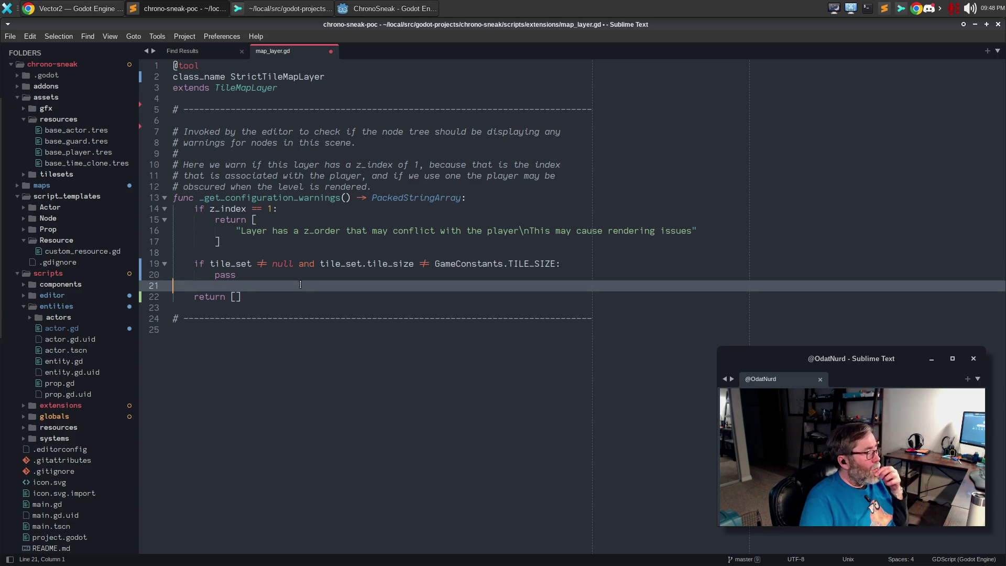
pyautogui.click(331, 51)
pyautogui.click(421, 324)
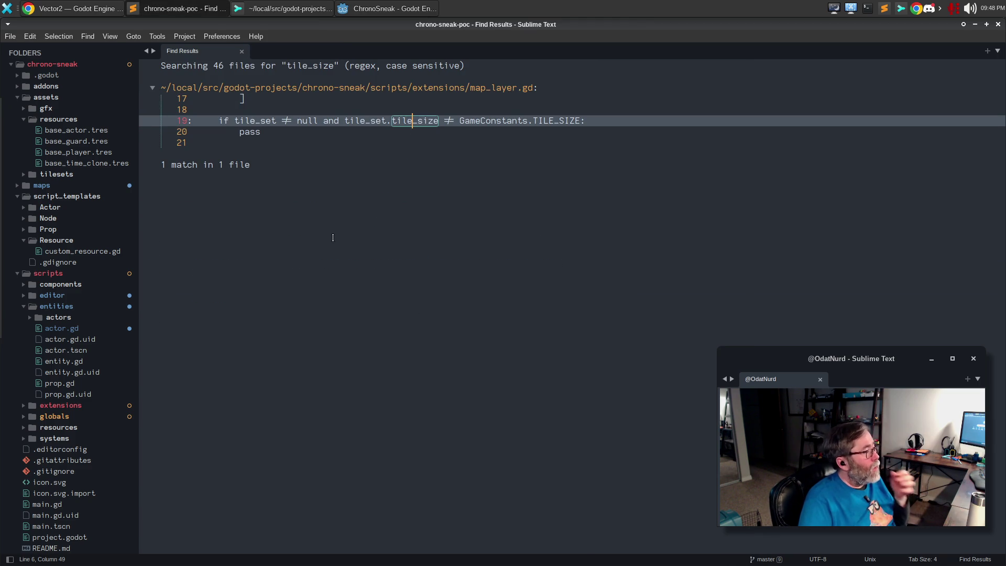
pyautogui.hotkey('ctrl', 'w')
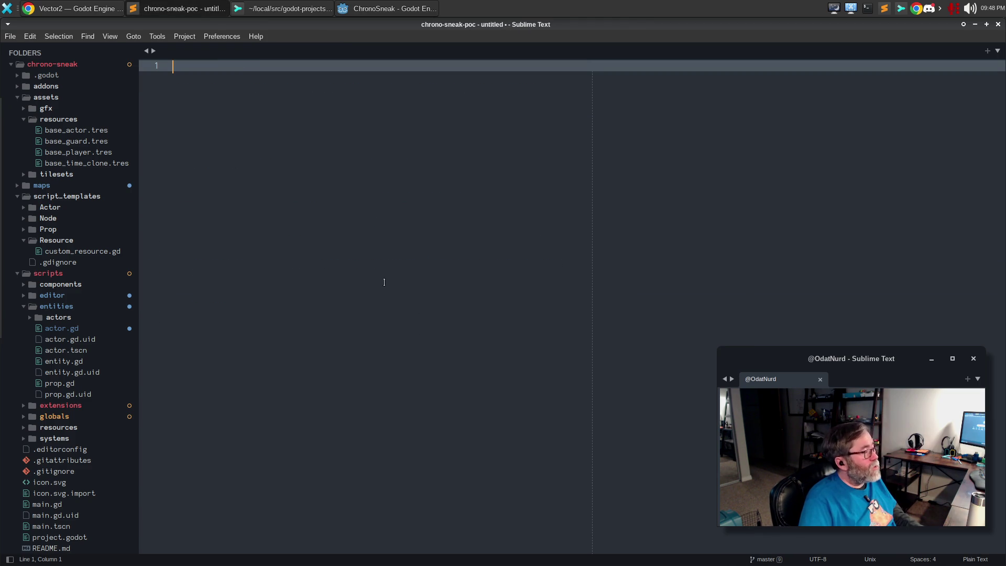
pyautogui.click(290, 7)
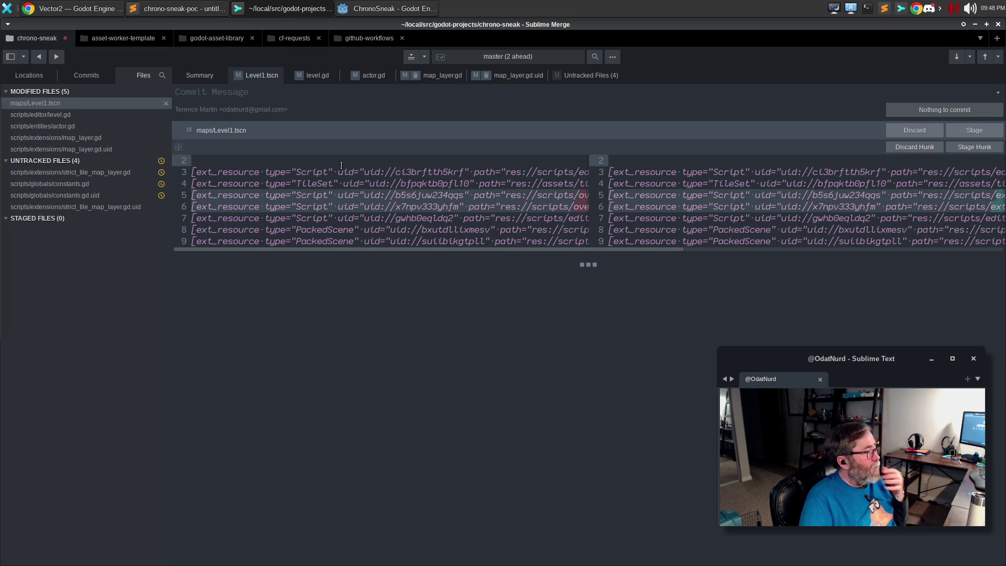
# Step: Stage Level1.tscn, level.gd, actor.gd and the deleted map_layer.gd and map_layer.gd.uid
pyautogui.moveTo(349, 218)
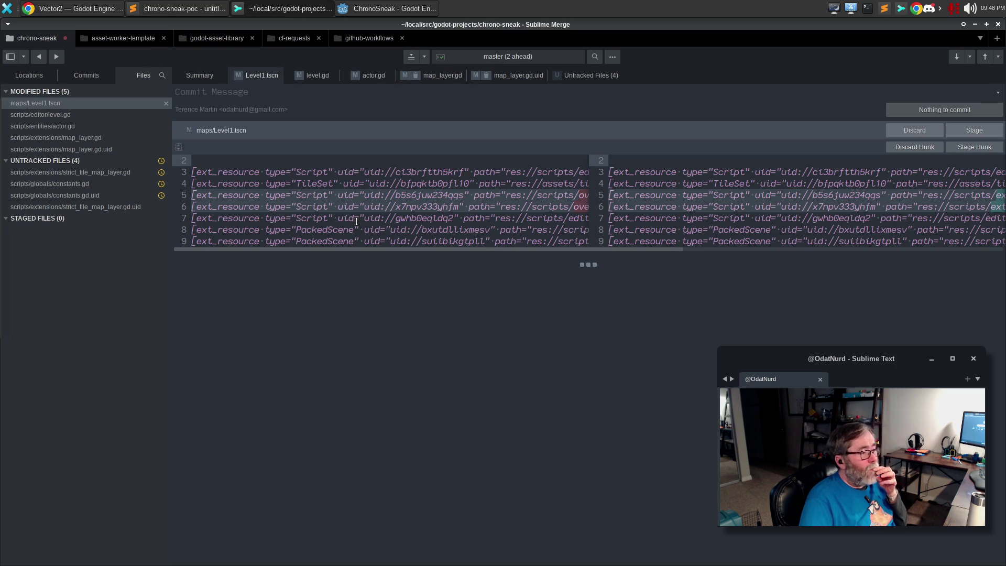
pyautogui.moveTo(374, 248); pyautogui.dragTo(625, 233)
pyautogui.hscroll(-5, 624, 233)
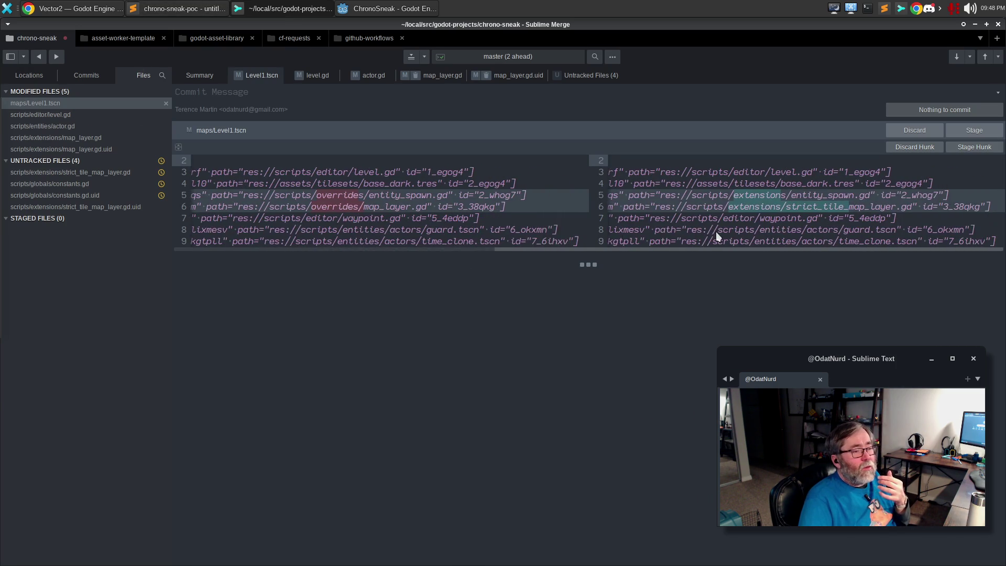
pyautogui.click(973, 130)
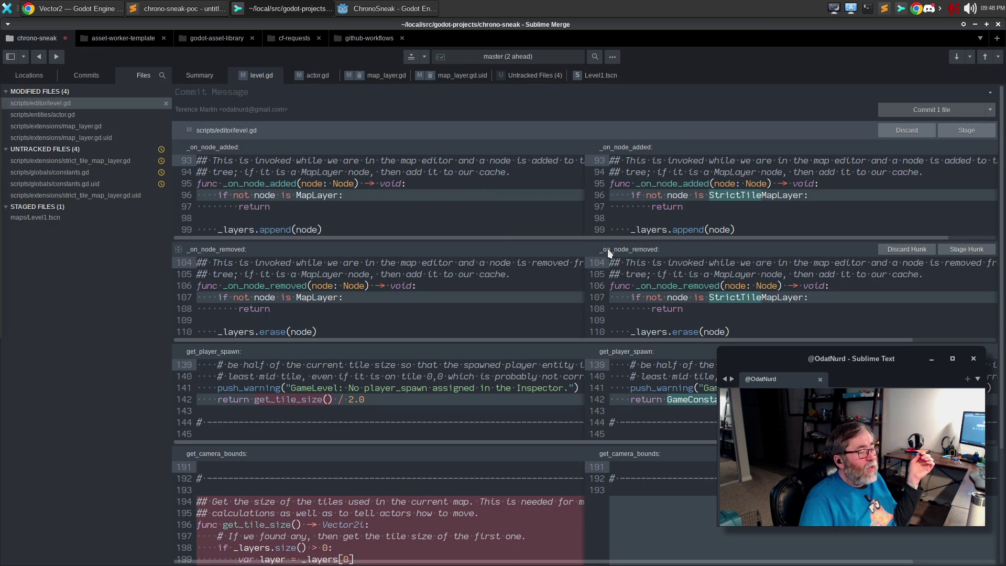
pyautogui.scroll(-5, 744, 328)
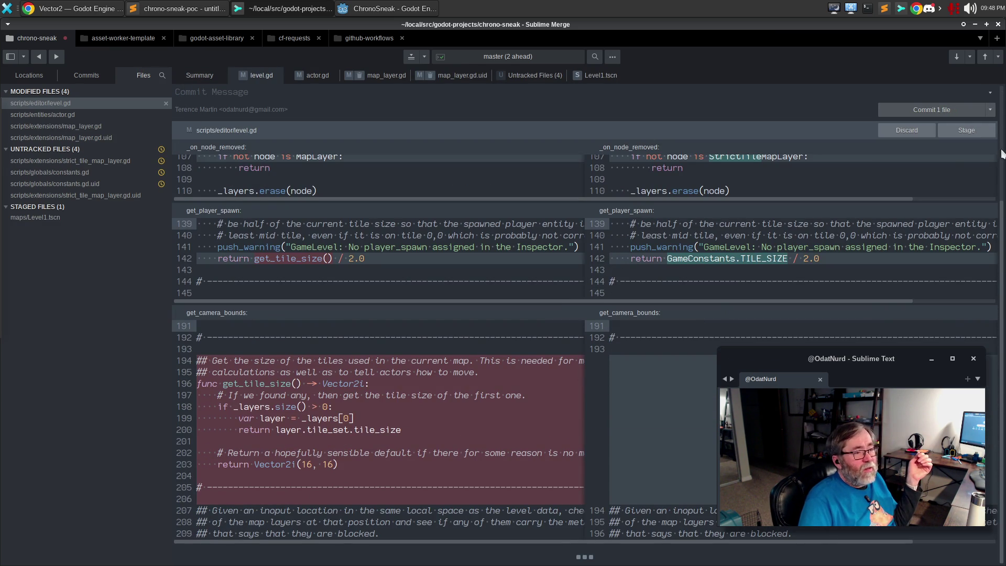
pyautogui.click(956, 130)
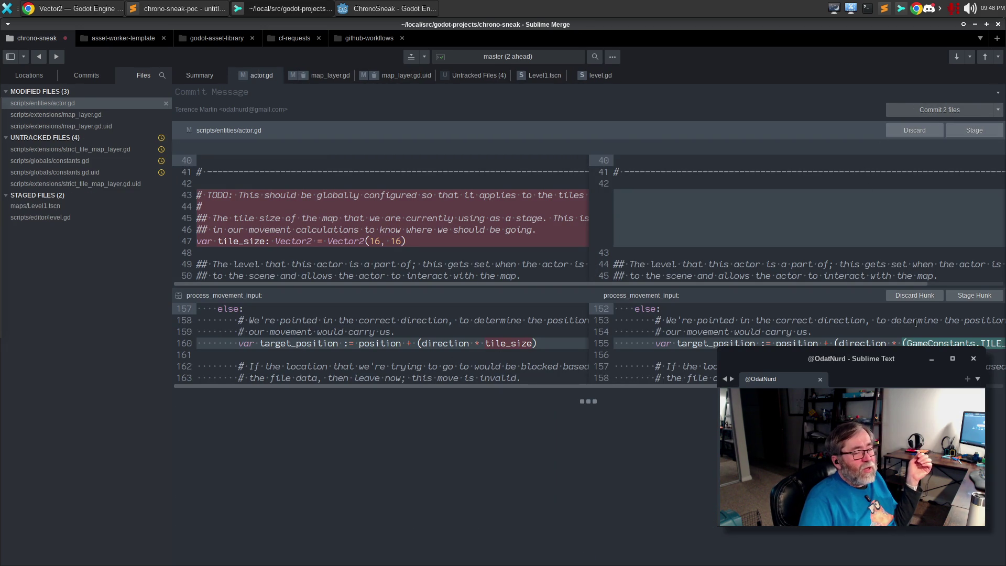
pyautogui.click(966, 129)
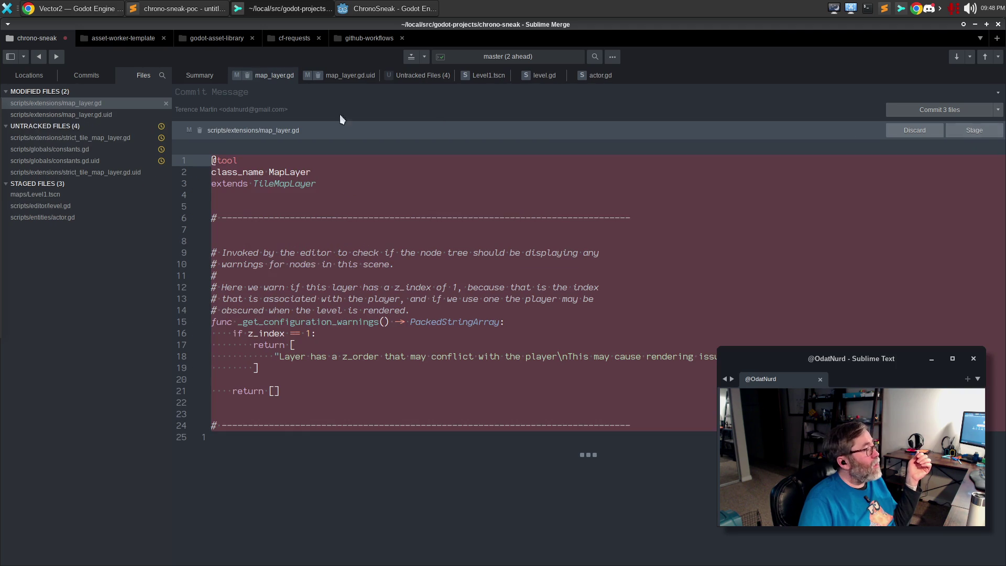
pyautogui.click(967, 130)
pyautogui.click(968, 130)
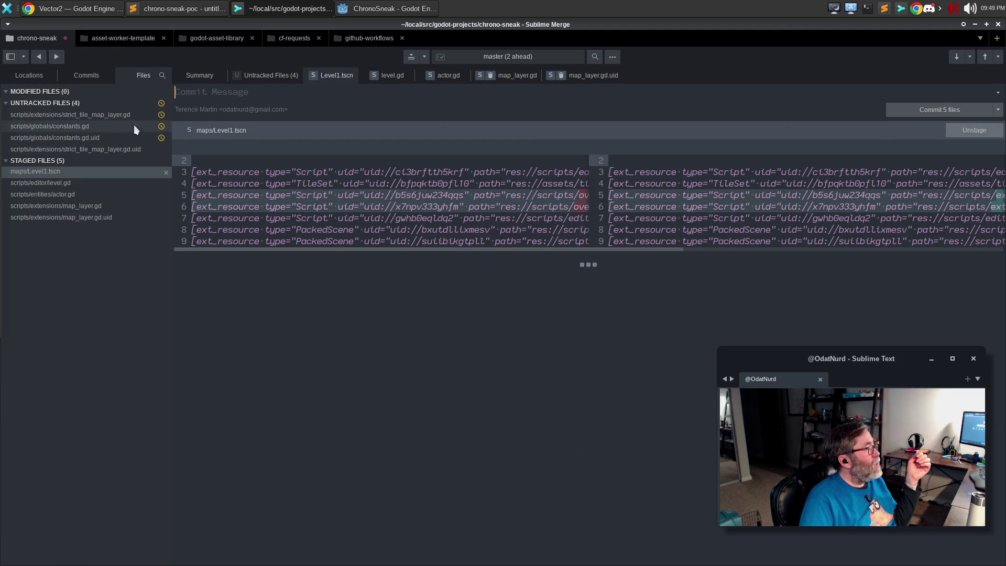
# Step: Stage the untracked strict_tile_map_layer.gd and its .uid, then review both rename diffs
pyautogui.click(120, 116)
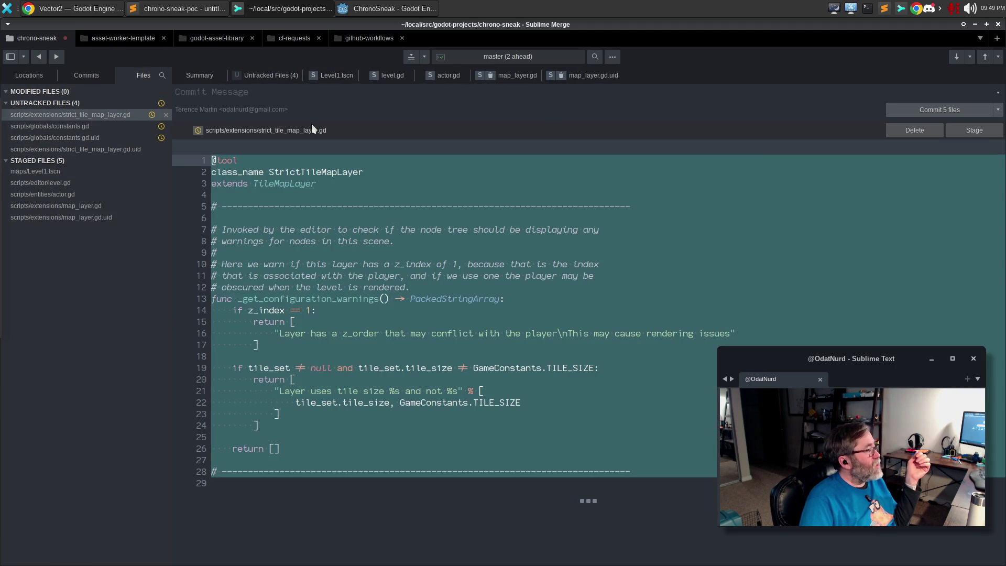
pyautogui.click(973, 131)
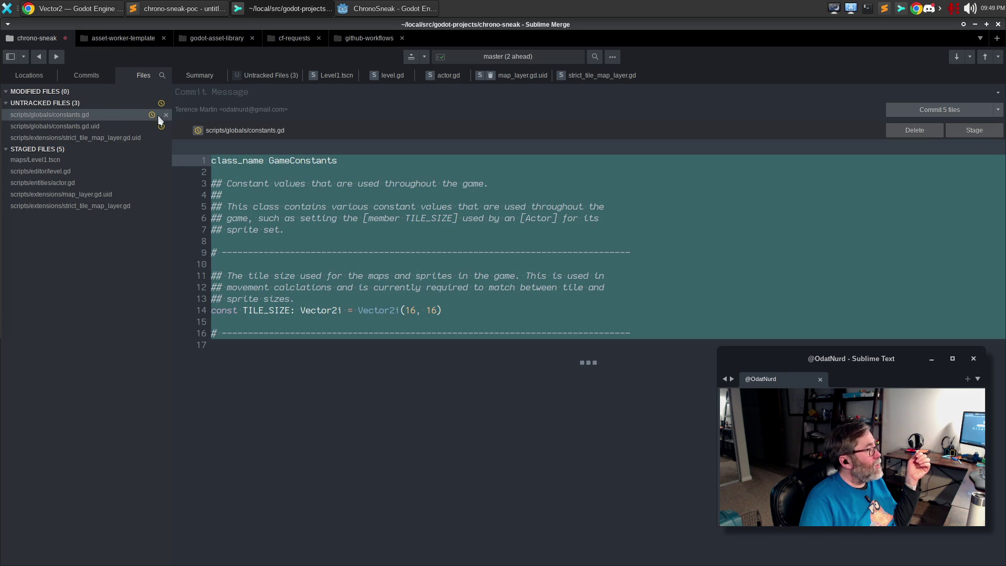
pyautogui.click(130, 137)
pyautogui.click(960, 133)
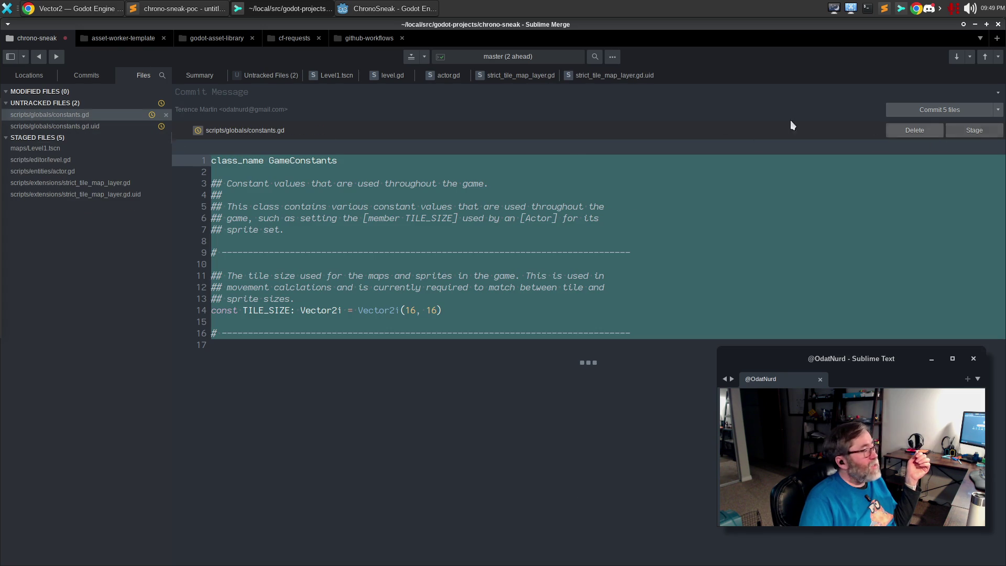
pyautogui.click(87, 184)
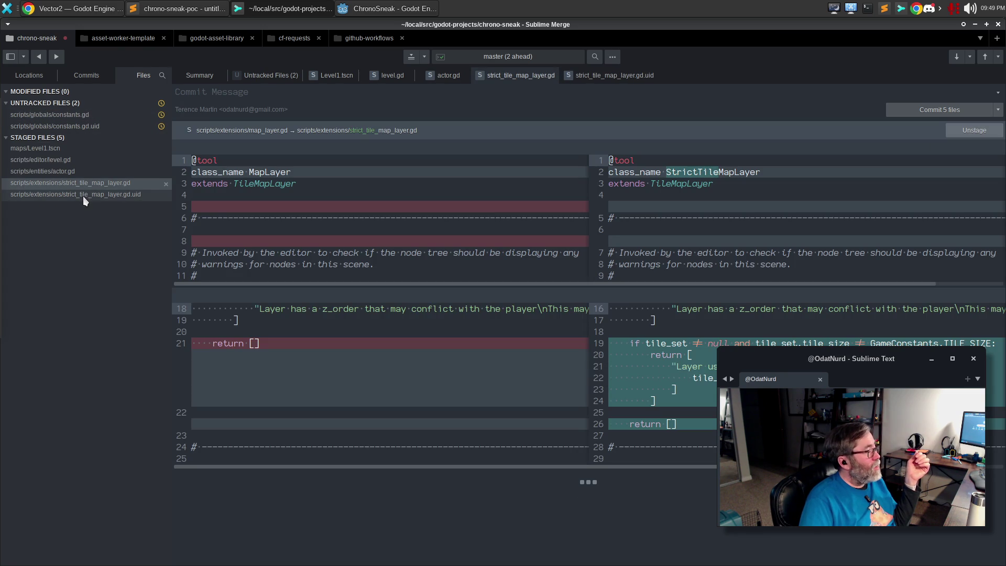
pyautogui.click(82, 197)
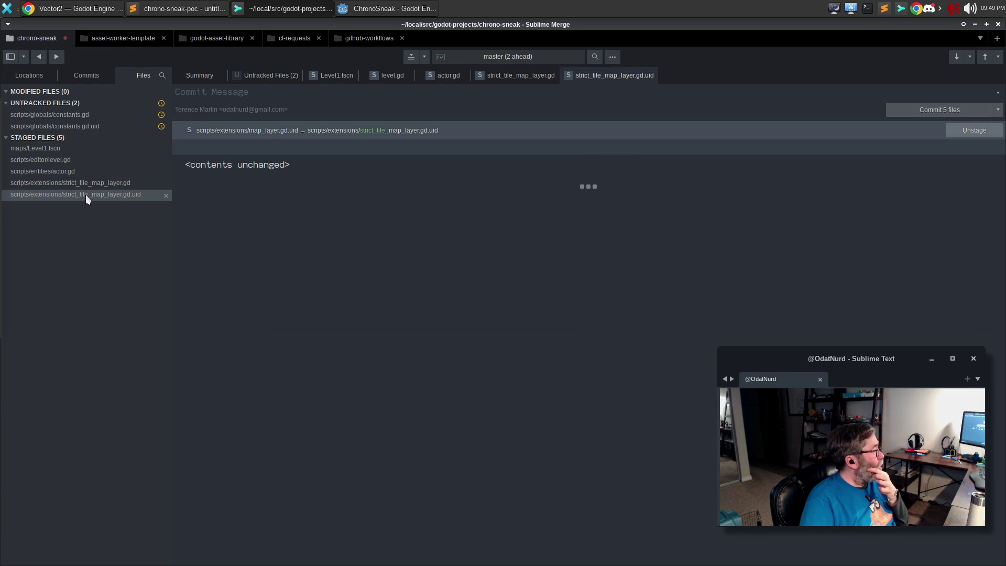
pyautogui.click(89, 185)
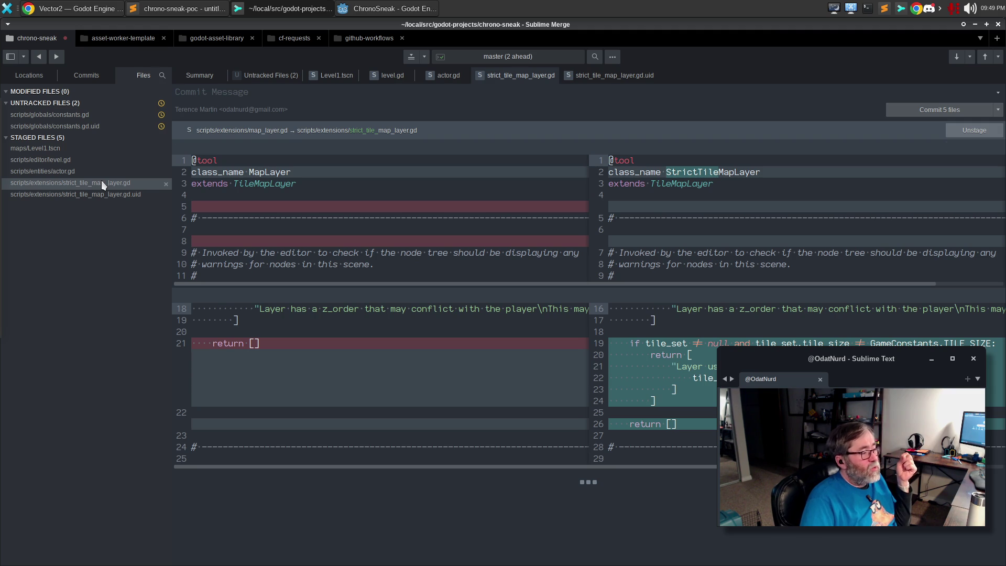
pyautogui.moveTo(231, 195)
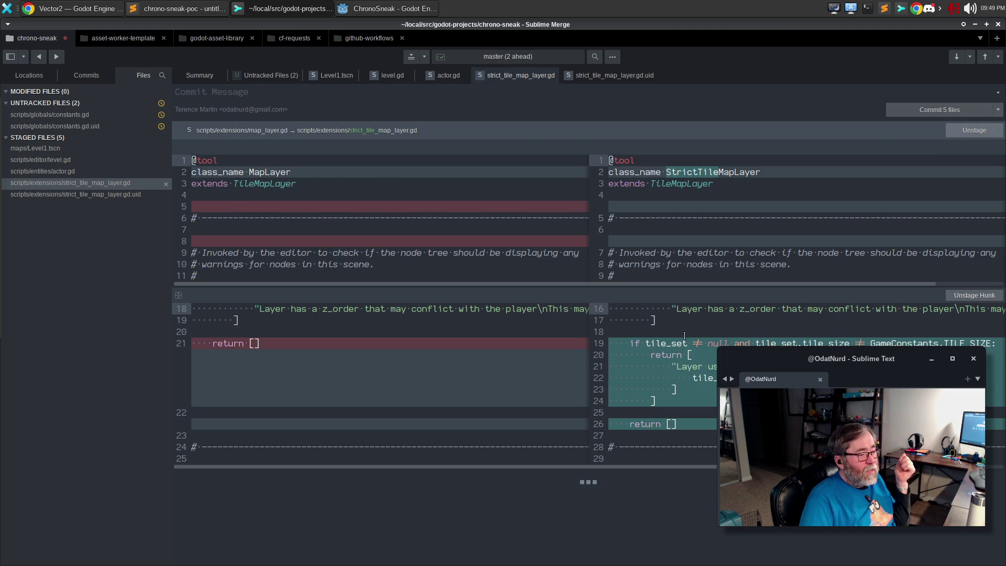
pyautogui.click(419, 8)
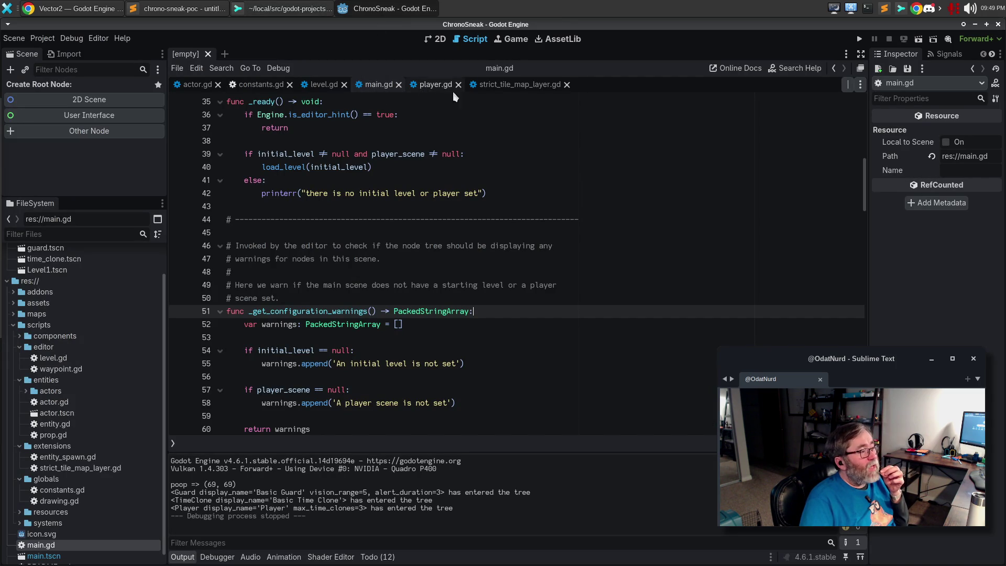
# Step: Rewrap the warnings comment and insert "or is using a tileset that does" before "because"
pyautogui.click(505, 87)
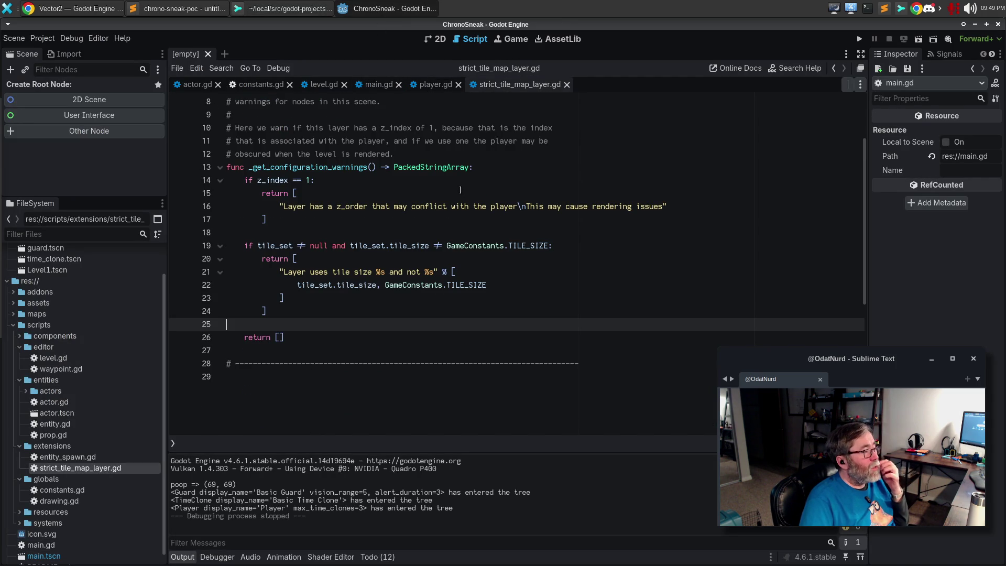
pyautogui.scroll(2, 458, 190)
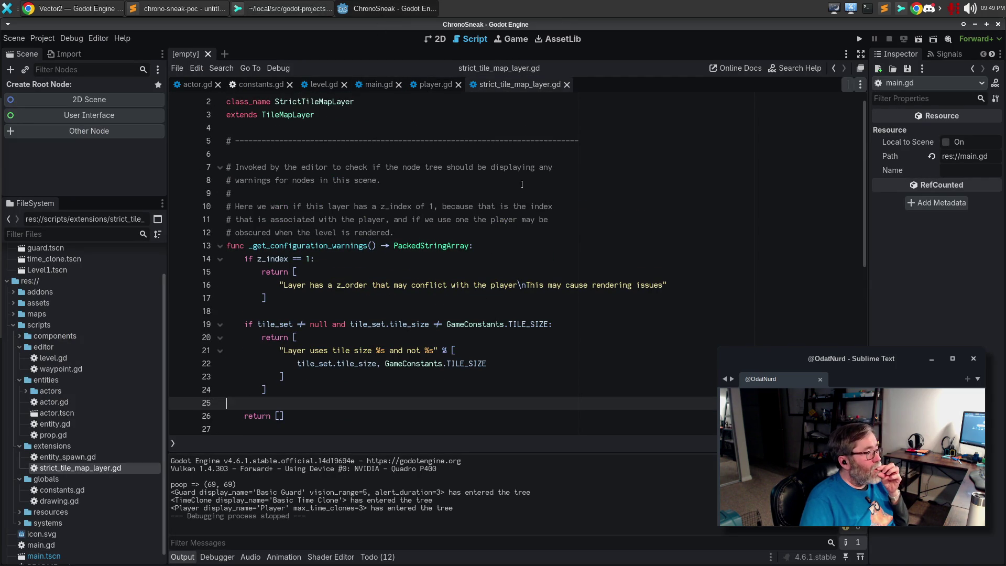
pyautogui.click(537, 174)
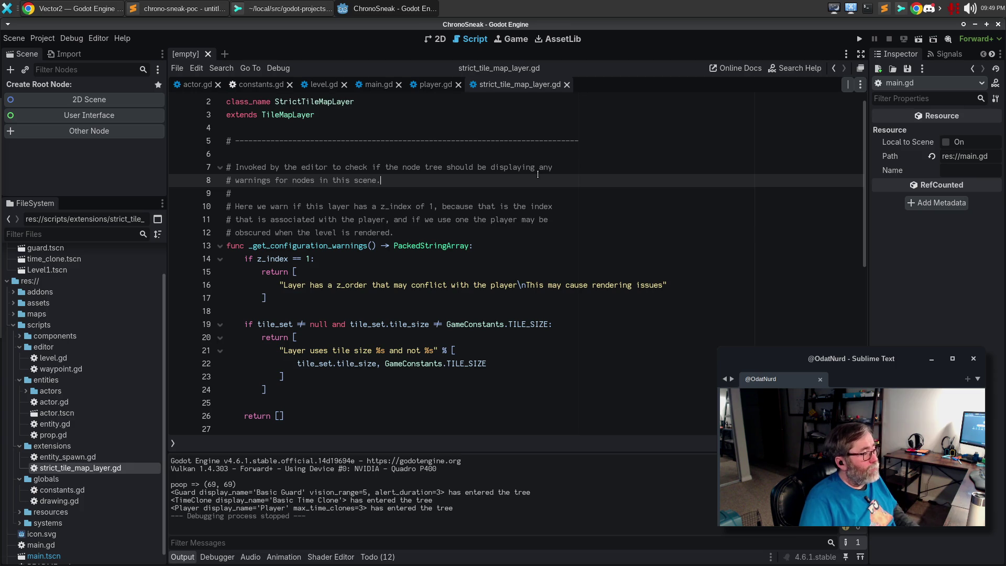
pyautogui.hotkey('alt', 'q')
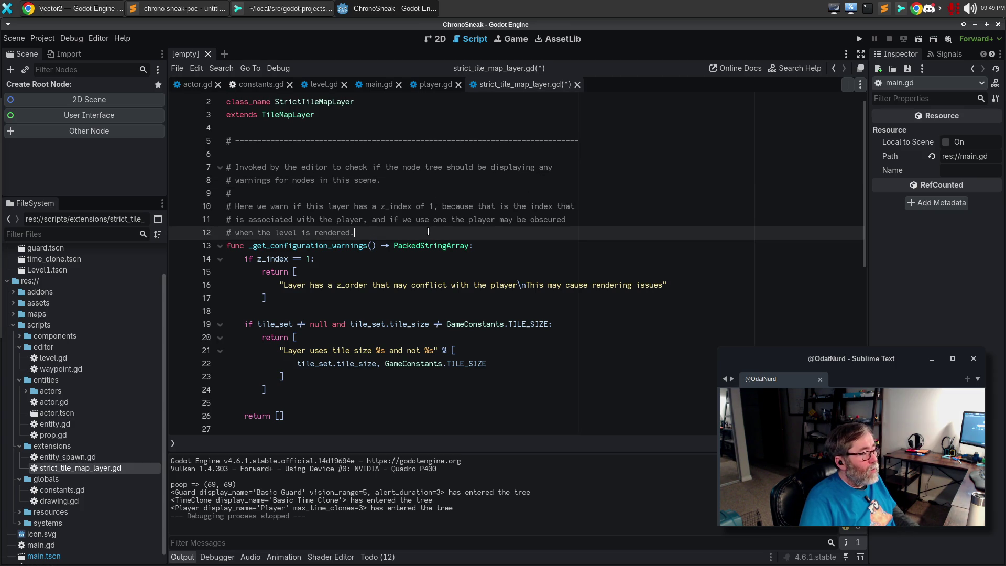
pyautogui.press('Up')
pyautogui.press('Up')
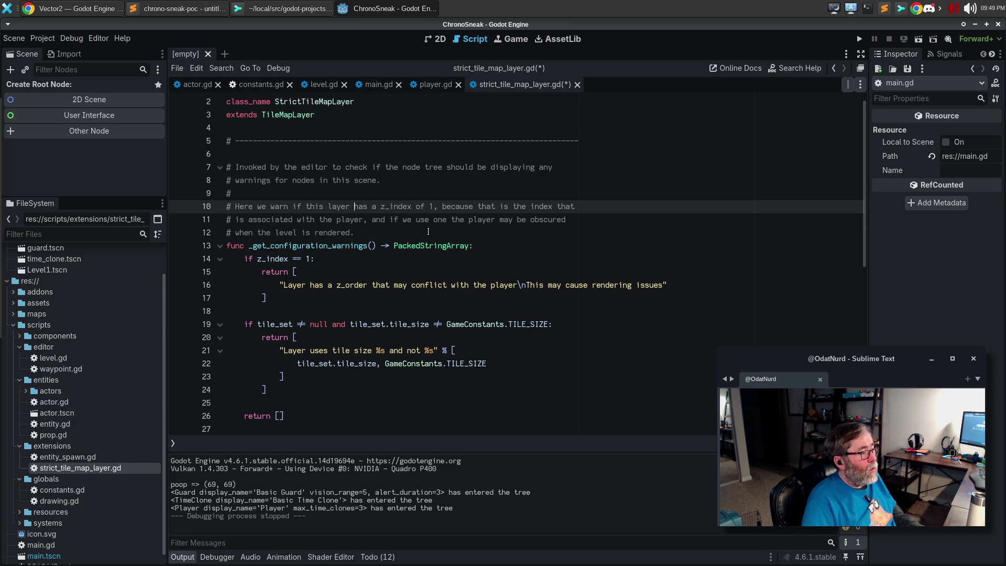
pyautogui.hotkey('ctrl', 'Left')
pyautogui.write('or ')
pyautogui.write('is using a tile')
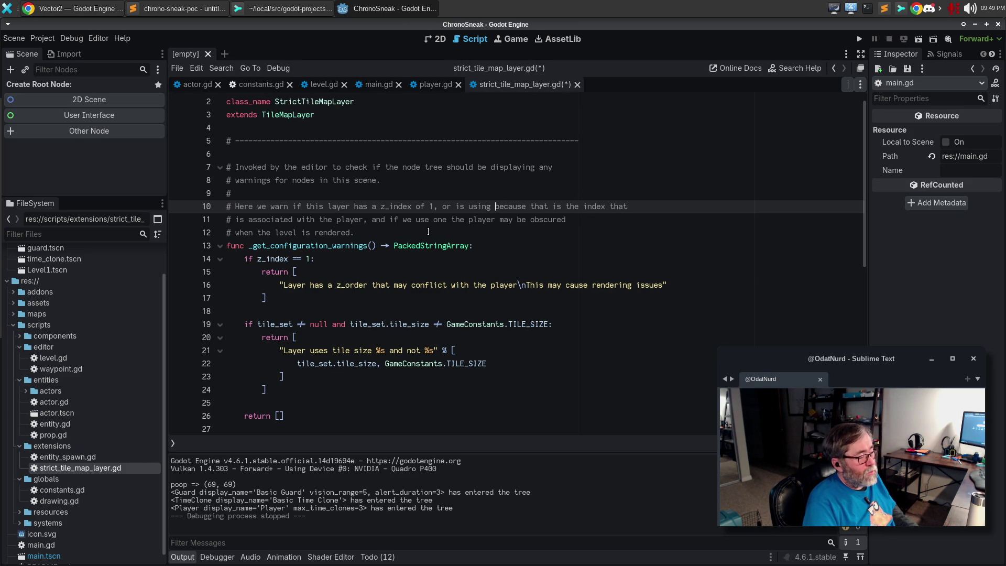
pyautogui.write(' m')
pyautogui.press('BackSpace')
pyautogui.write('se')
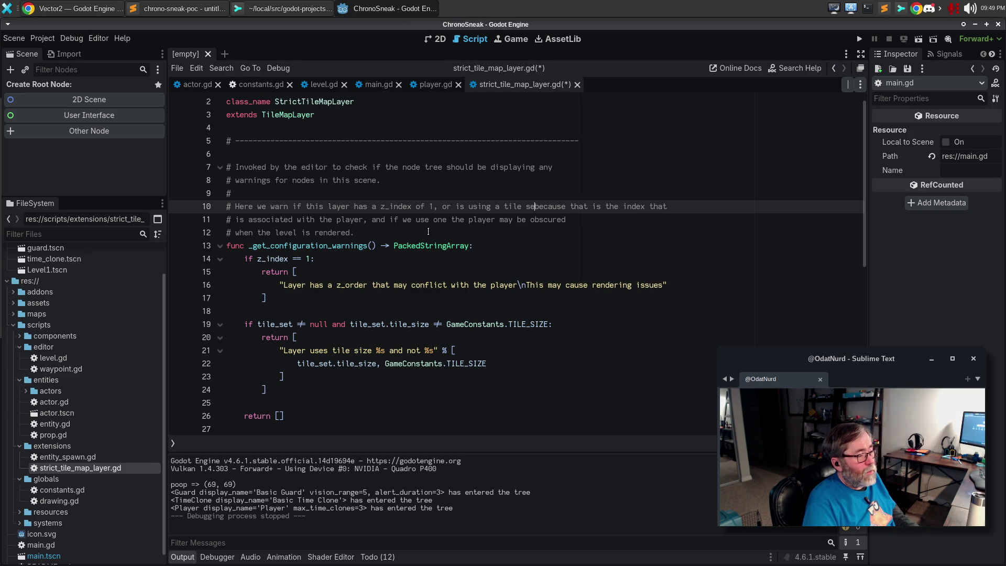
pyautogui.press('BackSpace')
pyautogui.press('BackSpace')
pyautogui.press('BackSpace')
pyautogui.write('se')
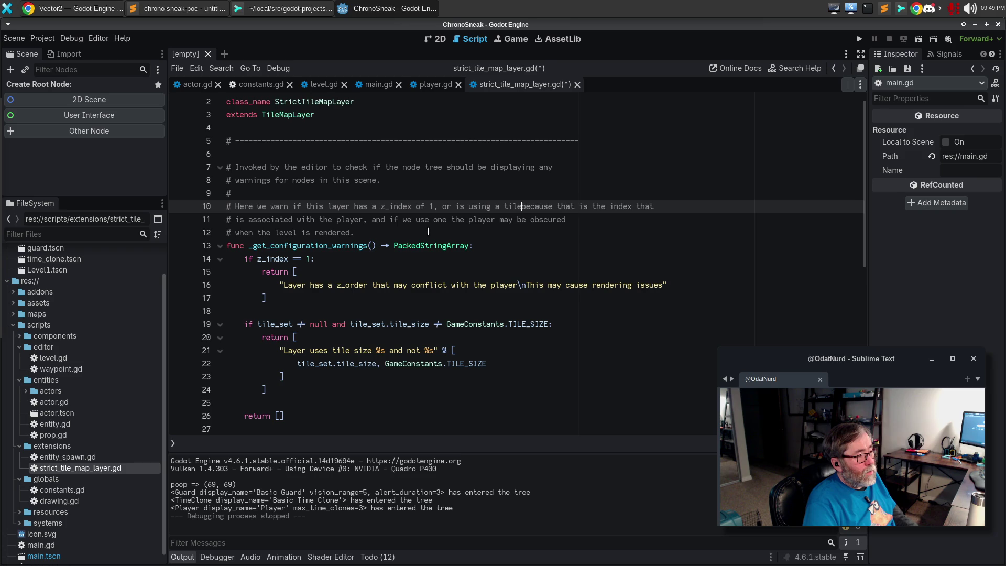
pyautogui.write('t that does')
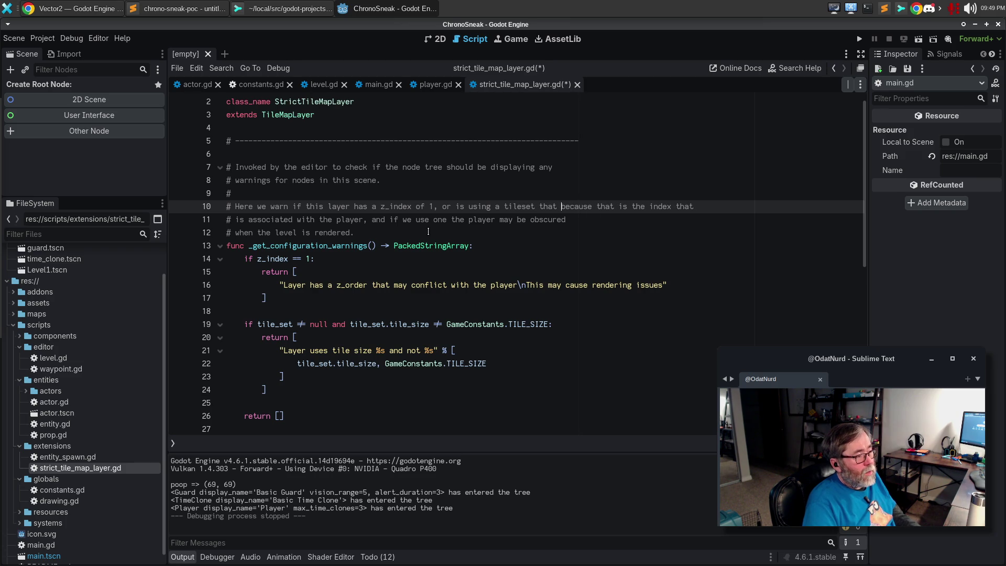
# Step: Finish the comment: lacking correct tile dimensions hides the player or causes display issues
pyautogui.press('Return')
pyautogui.write('not have tyhe')
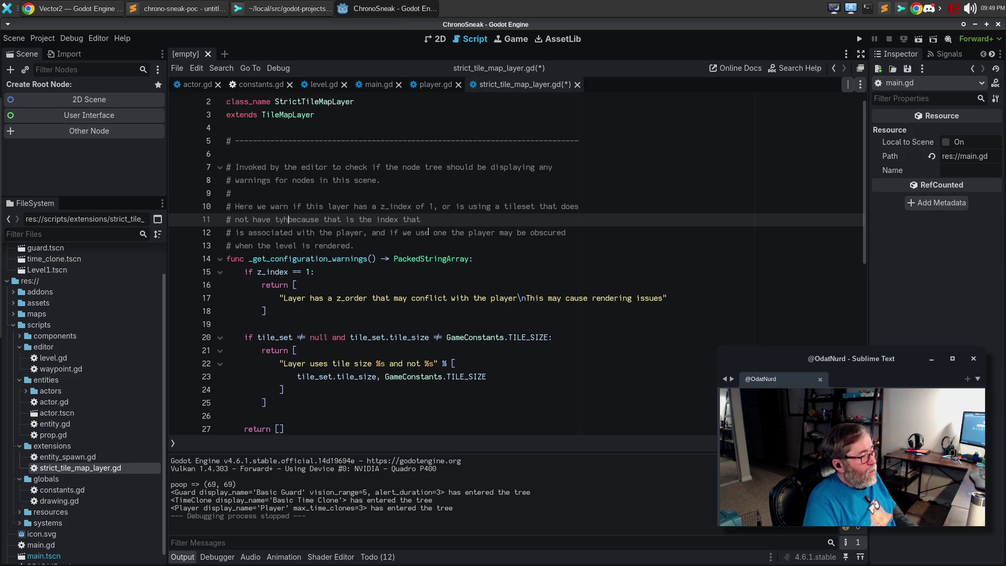
pyautogui.press('BackSpace')
pyautogui.press('BackSpace')
pyautogui.press('BackSpace')
pyautogui.write('he c')
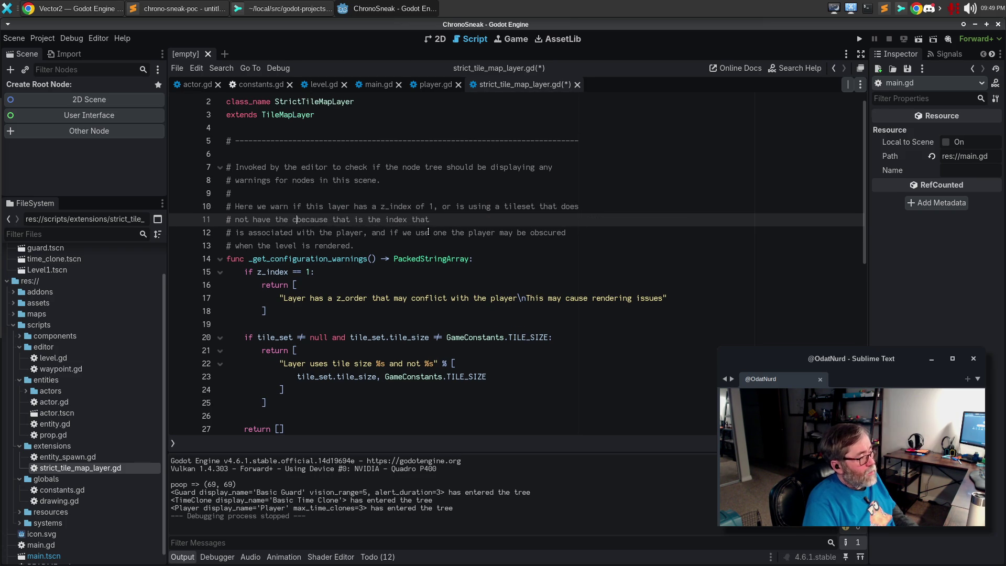
pyautogui.press('BackSpace')
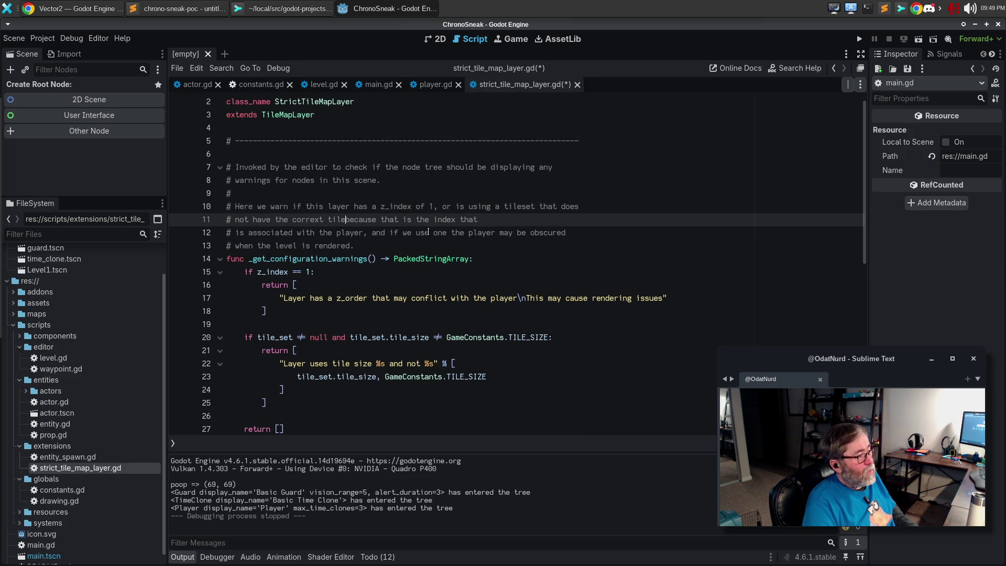
pyautogui.write('correct tile dim')
pyautogui.write('ensions in it,')
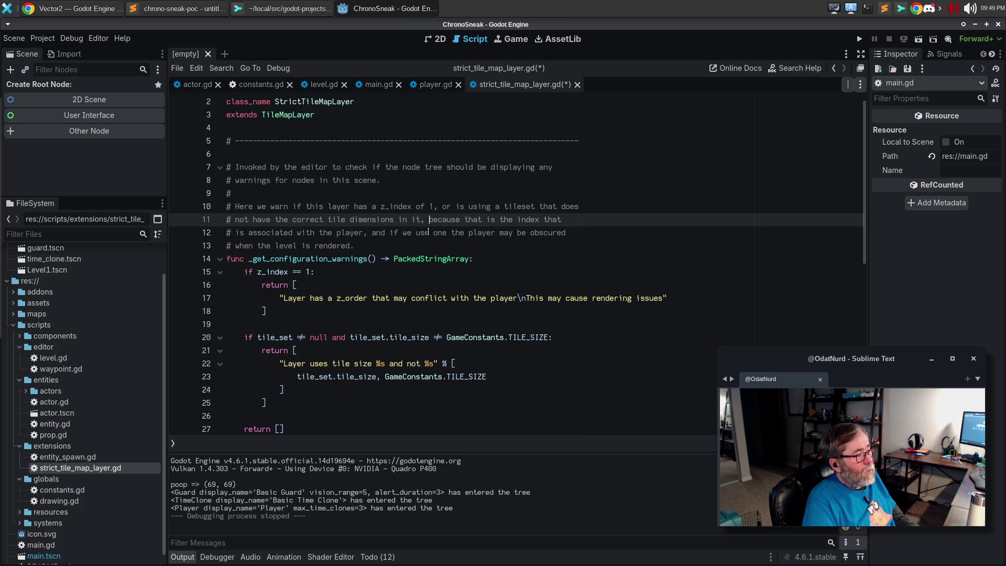
pyautogui.press('BackSpace')
pyautogui.press('BackSpace')
pyautogui.write('.')
pyautogui.hotkey('shift', 'Down')
pyautogui.hotkey('shift', 'Down')
pyautogui.write('The first of those will ')
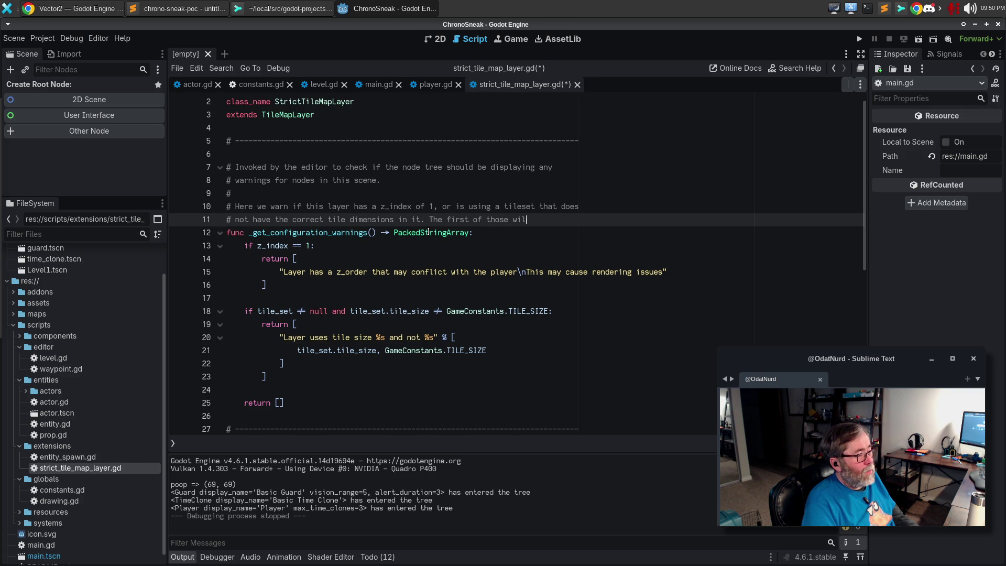
pyautogui.write('cause the')
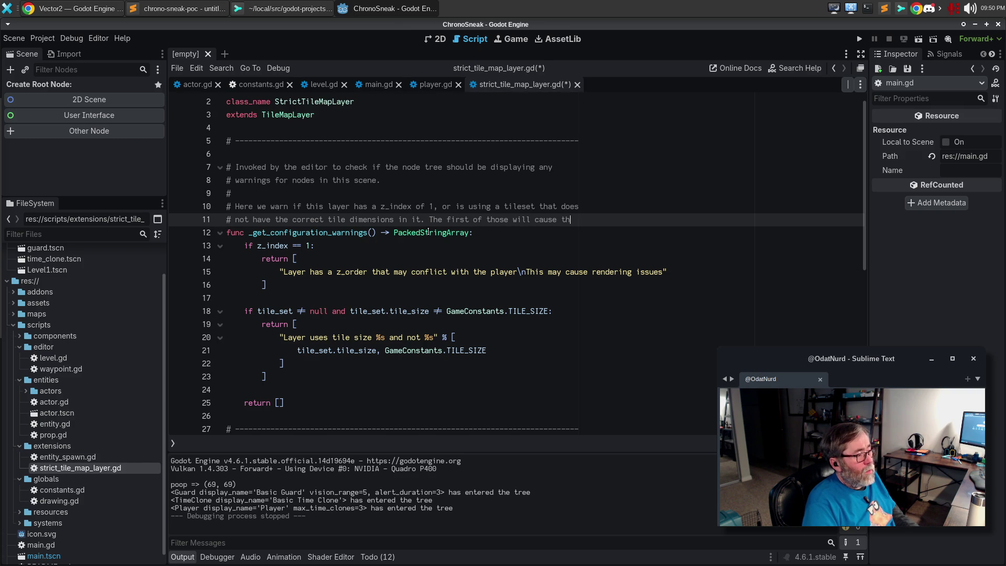
pyautogui.press('Return')
pyautogui.write('player to not be visible o')
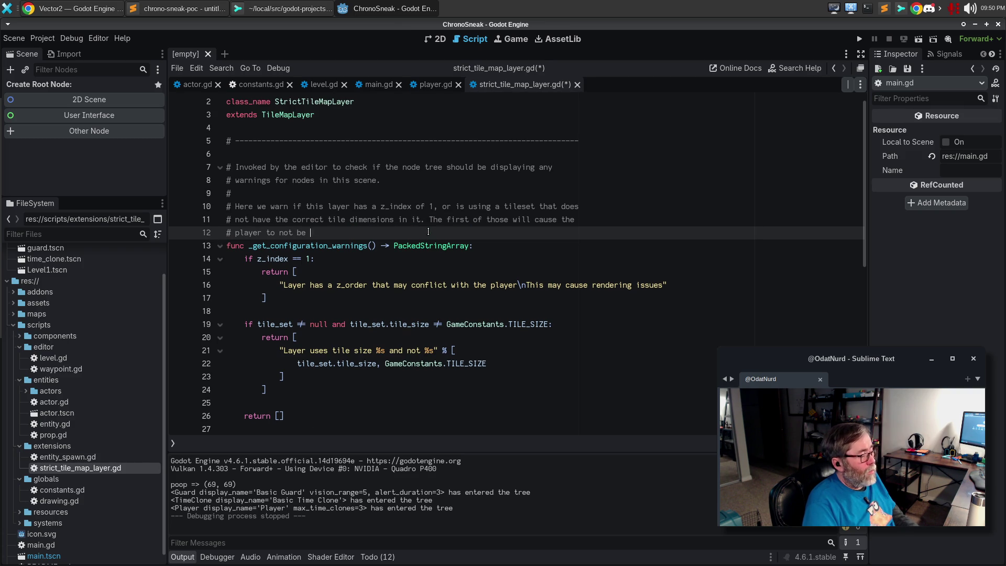
pyautogui.write('n the ')
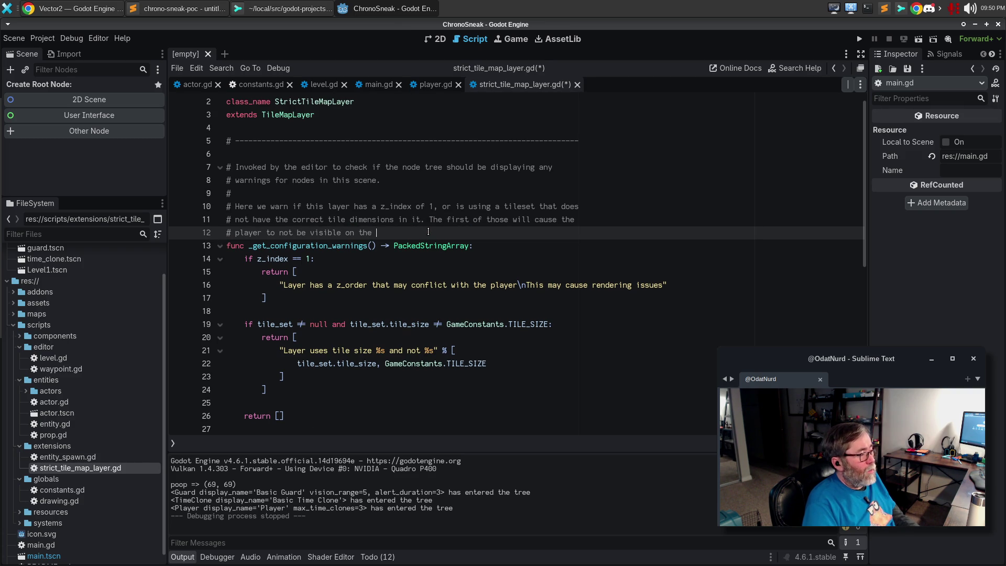
pyautogui.write('map and the second wi')
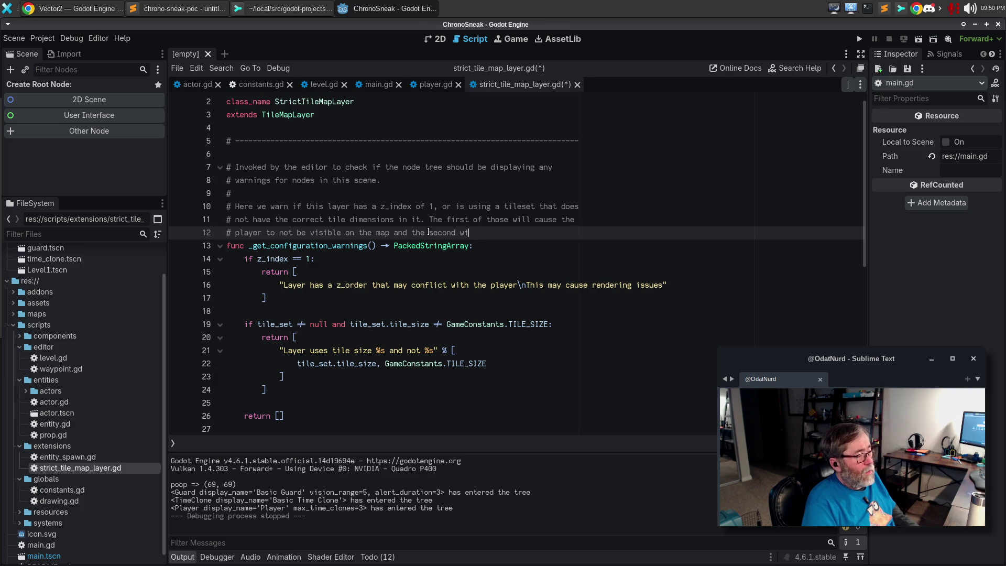
pyautogui.write('ll cause display issues.')
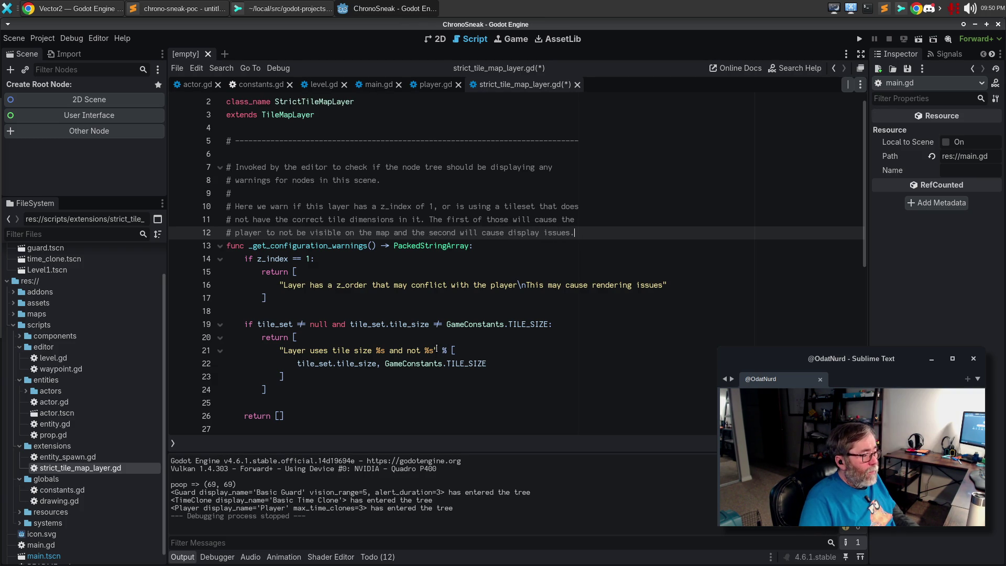
# Step: Append "; assuming correct size" to the tile-size warning and save the script
pyautogui.click(433, 349)
pyautogui.write('; assu')
pyautogui.write('mingc')
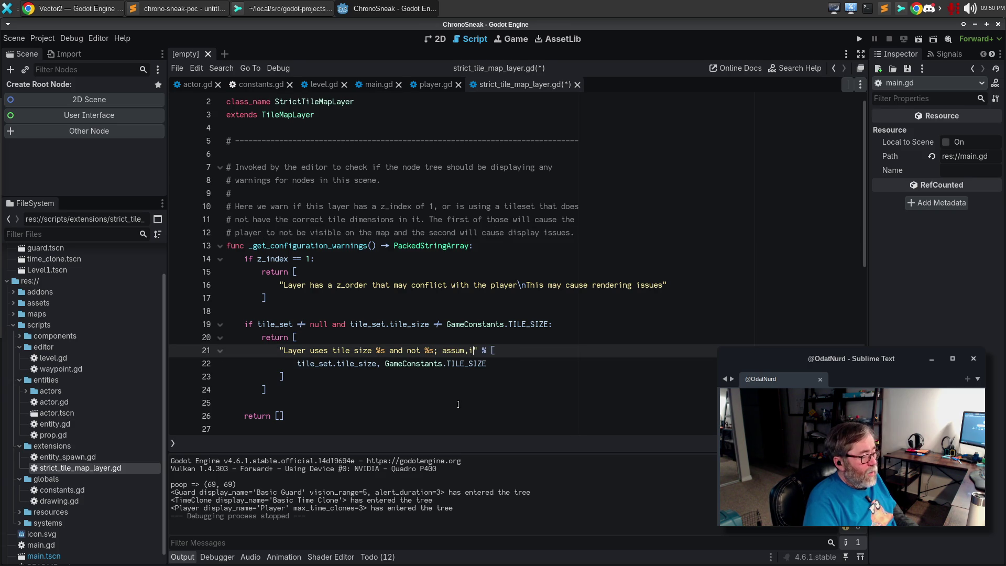
pyautogui.press('BackSpace')
pyautogui.write('correct size')
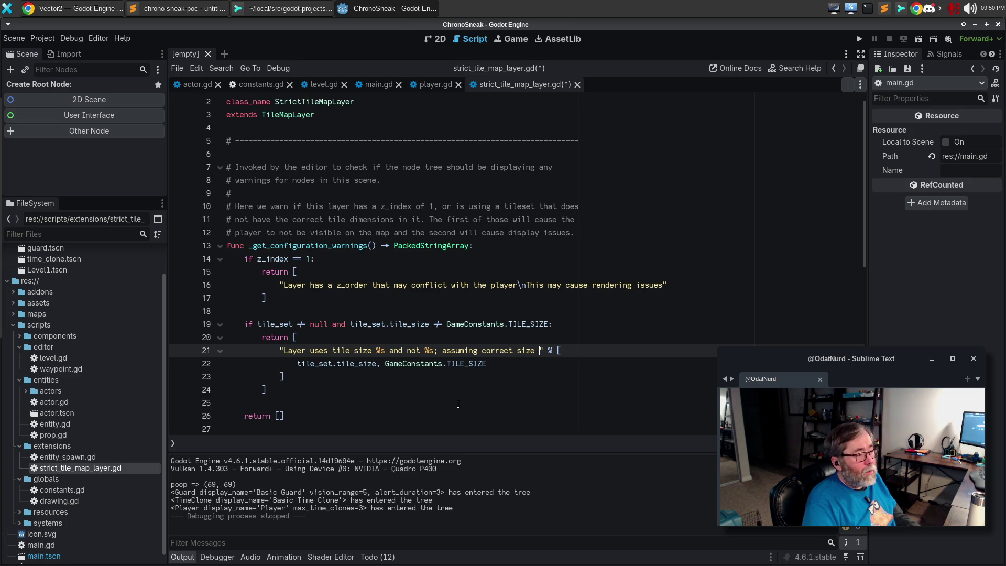
pyautogui.press('BackSpace')
pyautogui.hotkey('ctrl', 's')
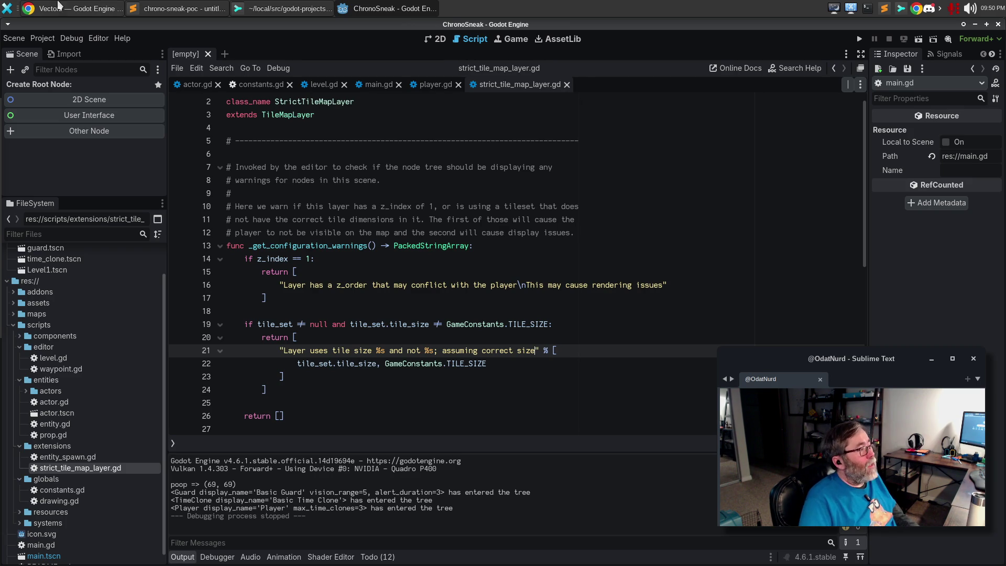
pyautogui.click(187, 6)
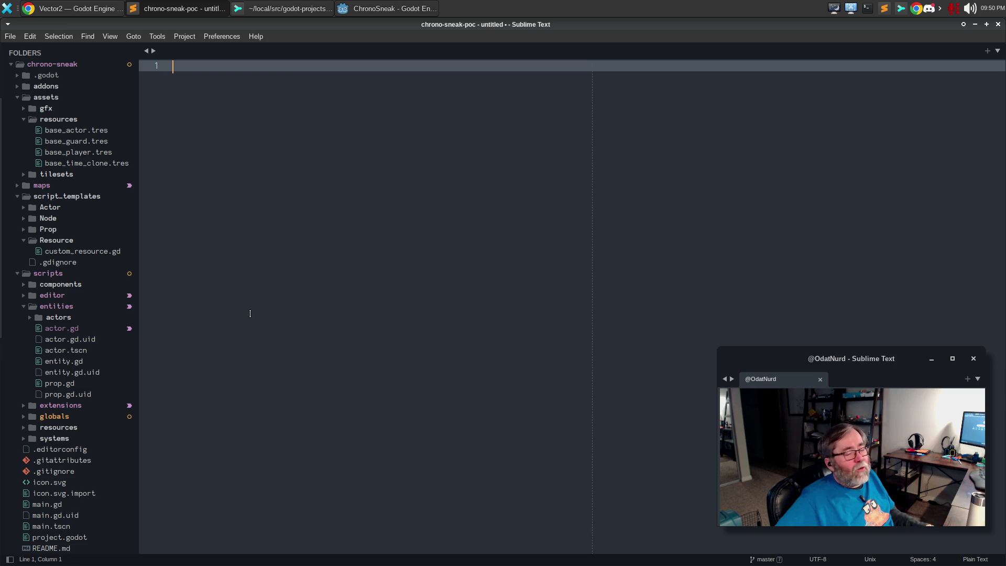
# Step: Switch from Sublime Text back to Godot showing strict_tile_map_layer.gd using Alt+Tab
pyautogui.hotkey('alt', 'Tab')
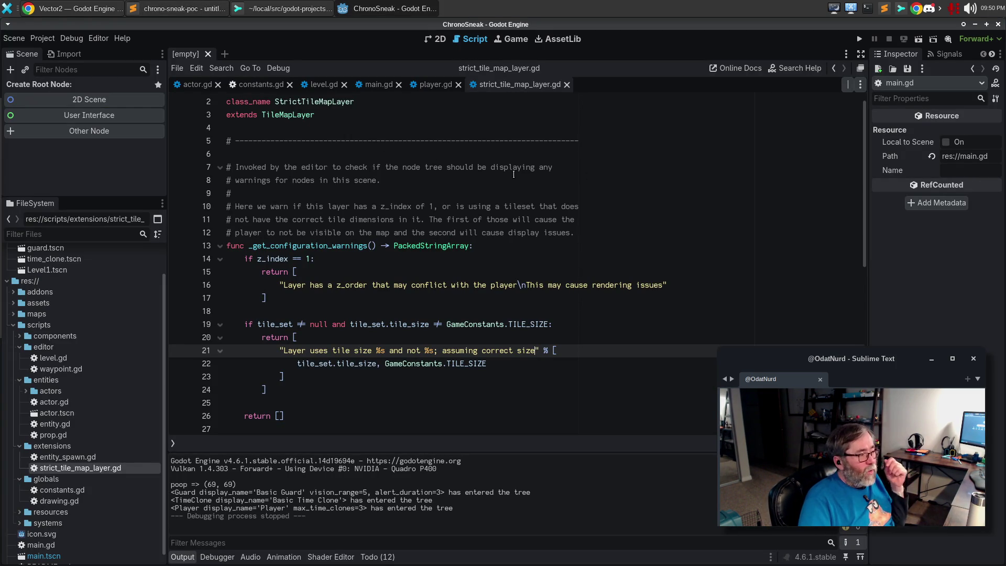
pyautogui.click(432, 184)
pyautogui.press('Return')
pyautogui.press('Return')
pyautogui.press('Return')
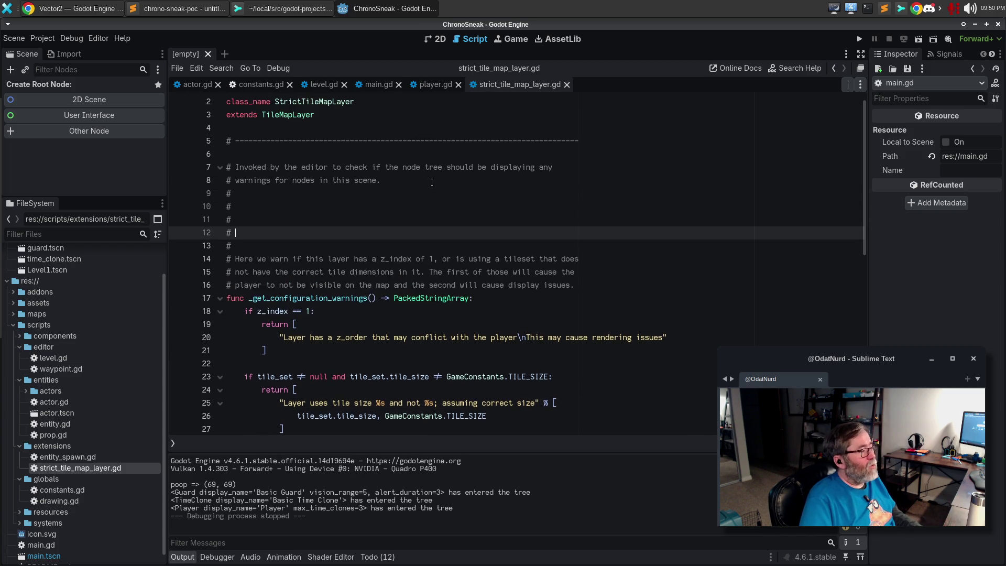
pyautogui.hotkey('ctrl', 'z')
pyautogui.hotkey('ctrl', 'z')
pyautogui.hotkey('ctrl', 'z')
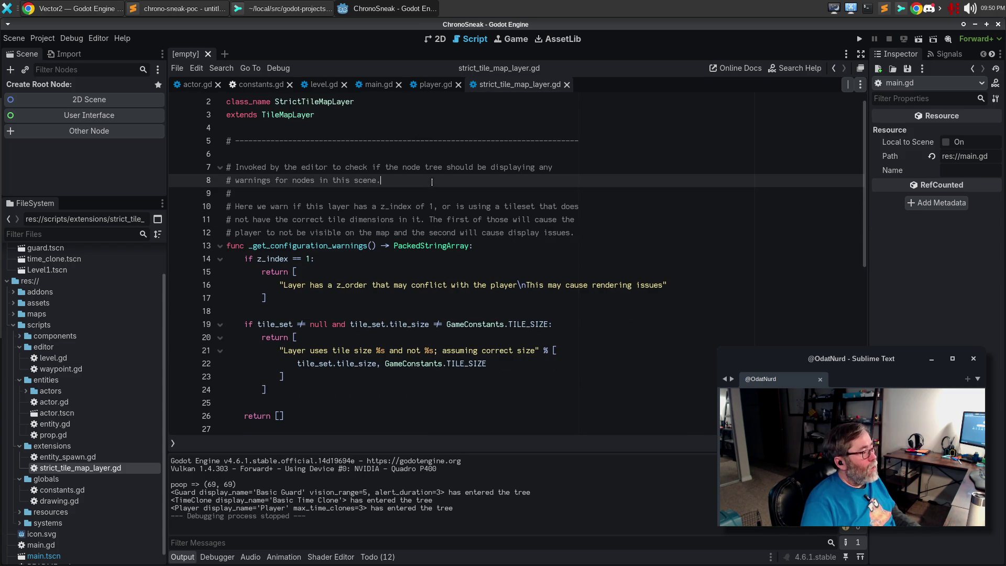
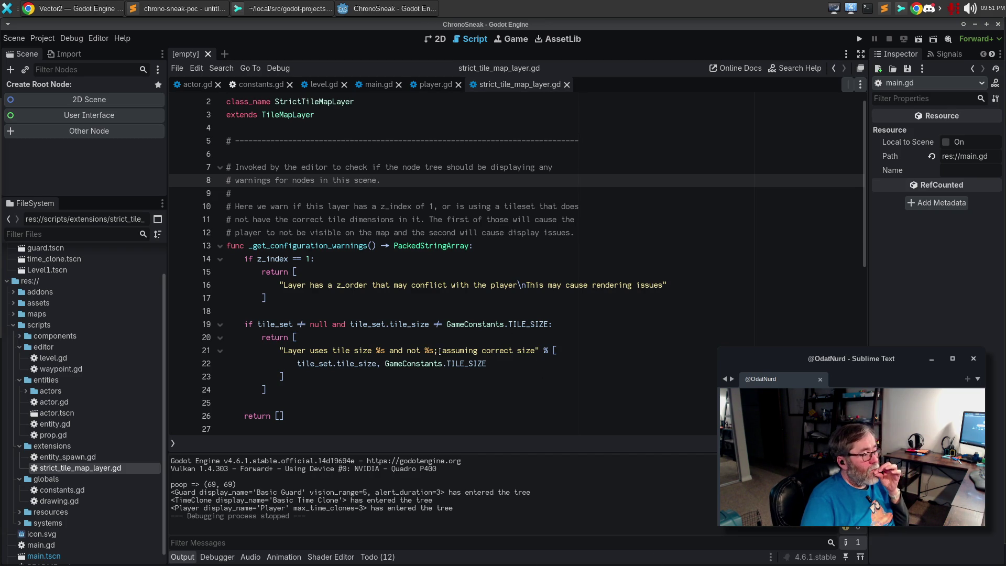
# Step: Break line 21's warning with '\n' so it reads 'Assuming the correct size; map will display wrong', then save
pyautogui.click(439, 351)
pyautogui.press('BackSpace')
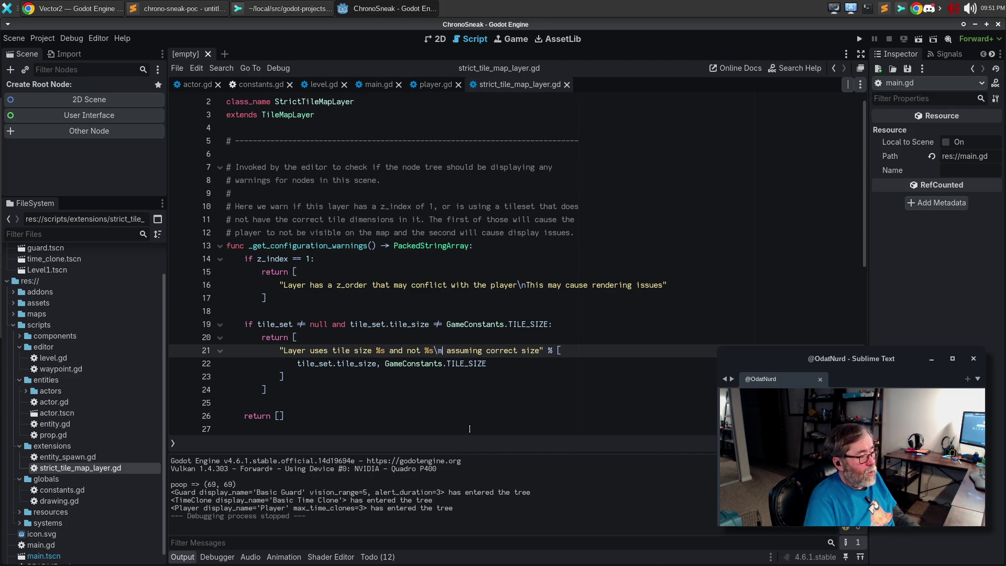
pyautogui.press('BackSpace')
pyautogui.hotkey('alt', 'shift', 'o')
pyautogui.press('Escape')
pyautogui.press('Delete')
pyautogui.write('A')
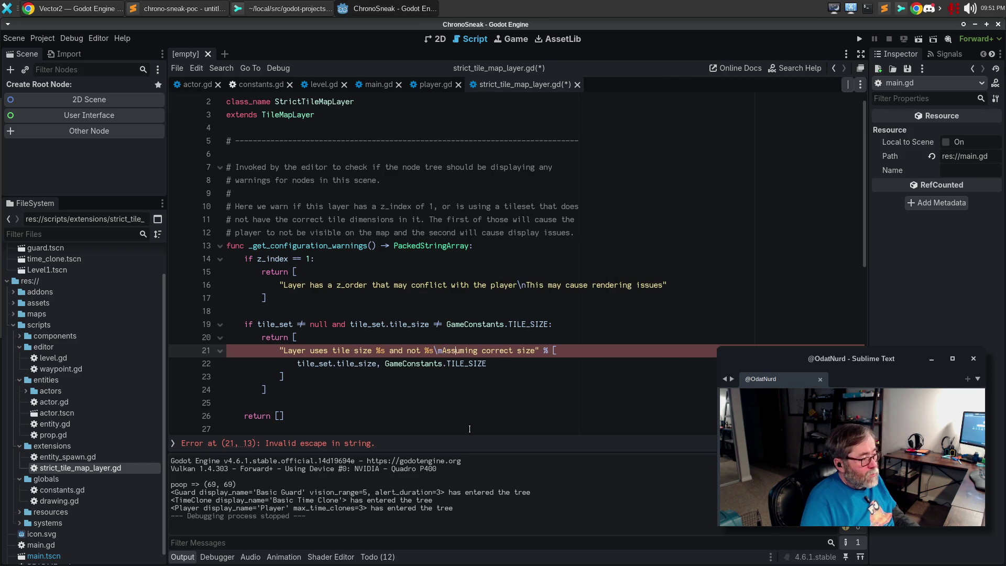
pyautogui.press('BackSpace')
pyautogui.write('ng ')
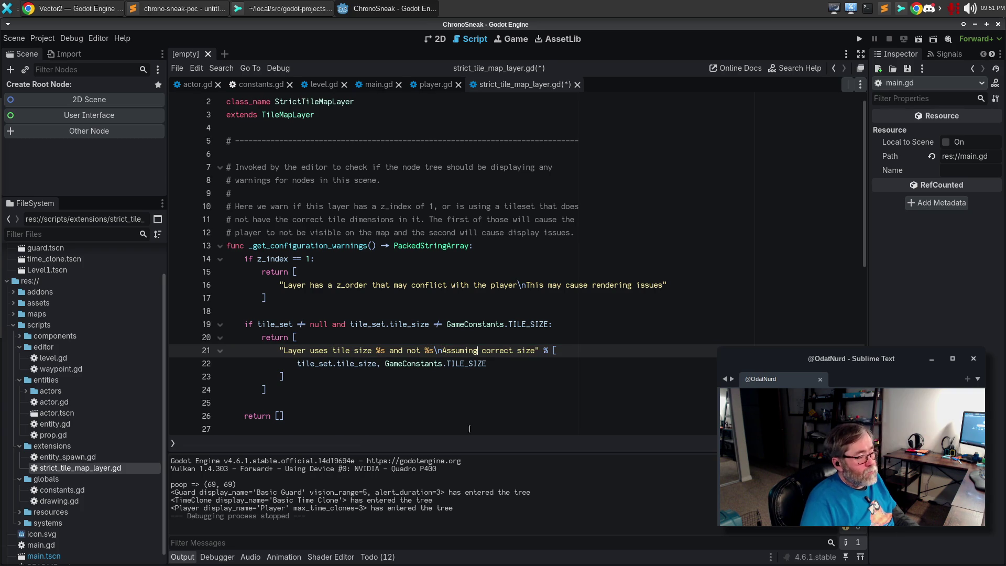
pyautogui.write('the correct size')
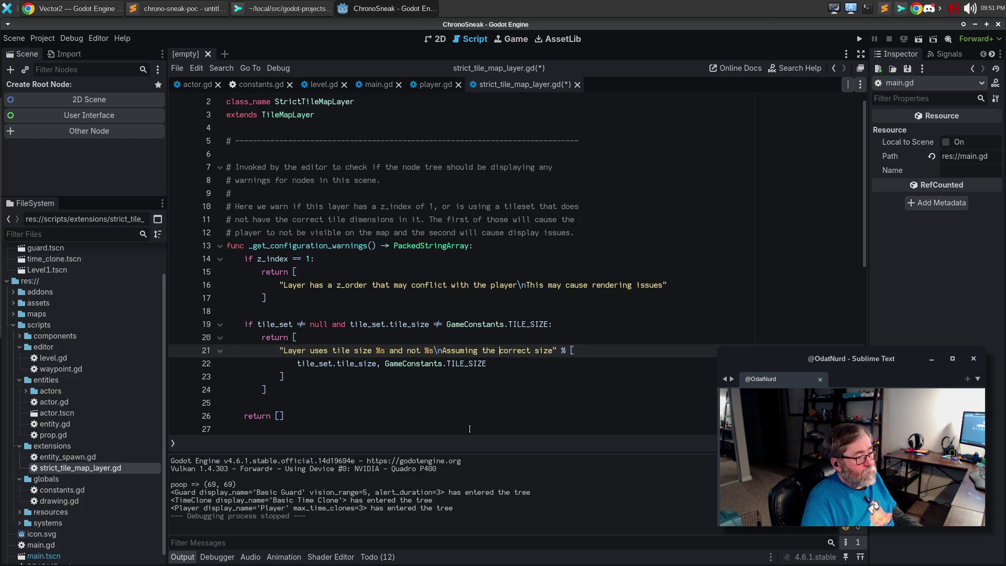
pyautogui.write('; map will')
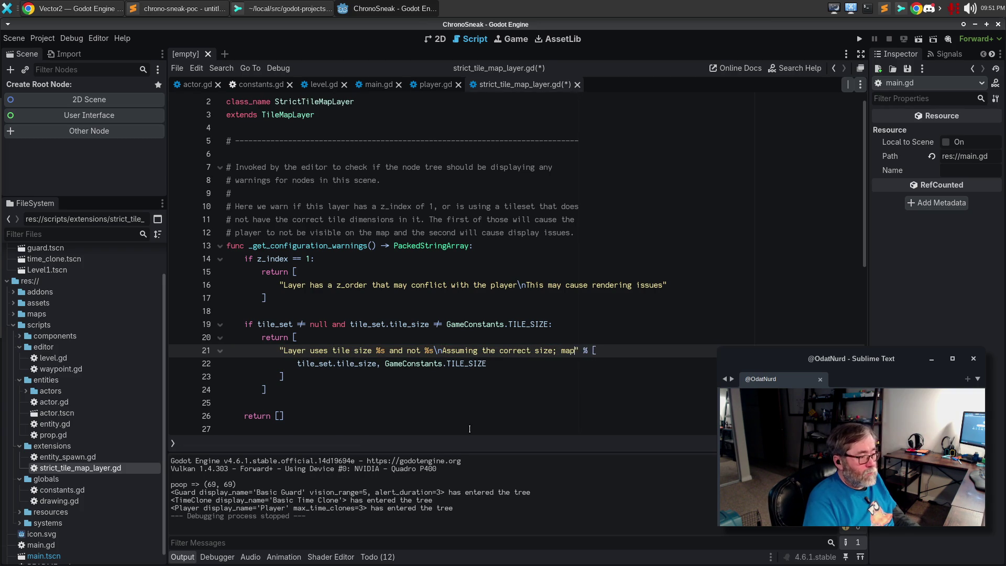
pyautogui.write(' display wrong')
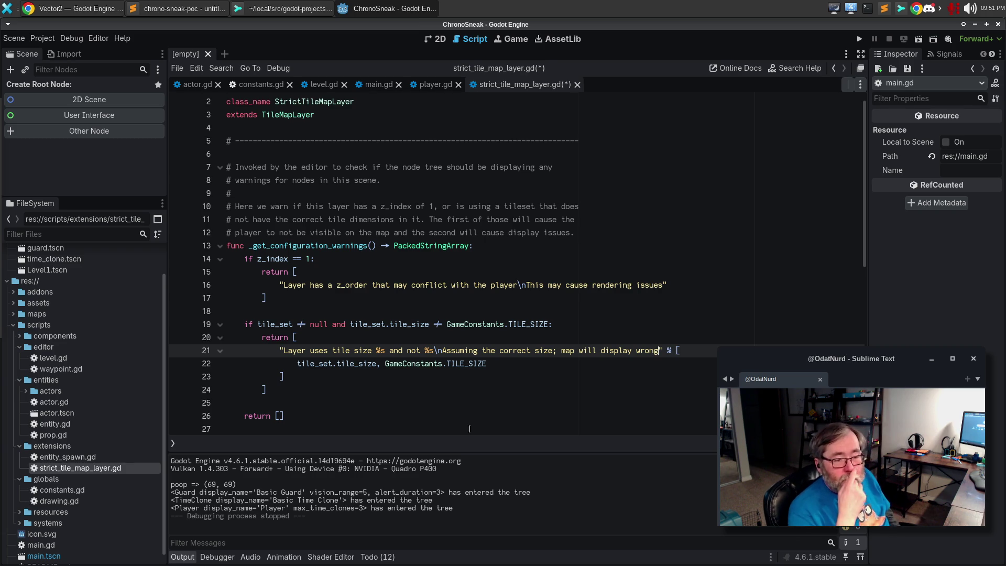
pyautogui.hotkey('ctrl', 's')
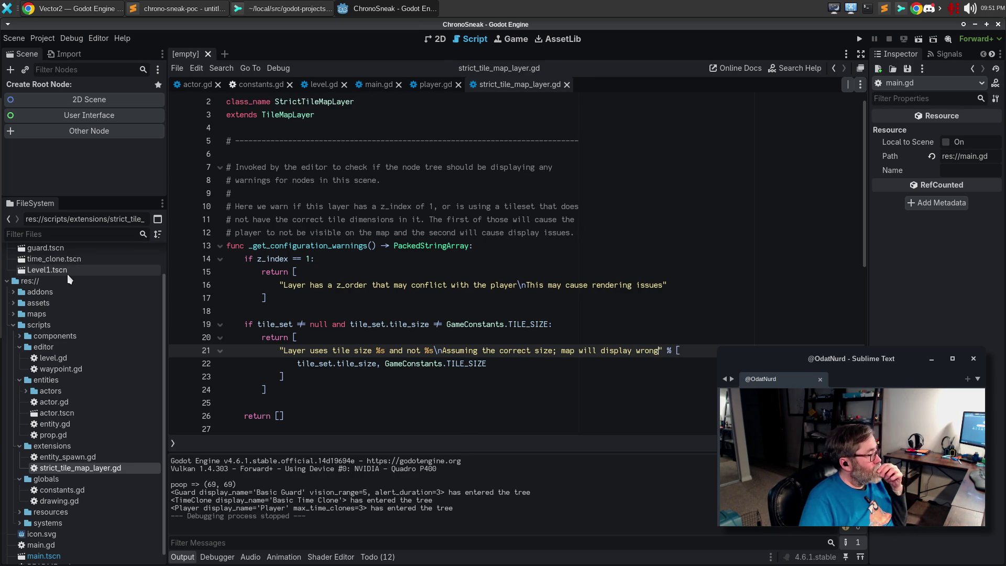
pyautogui.click(239, 8)
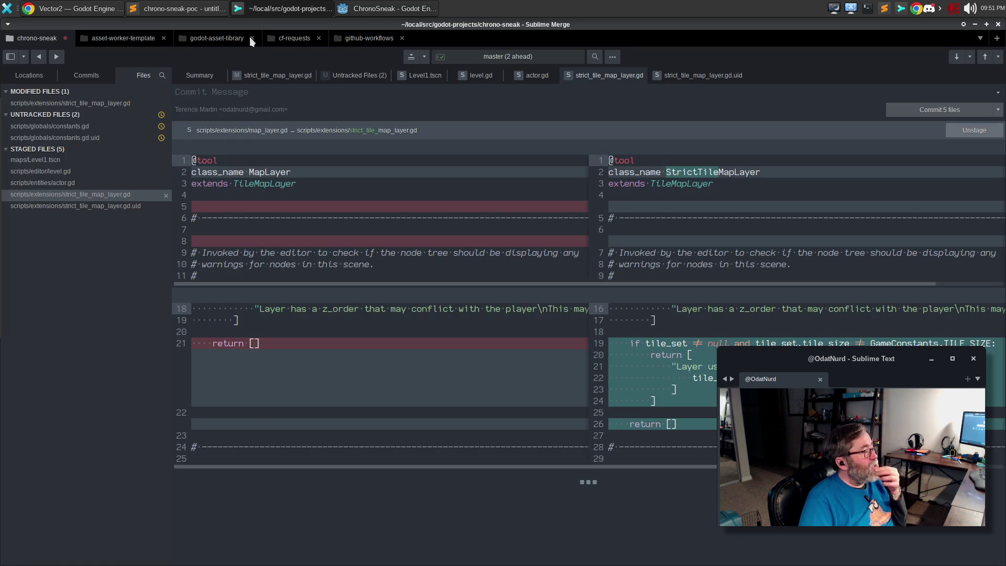
# Step: Stage strict_tile_map_layer.gd, constants.gd and constants.gd.uid, bringing the staged total to 8 files
pyautogui.click(98, 105)
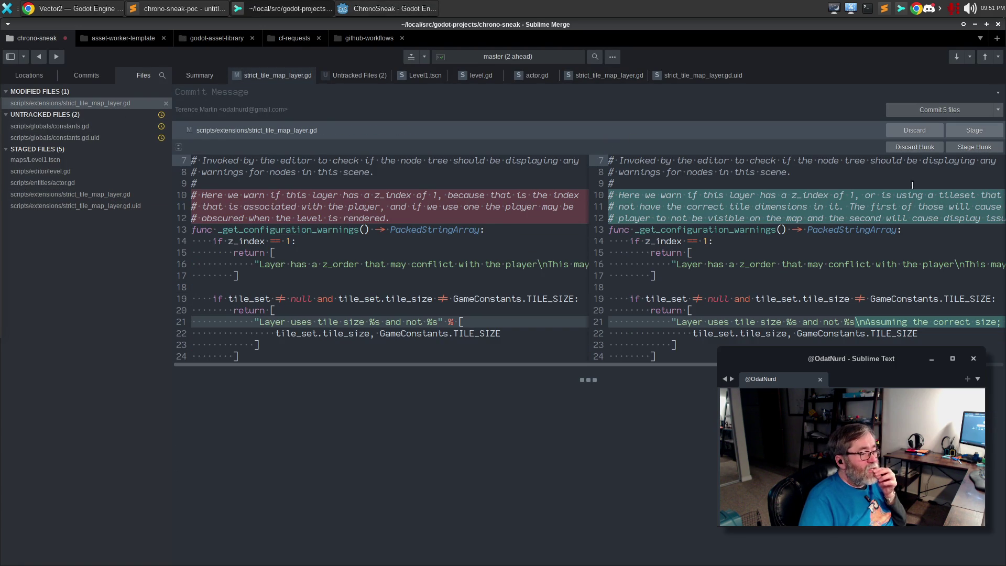
pyautogui.click(967, 126)
pyautogui.click(95, 115)
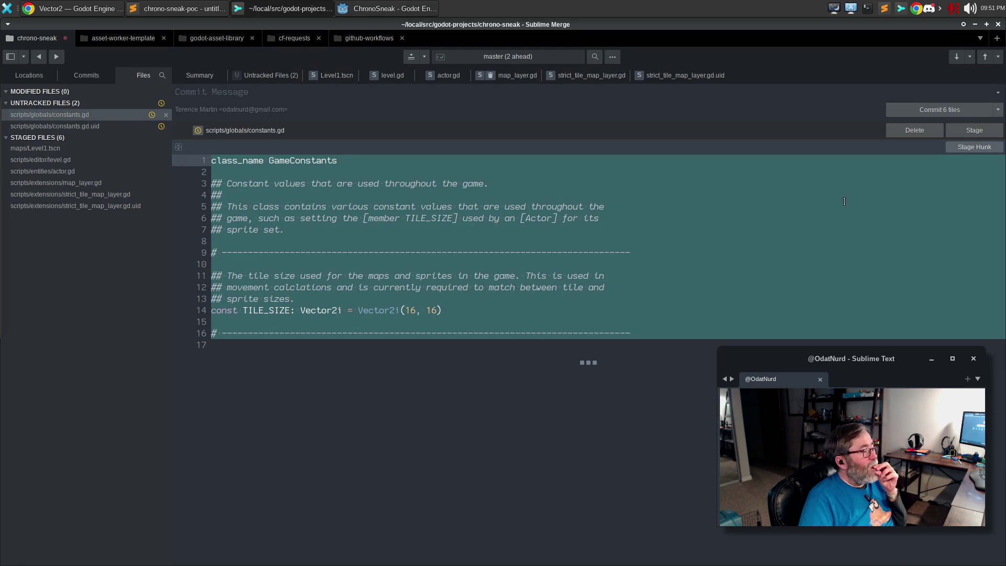
pyautogui.click(976, 131)
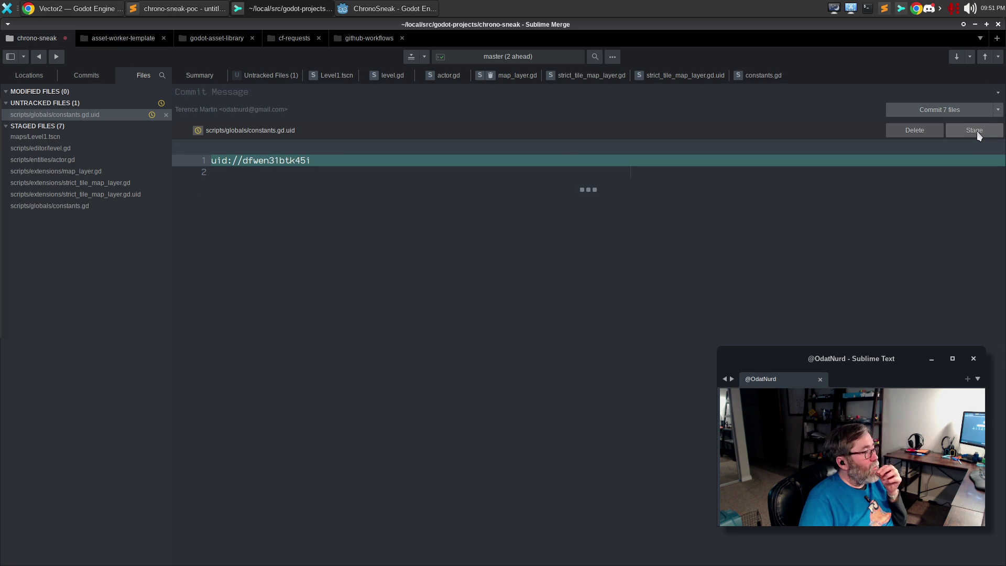
pyautogui.click(976, 131)
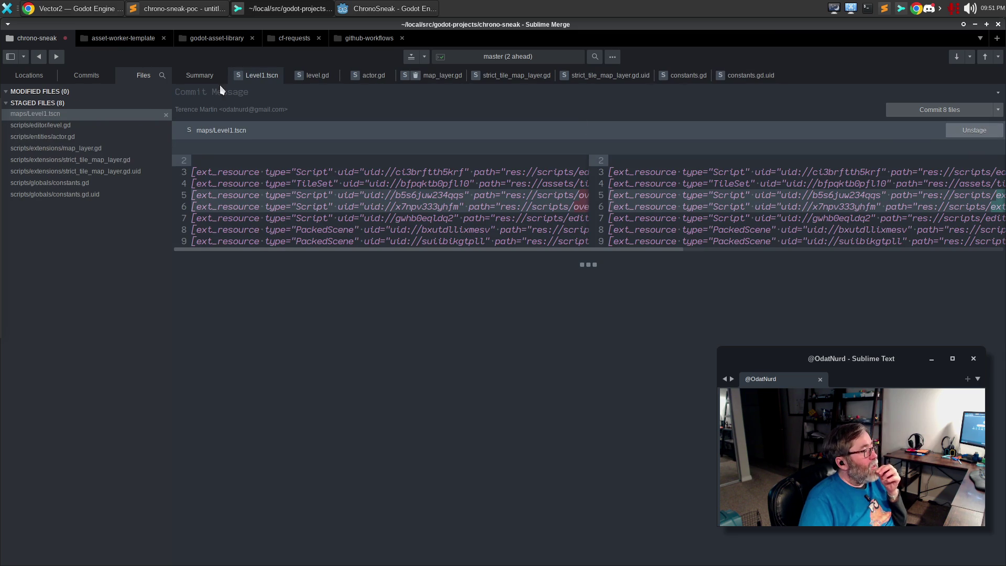
pyautogui.click(93, 79)
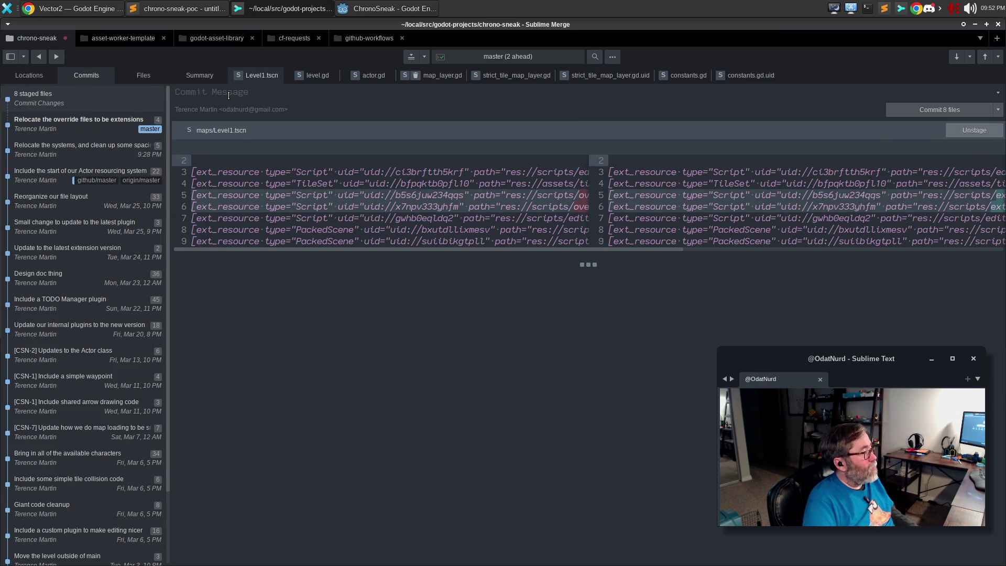
# Step: Type the commit summary line 'Set up a global GameConstants item'
pyautogui.write('Se')
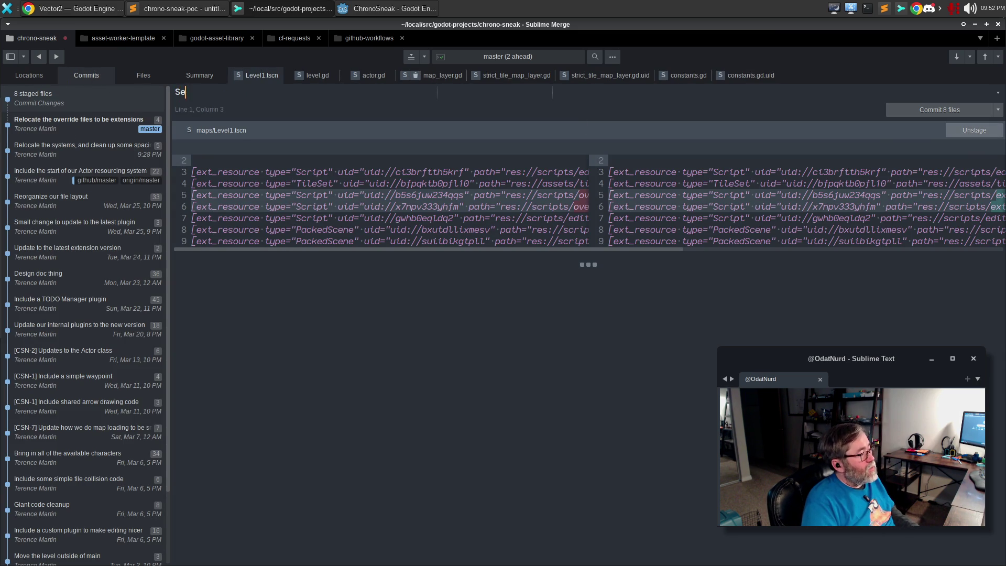
pyautogui.write('t up a global GameCOnstan')
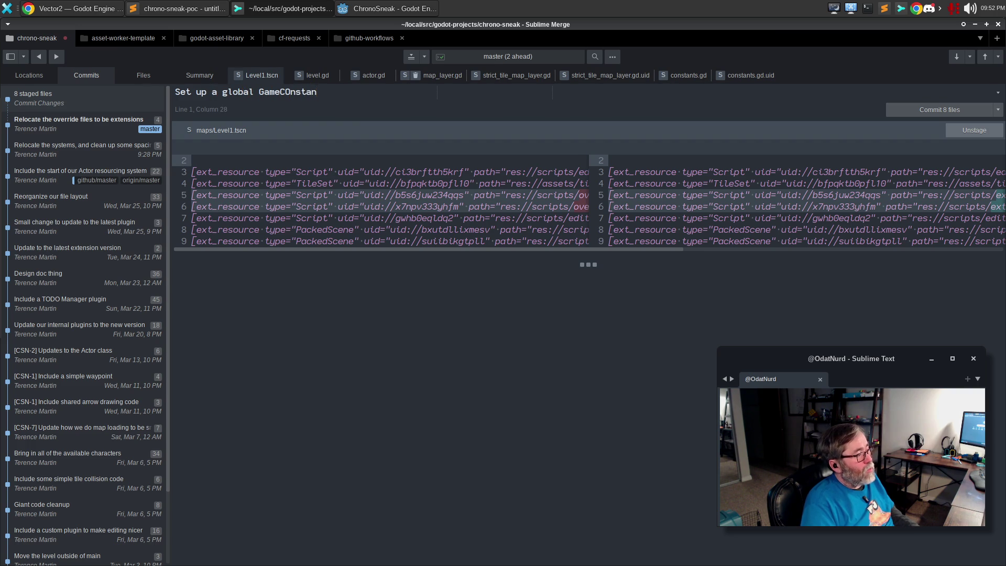
pyautogui.press('BackSpace')
pyautogui.press('BackSpace')
pyautogui.press('BackSpace')
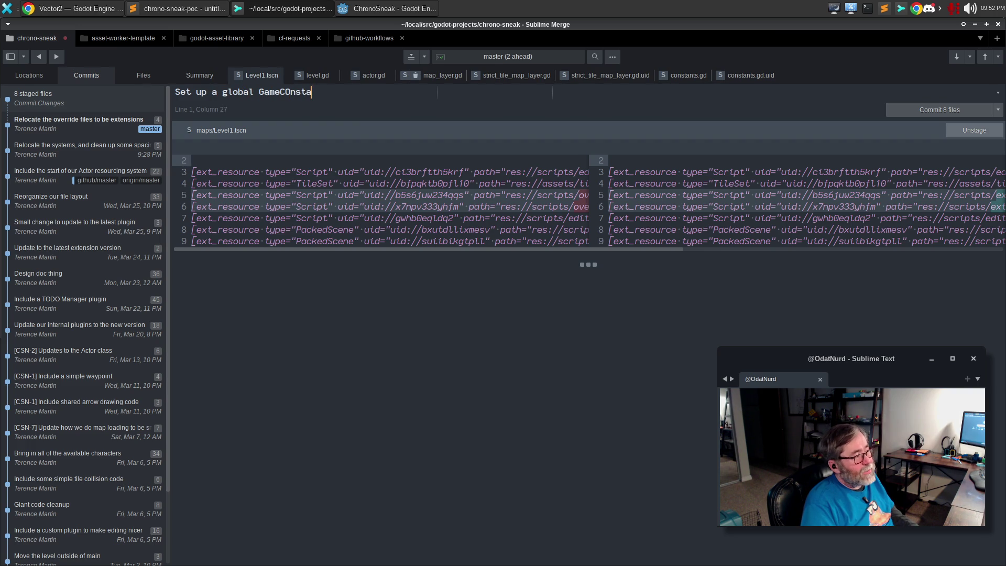
pyautogui.press('BackSpace')
pyautogui.press('BackSpace')
pyautogui.press('BackSpace')
pyautogui.write('GameCOns')
pyautogui.press('BackSpace')
pyautogui.press('BackSpace')
pyautogui.press('BackSpace')
pyautogui.write('Constants iem')
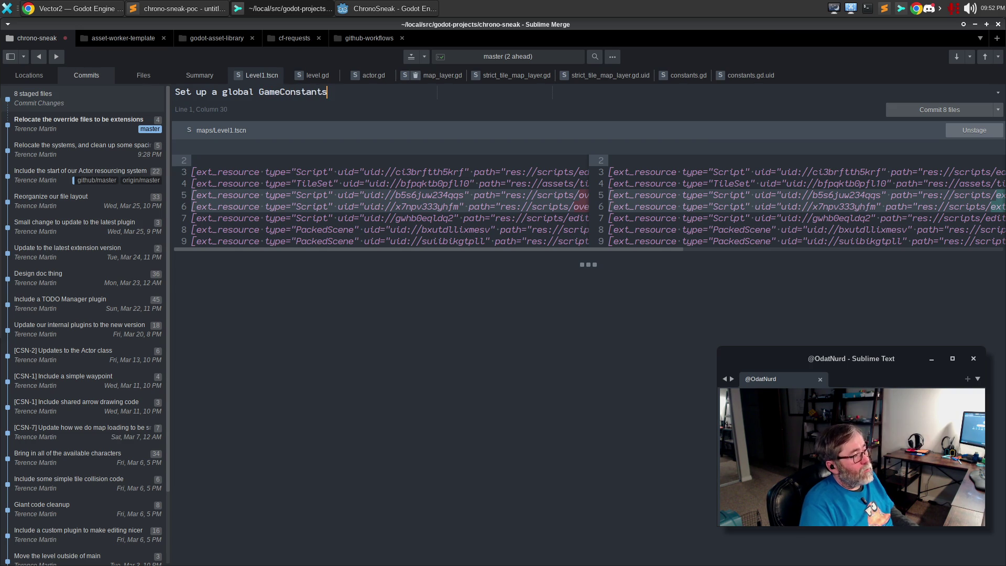
pyautogui.press('BackSpace')
pyautogui.press('BackSpace')
pyautogui.write('tem')
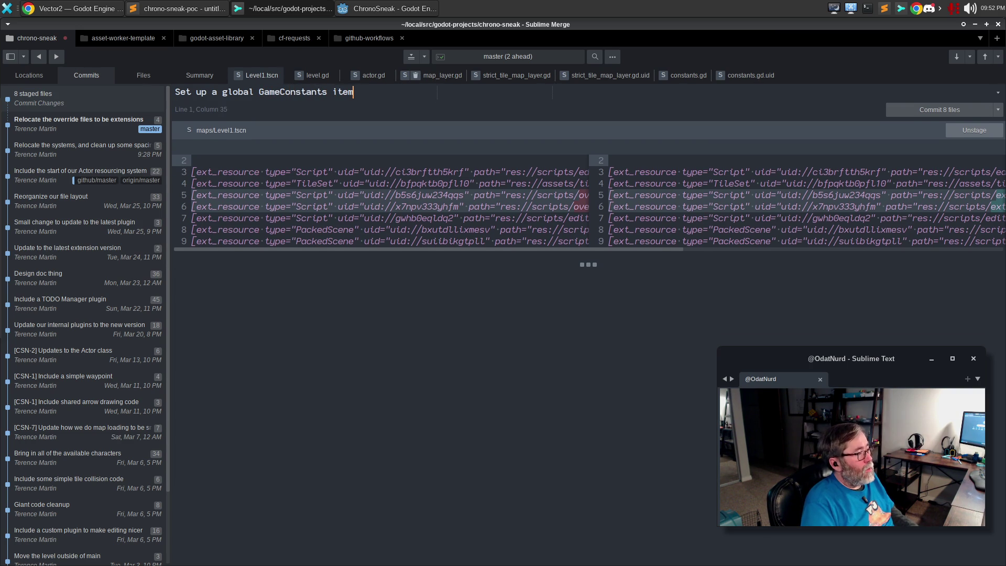
# Step: Start the body: 'In order to ensure that various things in the game are always on an even keel...'
pyautogui.press('Return')
pyautogui.press('Return')
pyautogui.write('In order to ens')
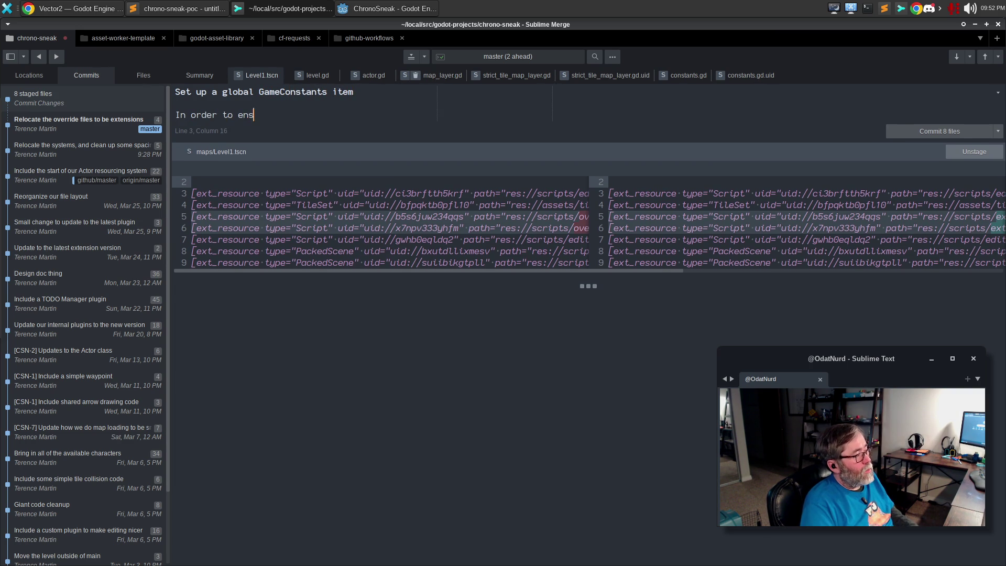
pyautogui.write('ure that various things inthe game')
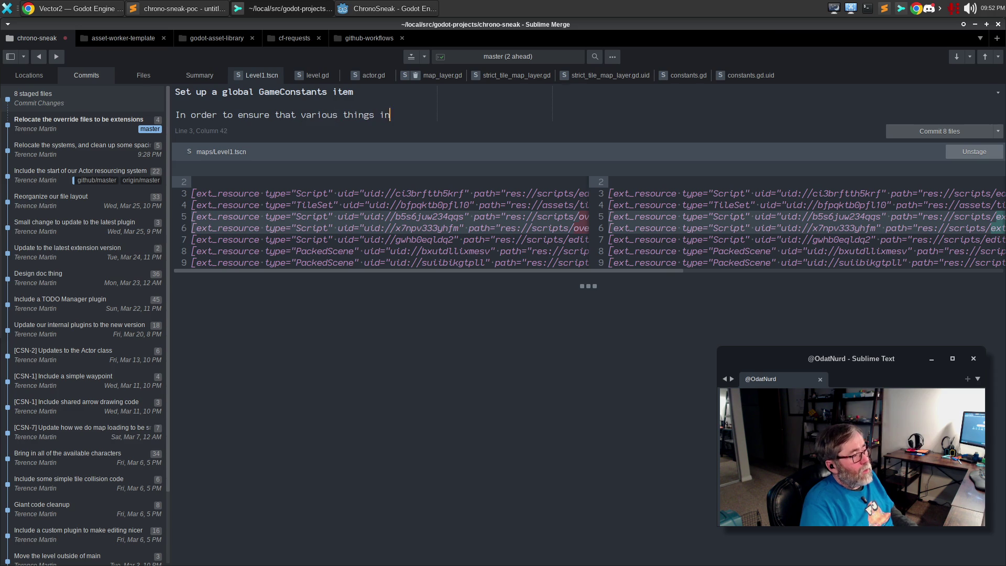
pyautogui.press('BackSpace')
pyautogui.press('BackSpace')
pyautogui.press('BackSpace')
pyautogui.write('in the game a')
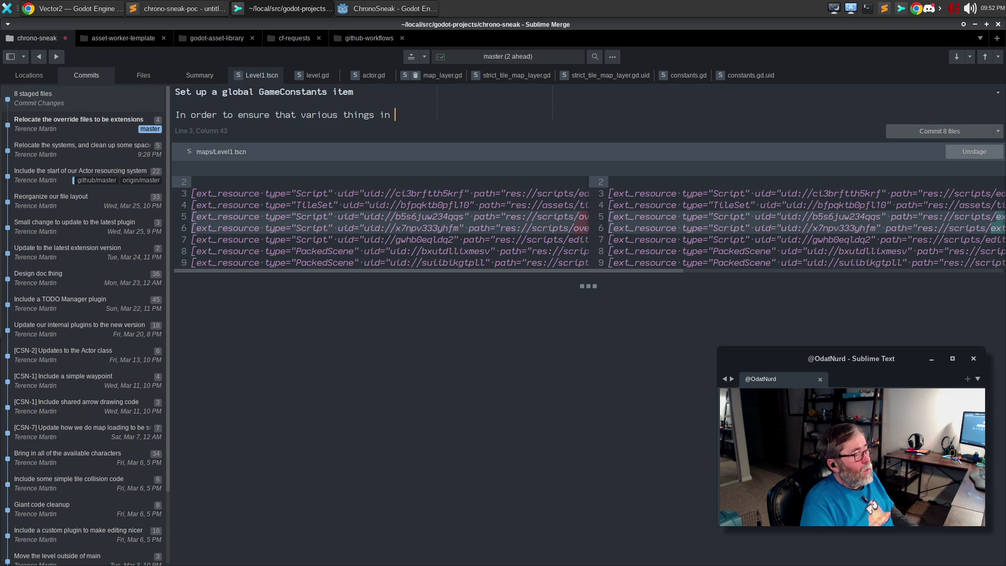
pyautogui.write('re always ')
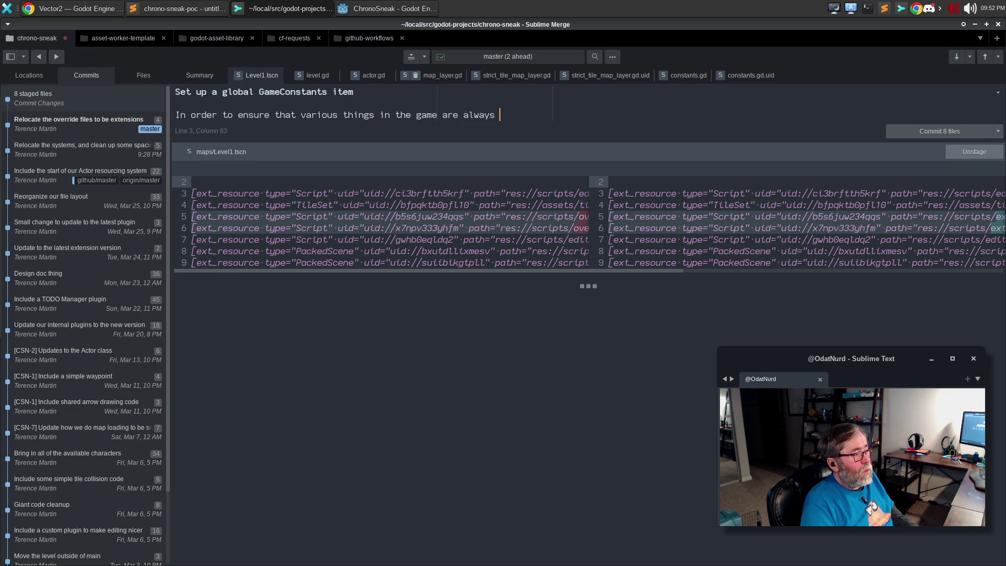
pyautogui.write('on an even')
pyautogui.press('Return')
pyautogui.write('keel')
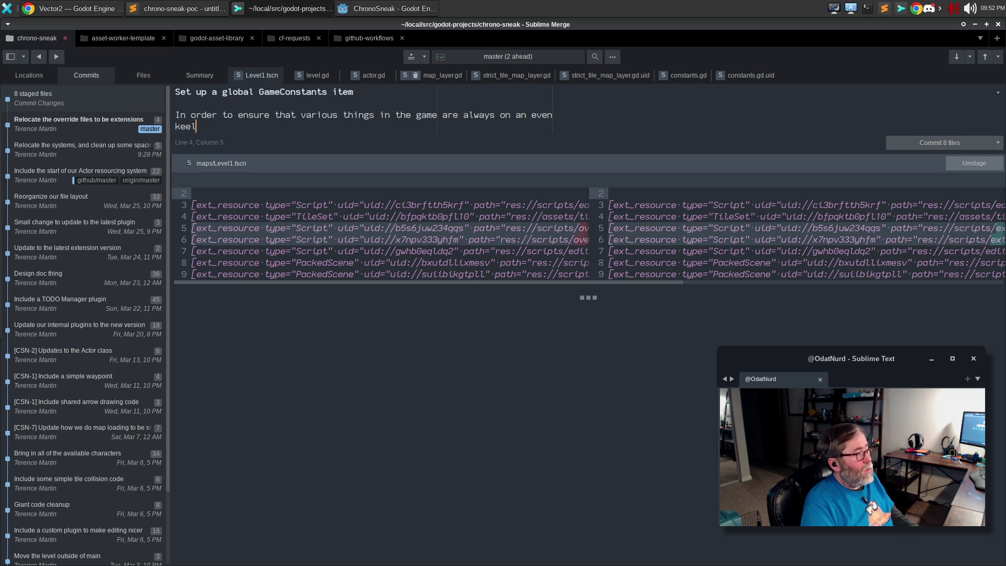
pyautogui.write(', the first being the ')
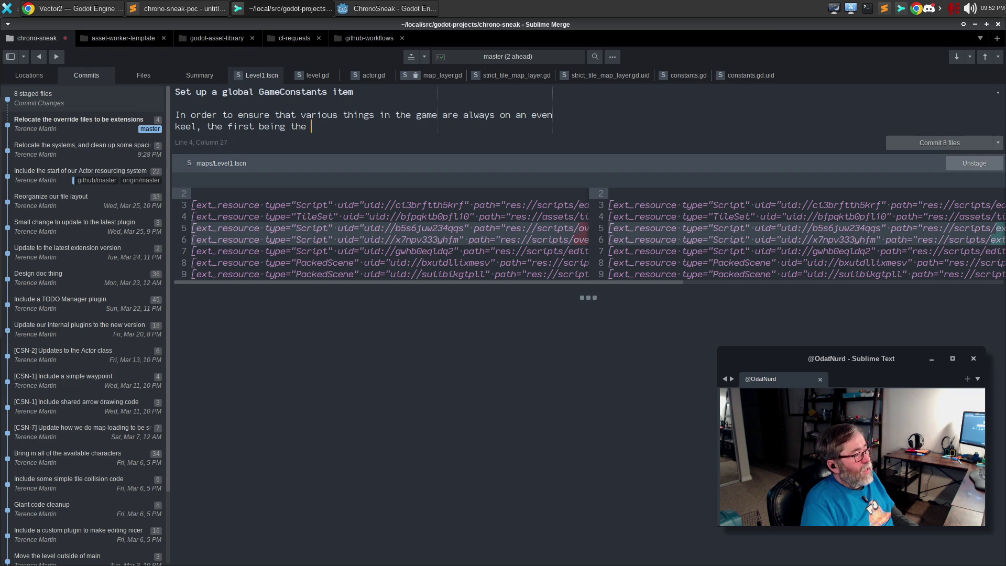
pyautogui.write('tile size of tiles us')
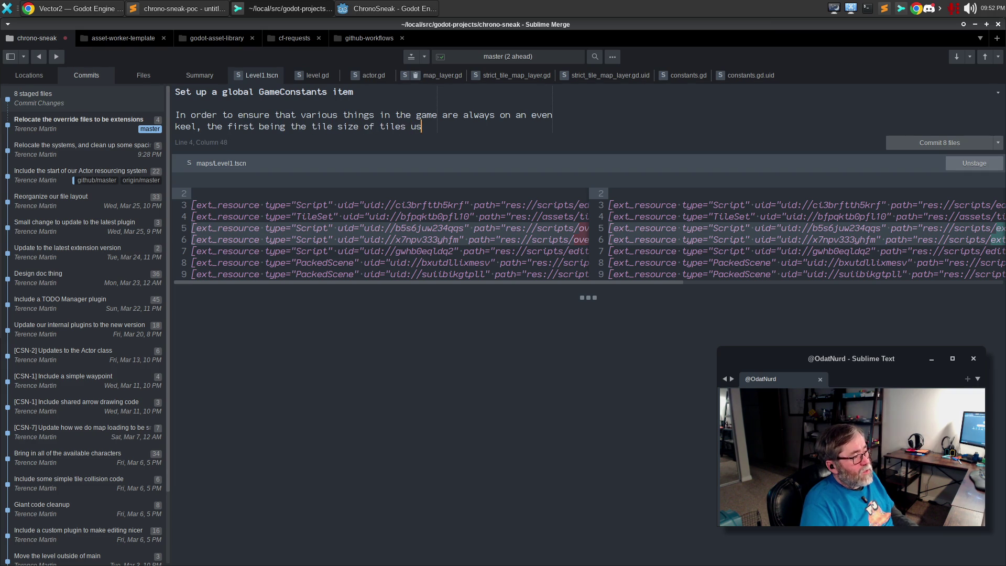
pyautogui.write('ed in the game, which')
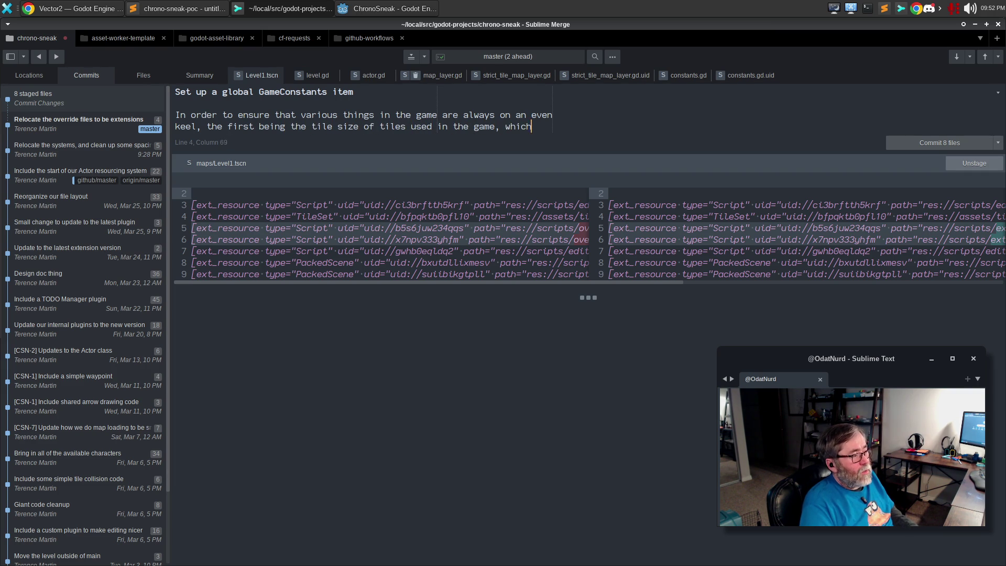
pyautogui.press('BackSpace')
pyautogui.press('BackSpace')
pyautogui.press('BackSpace')
pyautogui.press('BackSpace')
pyautogui.press('BackSpace')
pyautogui.write('this')
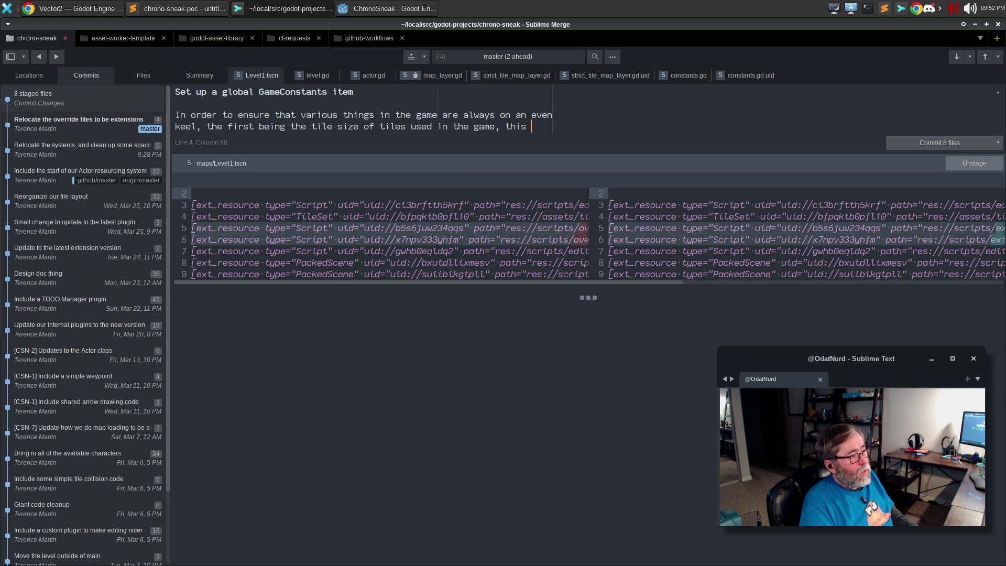
# Step: Finish the paragraph with 'sets up a global game constants class' and begin a new paragraph
pyautogui.press('Return')
pyautogui.write('sets up ')
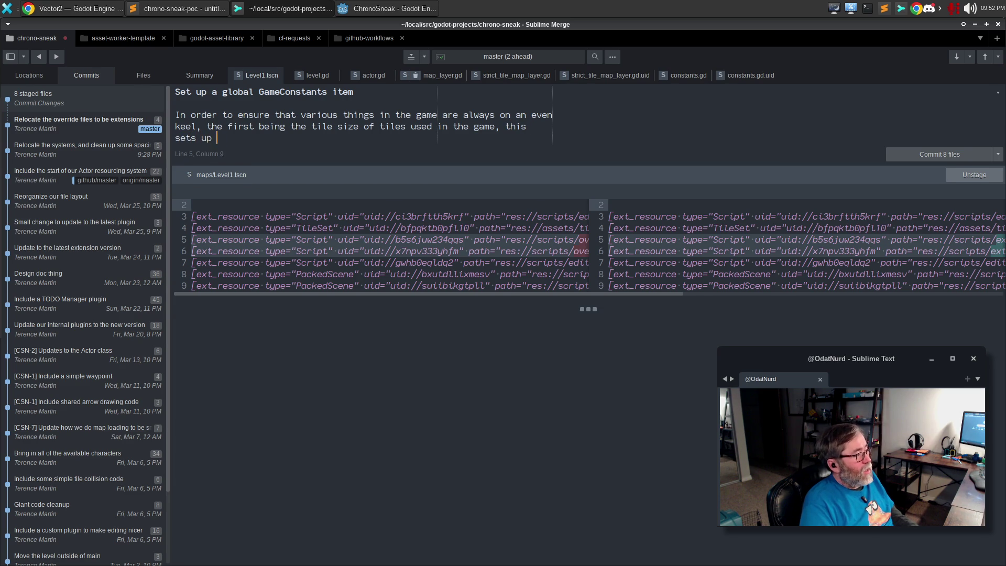
pyautogui.write('a global Game')
pyautogui.press('BackSpace')
pyautogui.press('BackSpace')
pyautogui.press('BackSpace')
pyautogui.write('cga')
pyautogui.press('BackSpace')
pyautogui.press('BackSpace')
pyautogui.press('BackSpace')
pyautogui.write('game con')
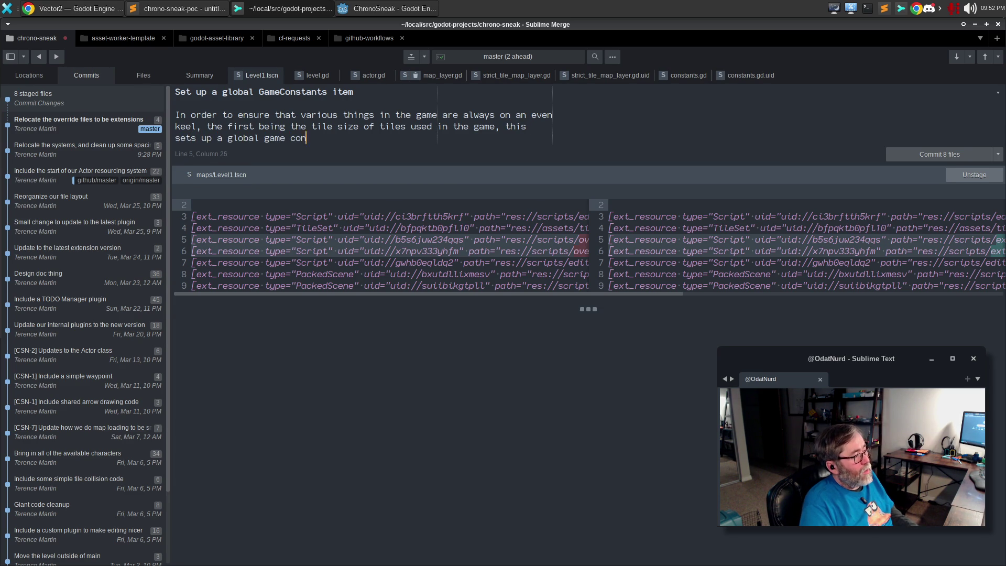
pyautogui.write('stantas')
pyautogui.press('BackSpace')
pyautogui.write('s ')
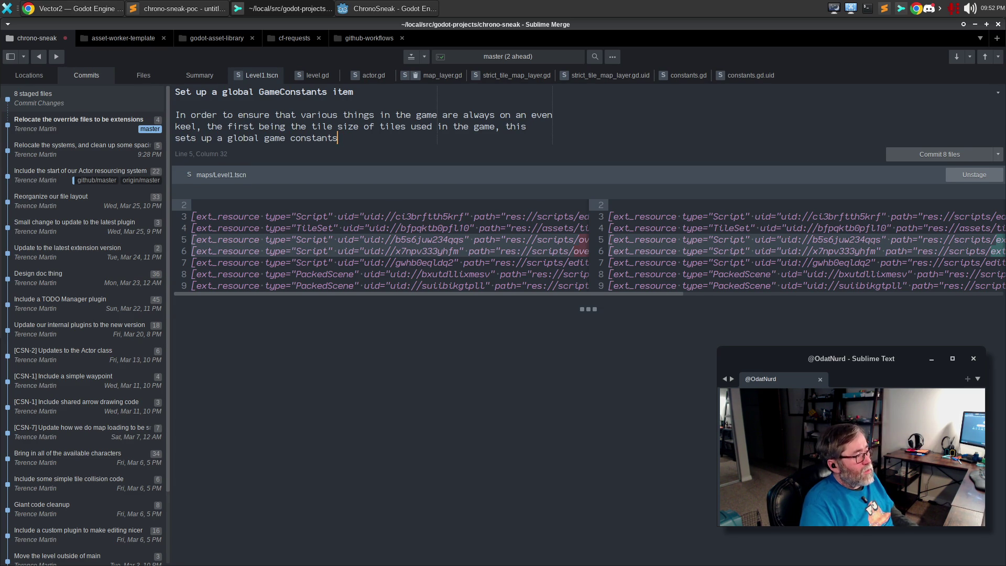
pyautogui.write('class')
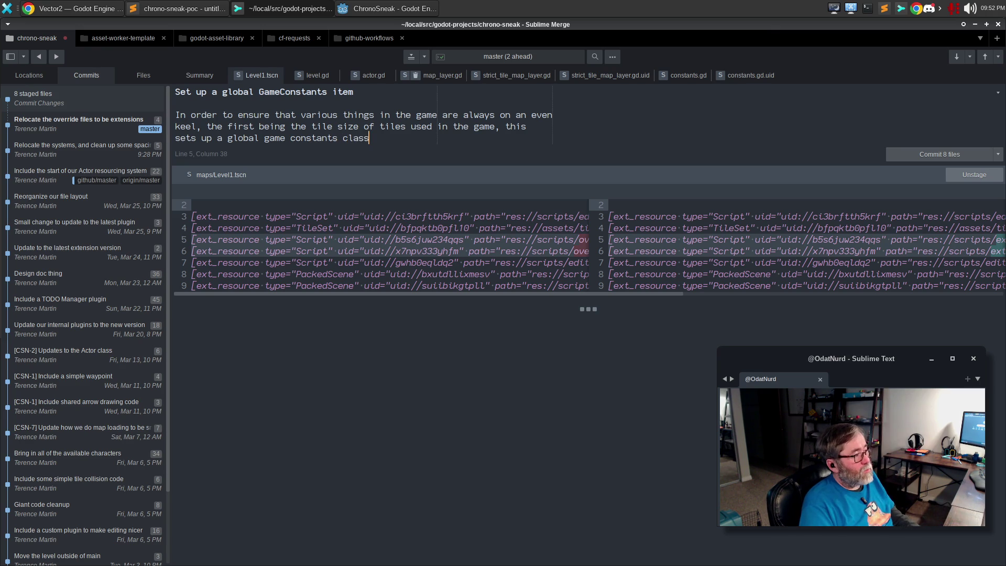
pyautogui.press('Return')
pyautogui.press('Return')
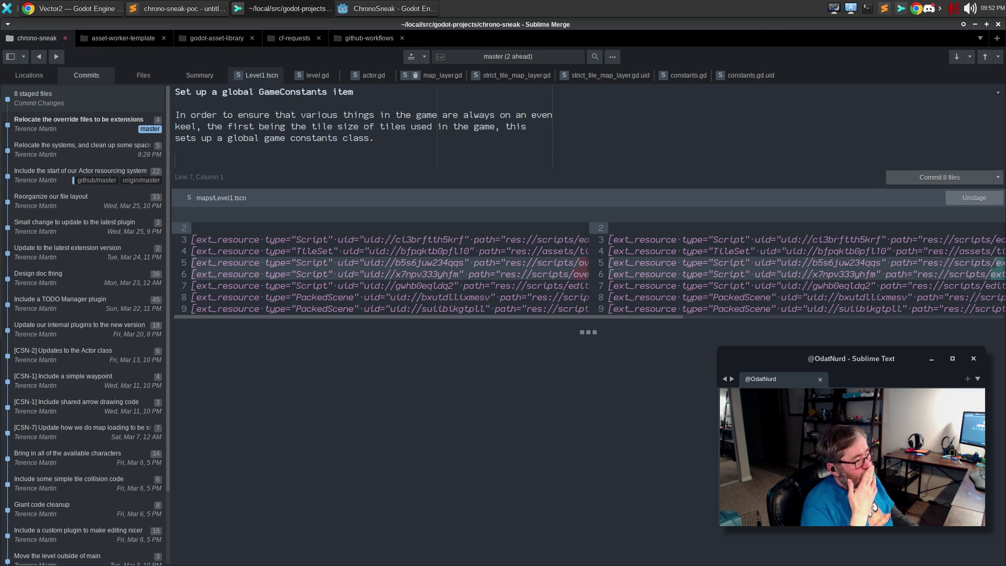
# Step: Add the paragraph about agreeing on graphics size, correcting 'Nominaly' to 'Nominally'
pyautogui.write('Nom')
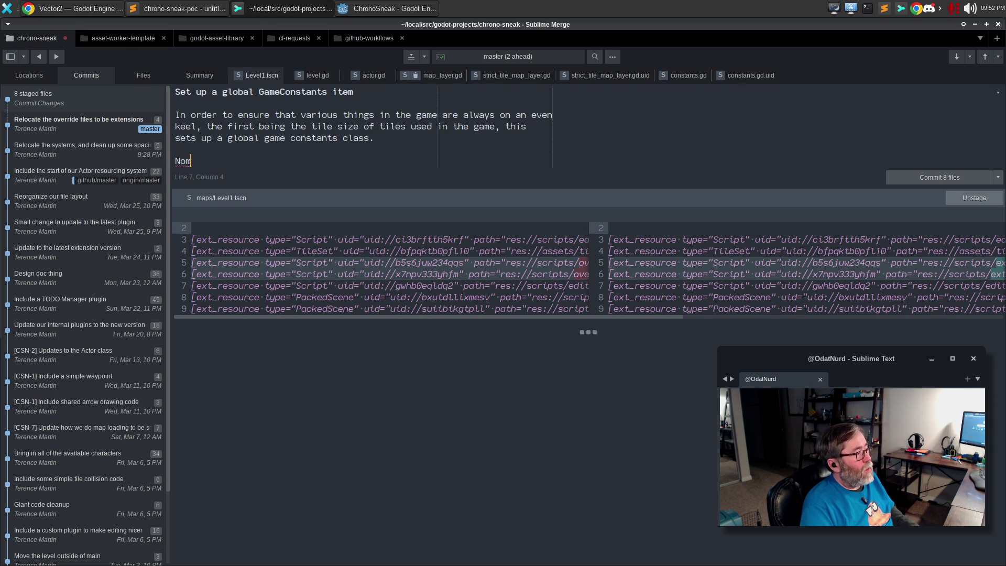
pyautogui.write('inaly this means t')
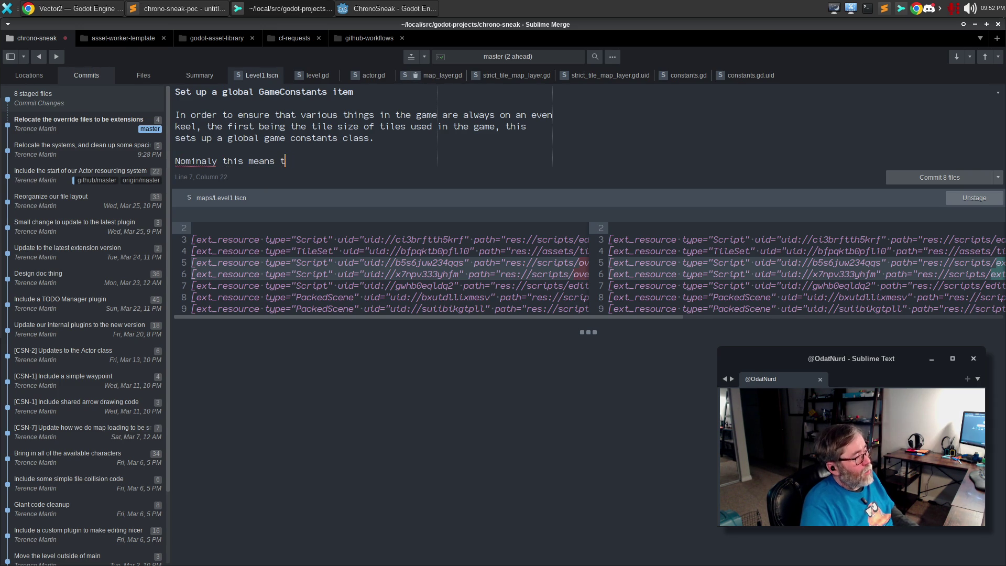
pyautogui.write('hat the maand the player will agree on the s')
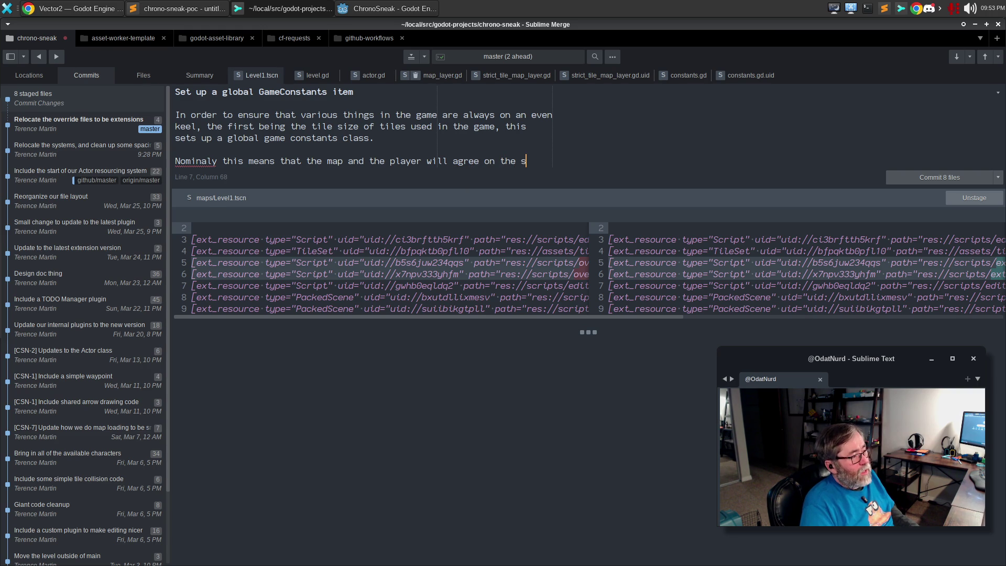
pyautogui.write('ize of graphics us')
pyautogui.write('ed so that things displa')
pyautogui.write('y appropriate')
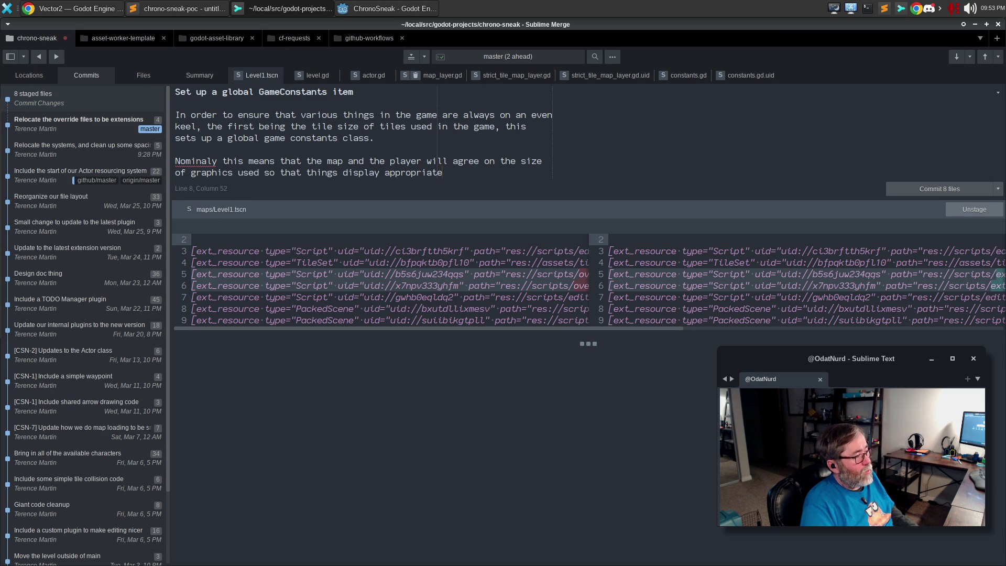
pyautogui.write('ly.')
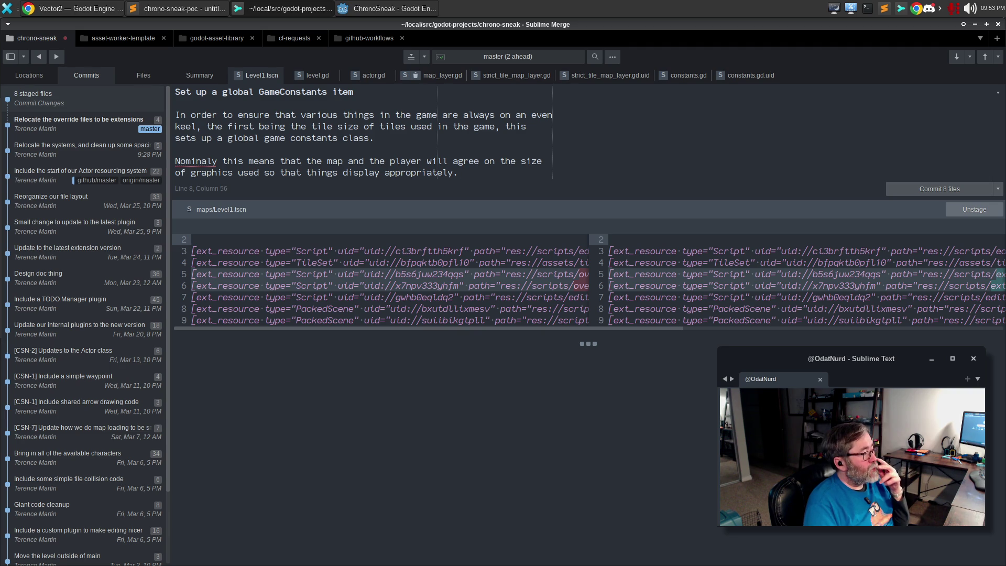
pyautogui.rightClick(183, 160)
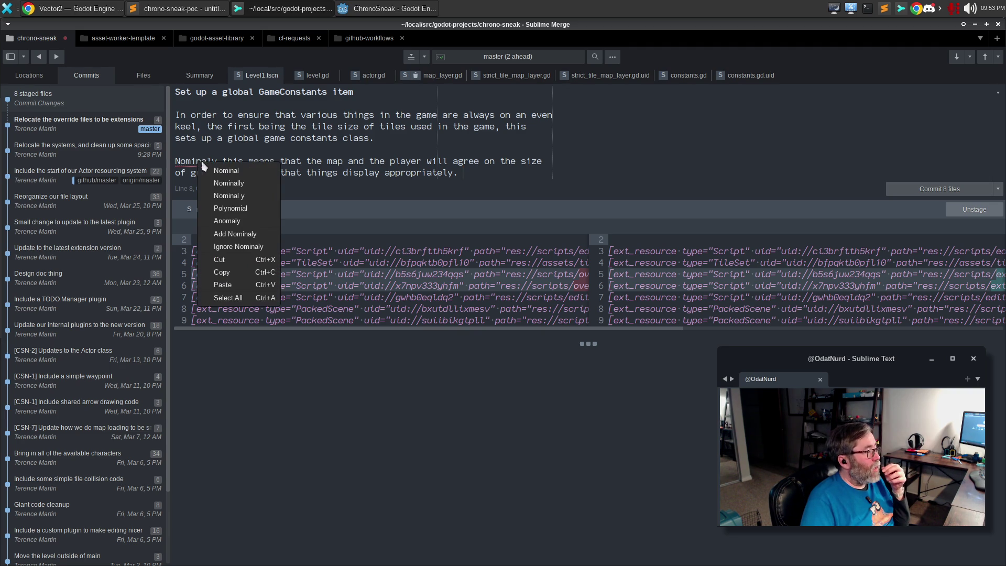
pyautogui.click(265, 183)
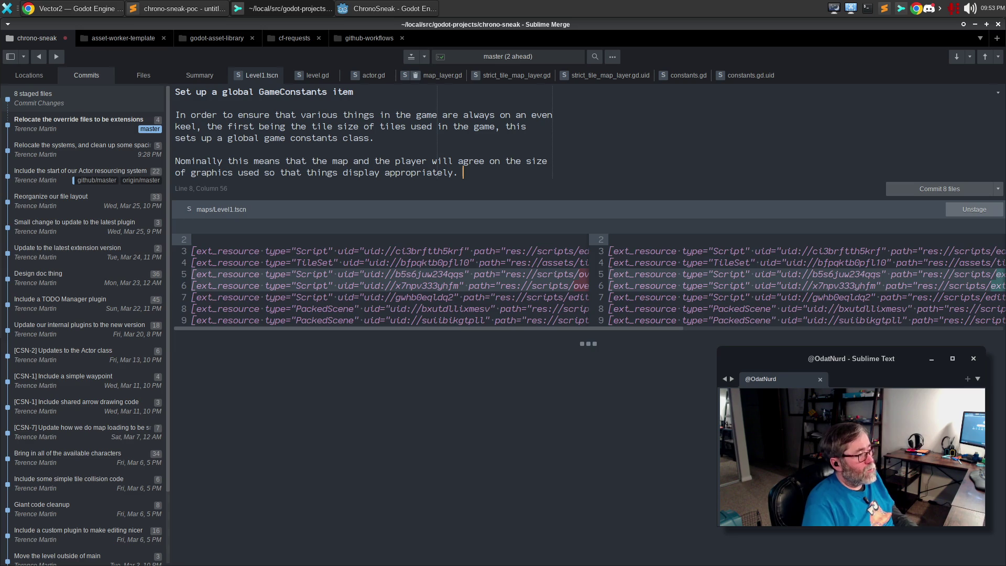
pyautogui.press('Return')
pyautogui.press('Return')
# Step: Add a paragraph about giving the map layer override a stricter, more specific name, then commit
pyautogui.write('T')
pyautogui.press('BackSpace')
pyautogui.write('We a')
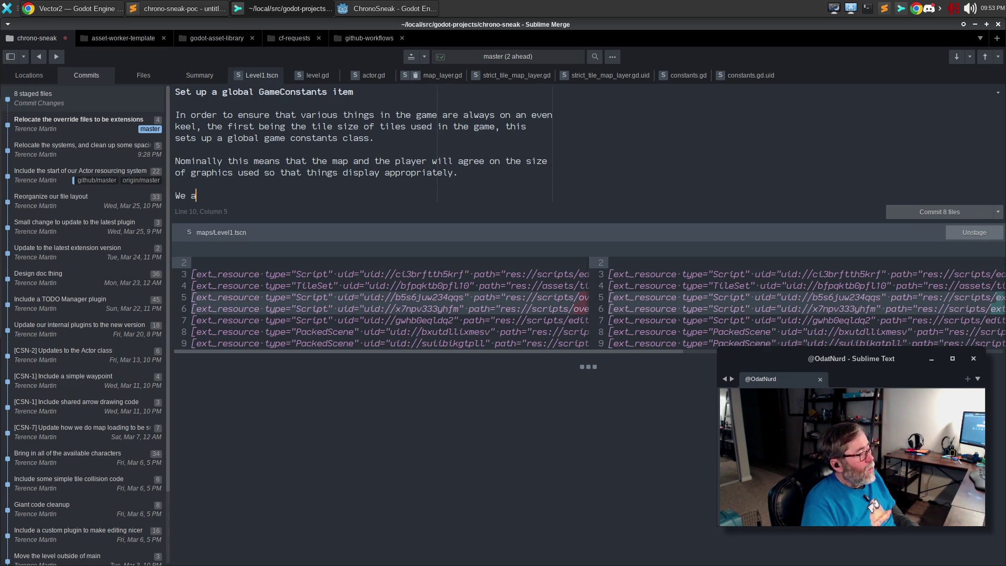
pyautogui.write('lso at the same')
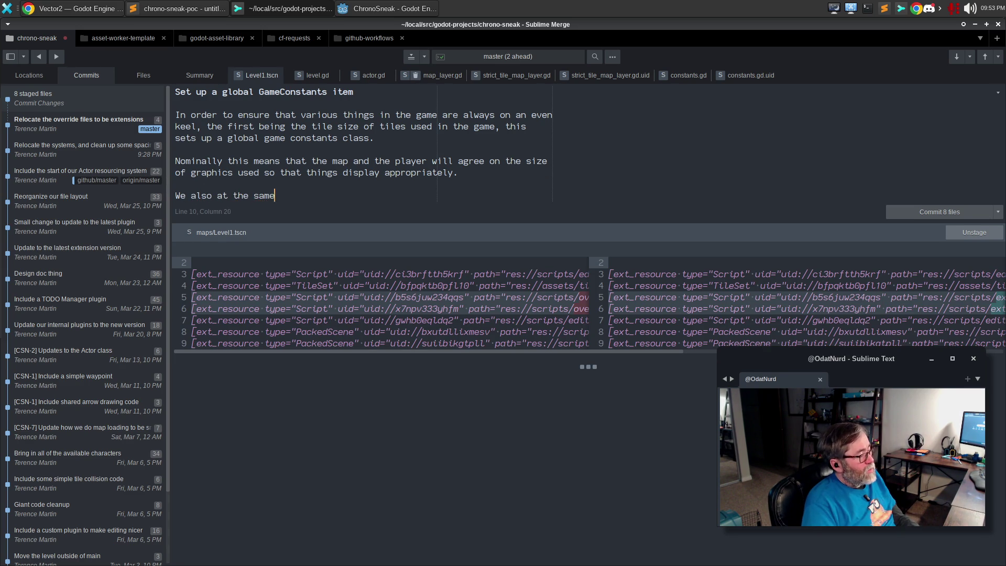
pyautogui.write(' time make the map lay')
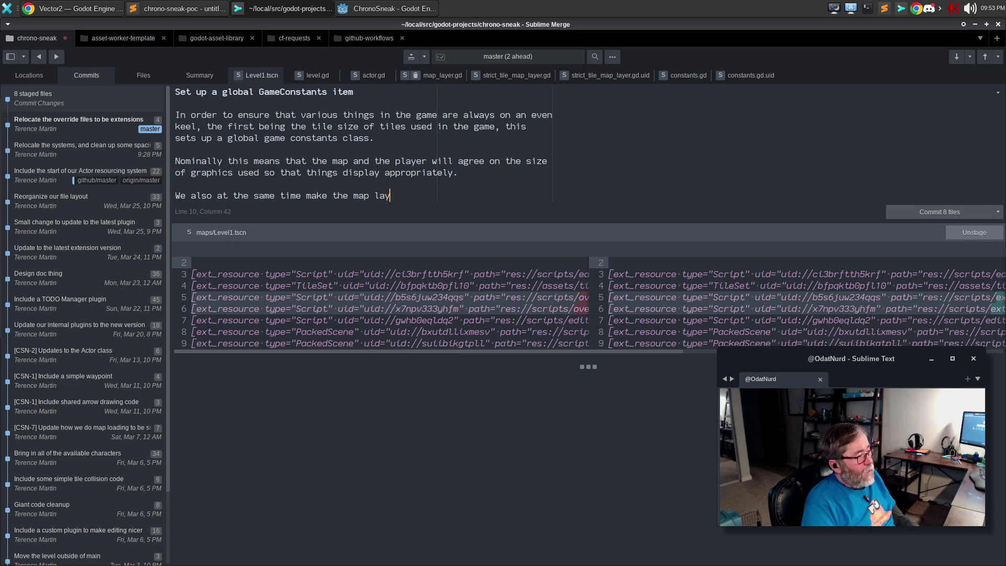
pyautogui.write('er override that we crated')
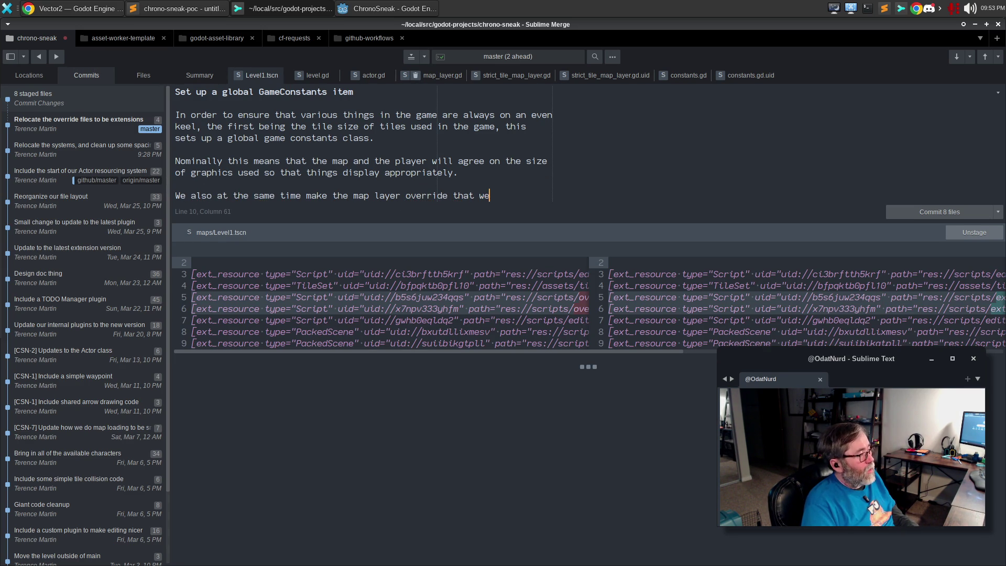
pyautogui.press('BackSpace')
pyautogui.press('BackSpace')
pyautogui.press('BackSpace')
pyautogui.write('reated have')
pyautogui.press('Return')
pyautogui.write('a more')
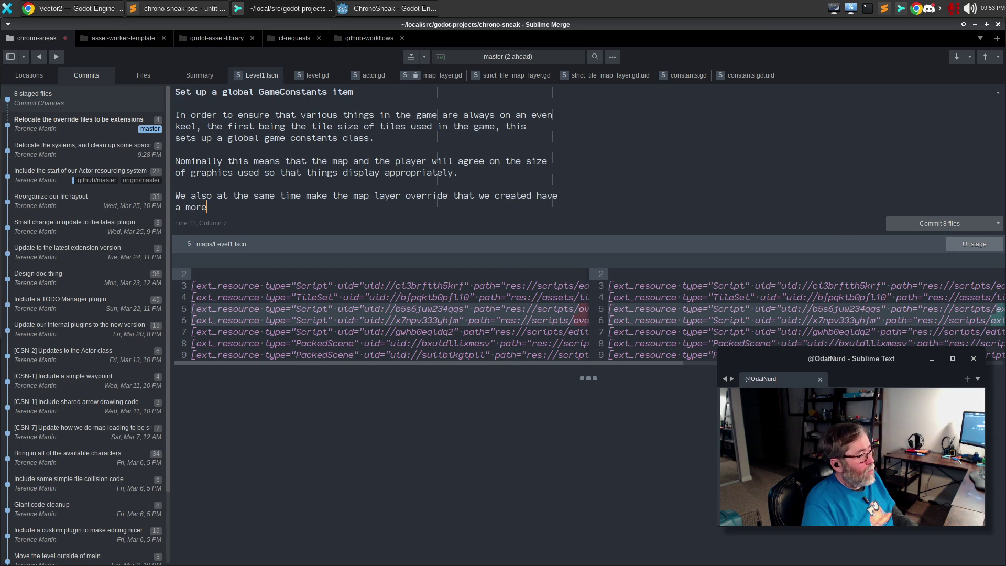
pyautogui.write(' specific name, in')
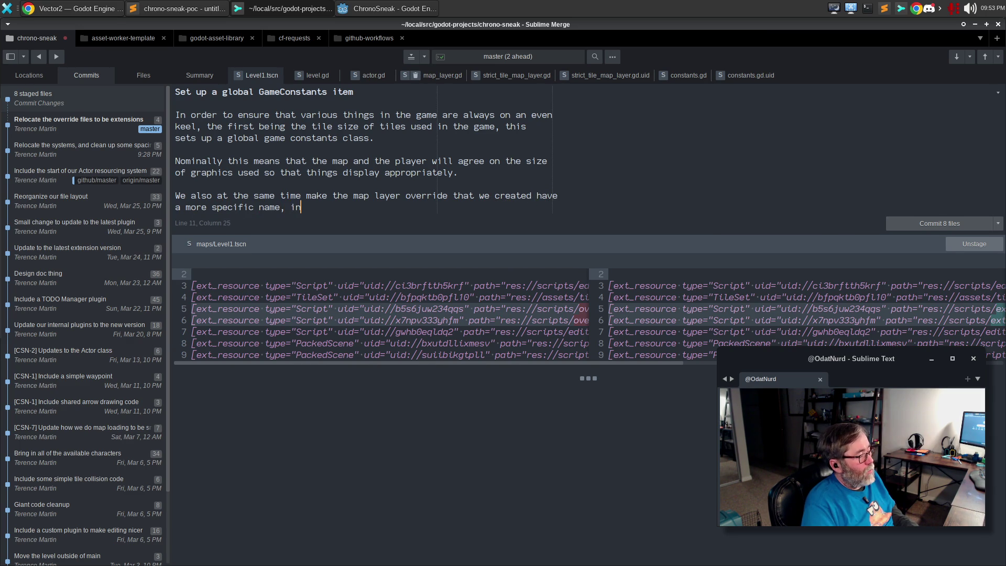
pyautogui.write('dicating that it')
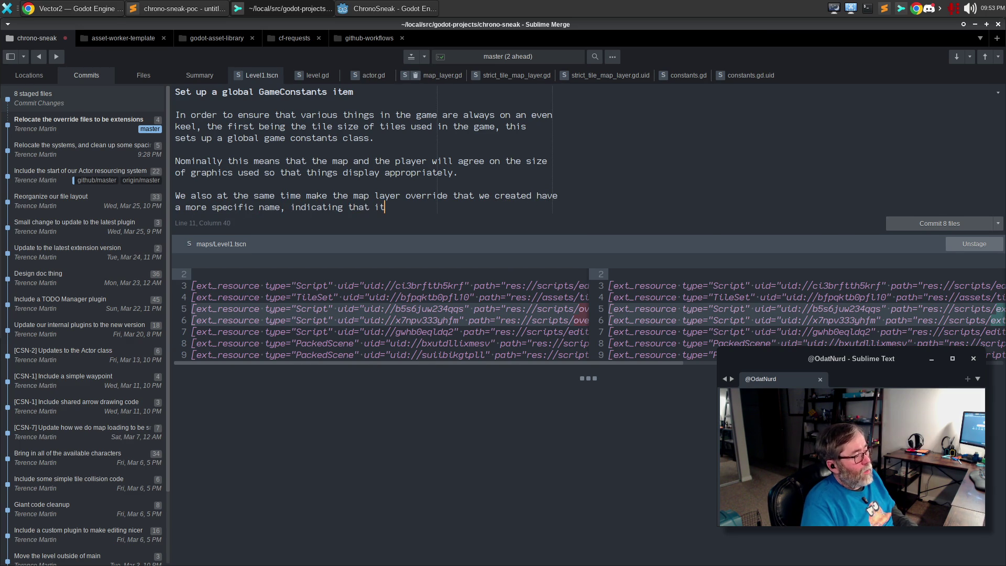
pyautogui.write(' is strict about ')
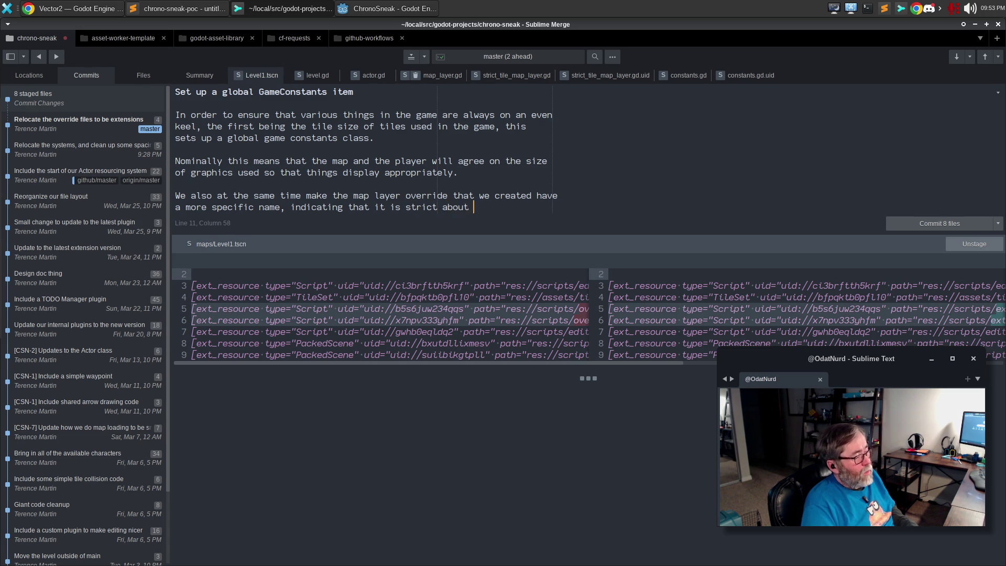
pyautogui.write('how it operates.')
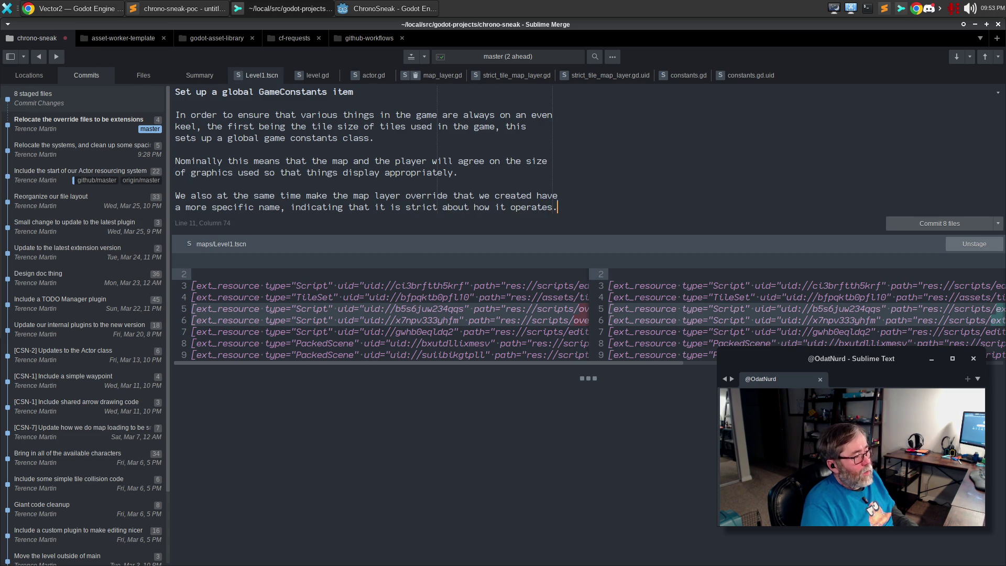
pyautogui.hotkey('ctrl', 'Return')
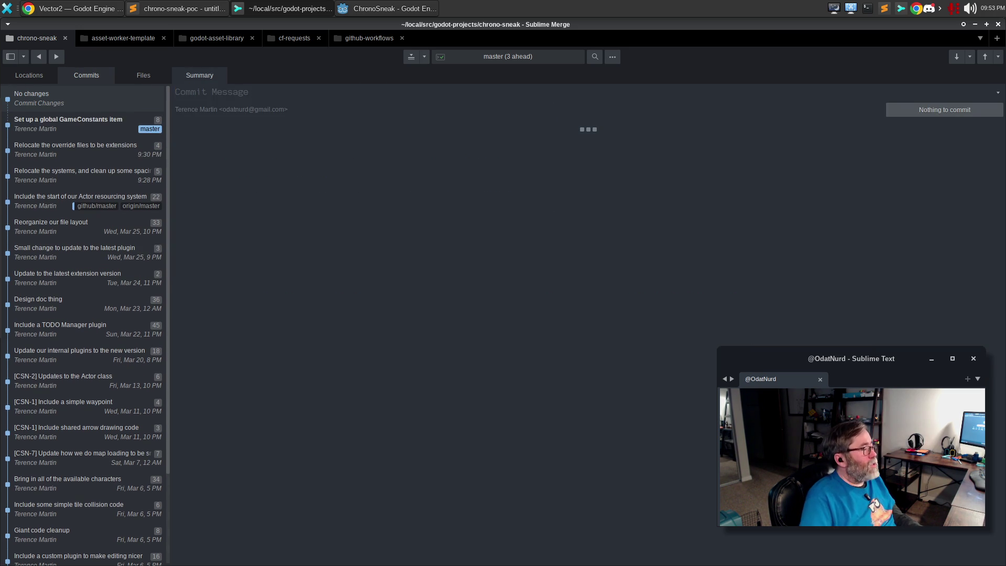
# Step: Return to the ChronoSneak Godot editor and launch a new Terminal window
pyautogui.click(403, 9)
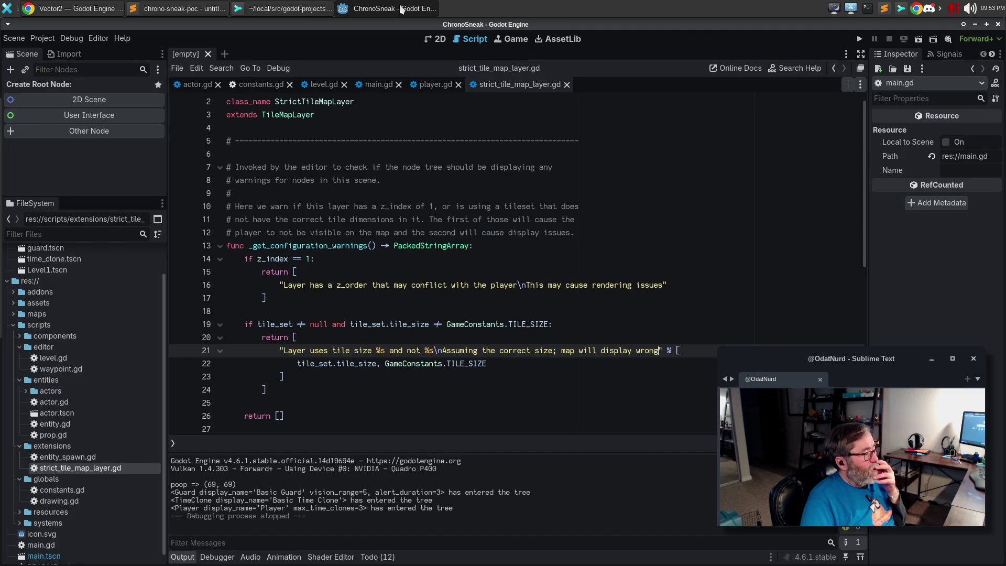
pyautogui.scroll(2, 139, 346)
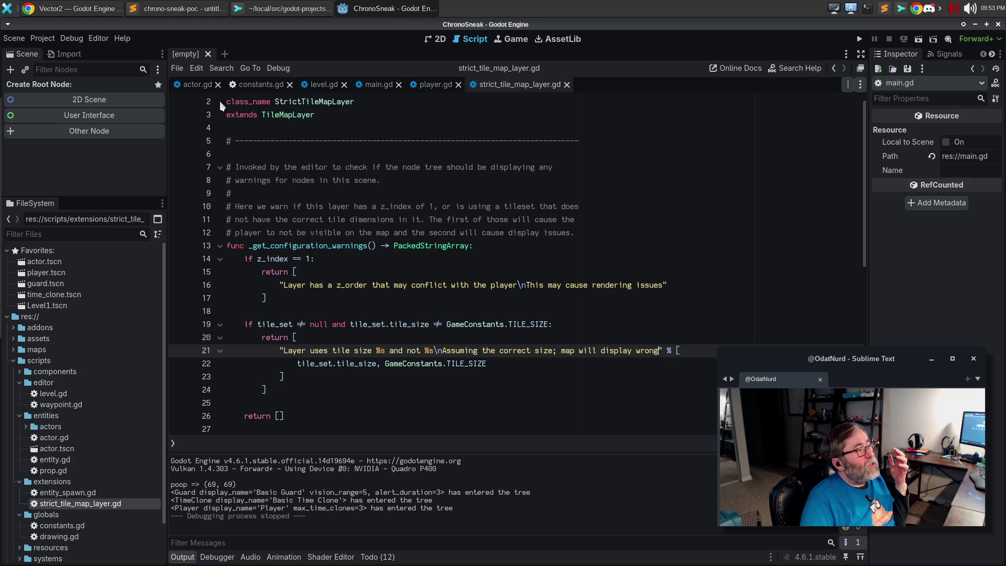
pyautogui.click(865, 9)
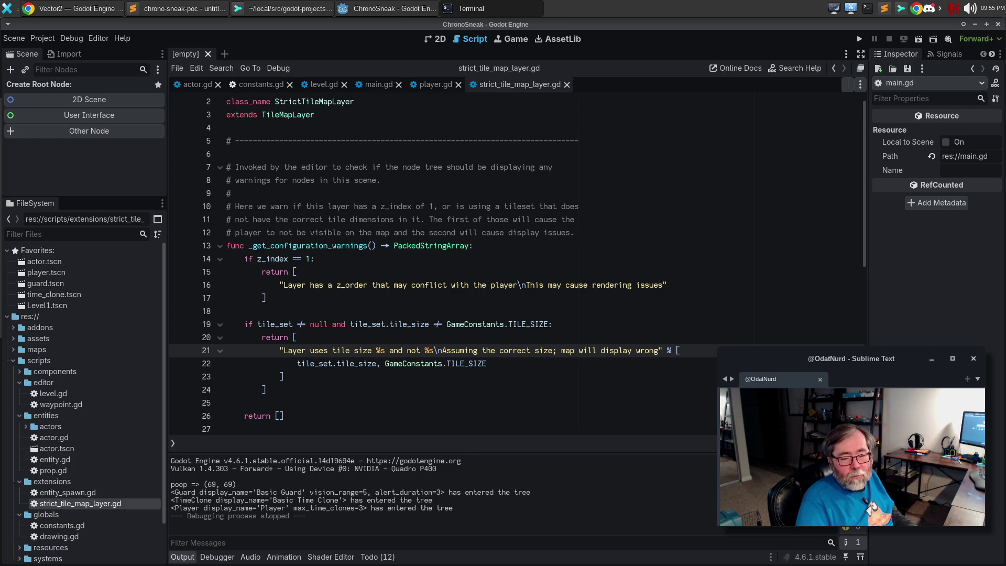
pyautogui.click(867, 9)
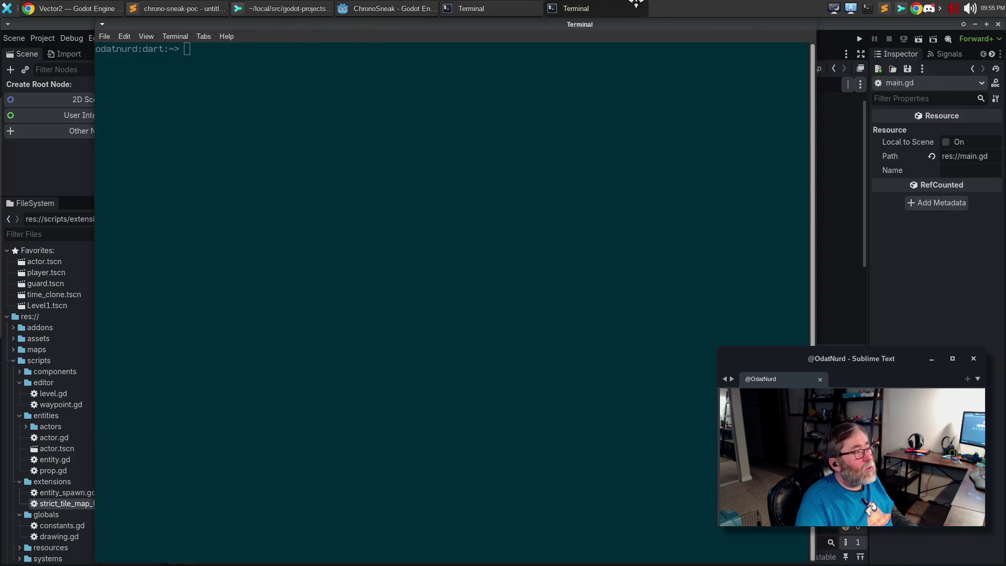
# Step: Create a working folder 'boobs' inside /tmp/bob and move into it
pyautogui.write('cd /tmp/bop')
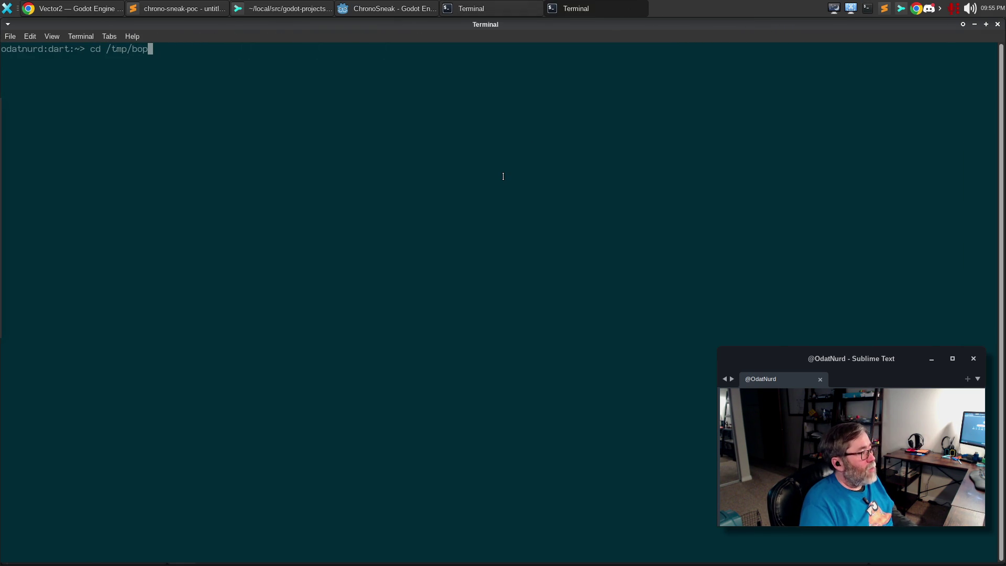
pyautogui.press('BackSpace')
pyautogui.write('b')
pyautogui.press('Tab')
pyautogui.press('Return')
pyautogui.write('mkldir')
pyautogui.press('BackSpace')
pyautogui.press('BackSpace')
pyautogui.press('BackSpace')
pyautogui.write('dir boobs')
pyautogui.press('Return')
pyautogui.write('cd b')
pyautogui.press('Tab')
pyautogui.press('Return')
pyautogui.write('ll')
pyautogui.press('Return')
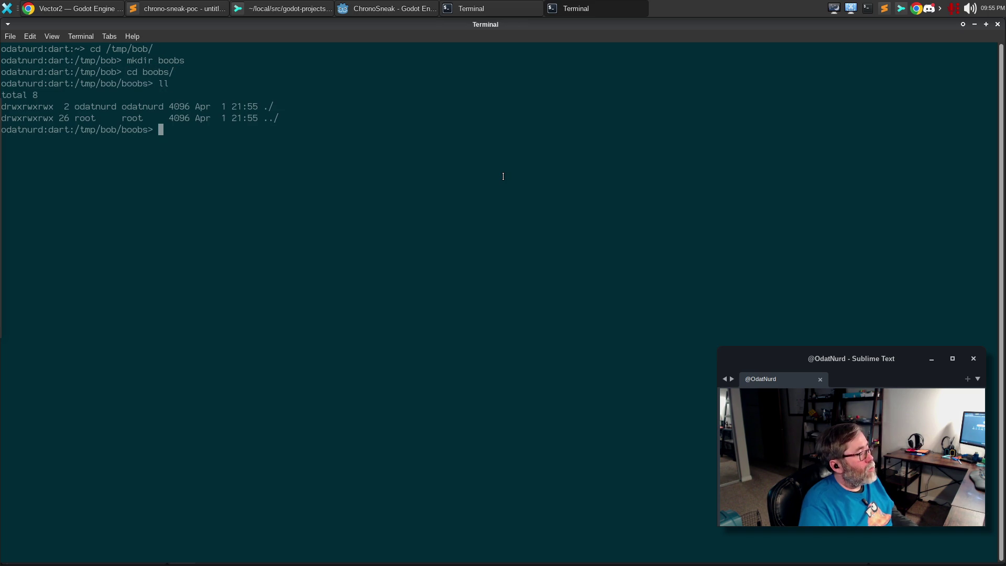
# Step: Unzip ~/Downloads/Mini Labs Character Pack.zip into a Characters folder and list the result
pyautogui.write('unzip ')
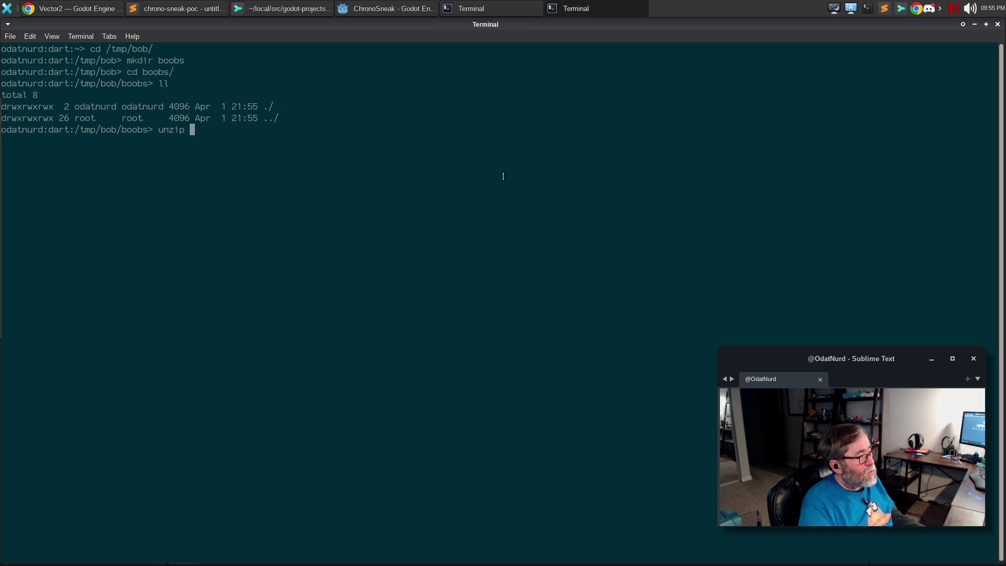
pyautogui.write('~/Down')
pyautogui.press('Tab')
pyautogui.write('Mini')
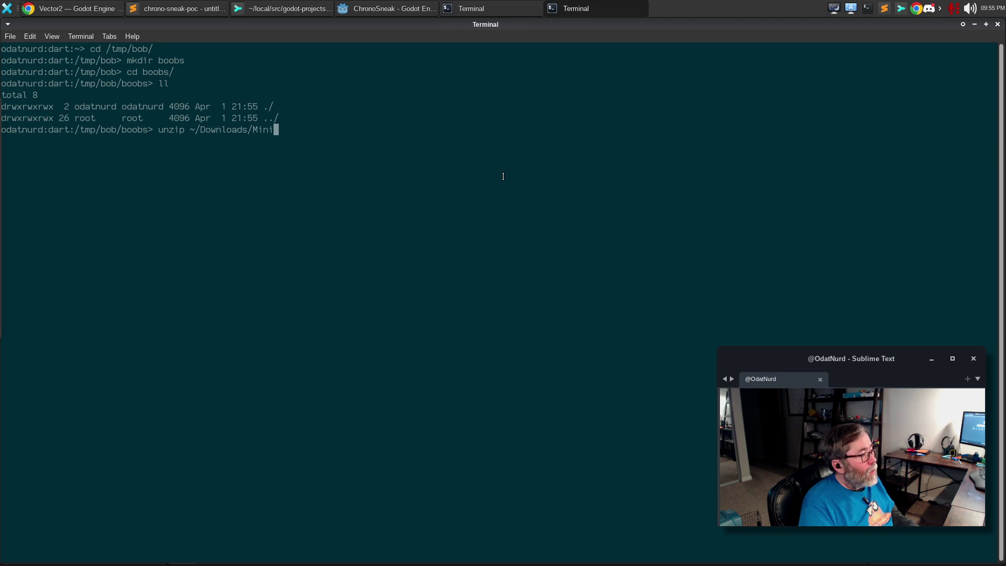
pyautogui.press('Tab')
pyautogui.press('Tab')
pyautogui.write('_R')
pyautogui.press('Tab')
pyautogui.press('BackSpace')
pyautogui.press('BackSpace')
pyautogui.press('BackSpace')
pyautogui.write('\\ L')
pyautogui.press('Tab')
pyautogui.write('Cj')
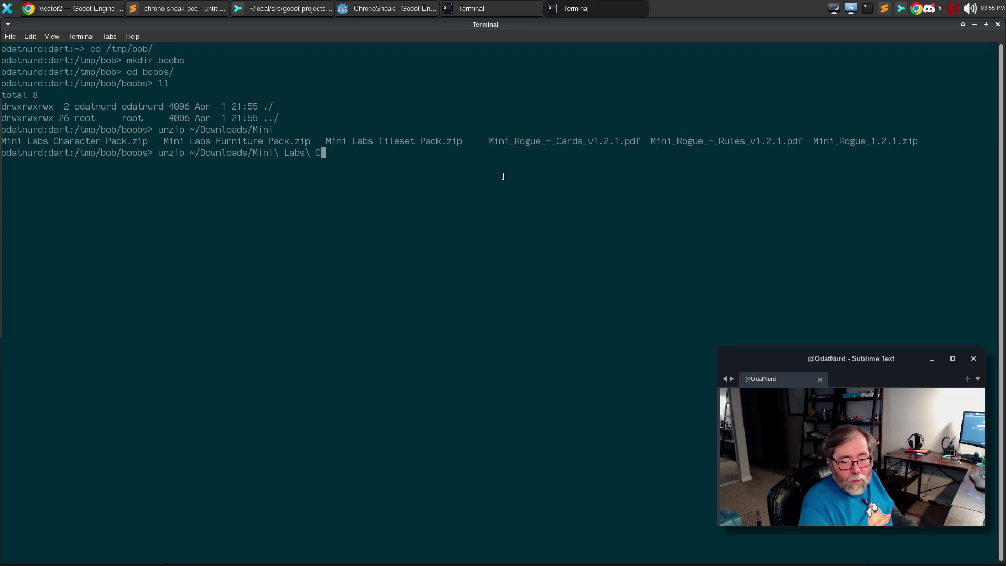
pyautogui.press('BackSpace')
pyautogui.press('Tab')
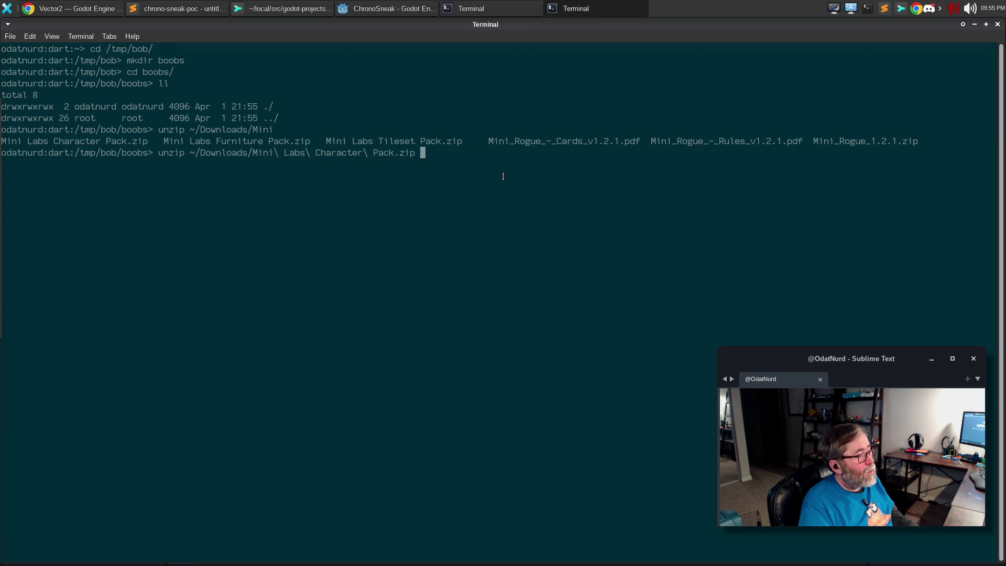
pyautogui.write('-d Characters')
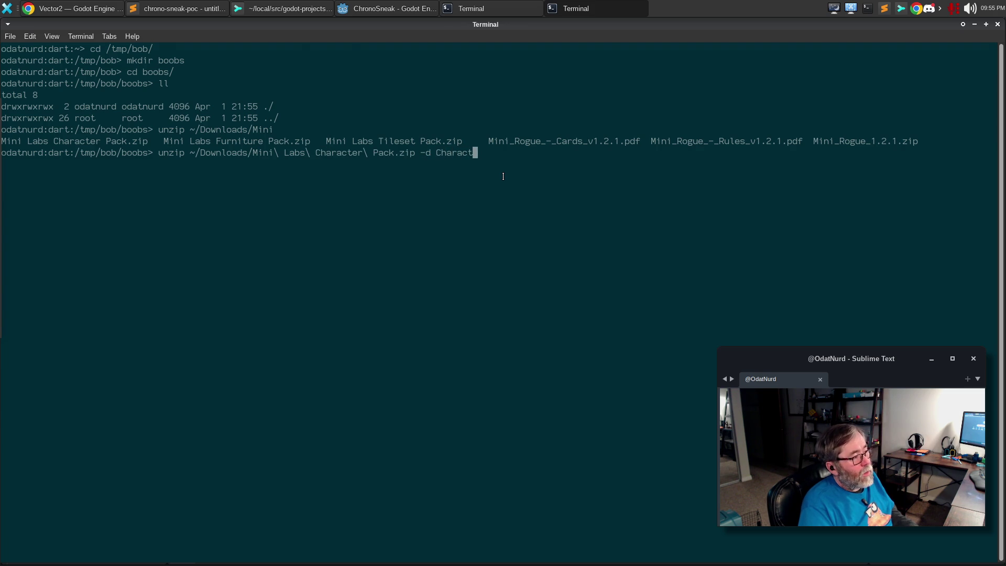
pyautogui.press('Return')
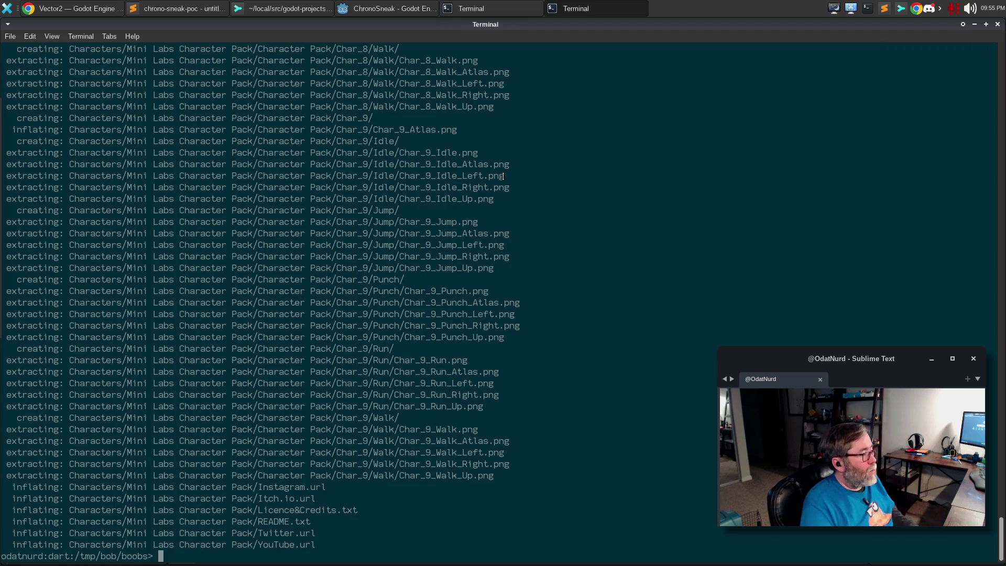
pyautogui.write('ll')
pyautogui.press('Return')
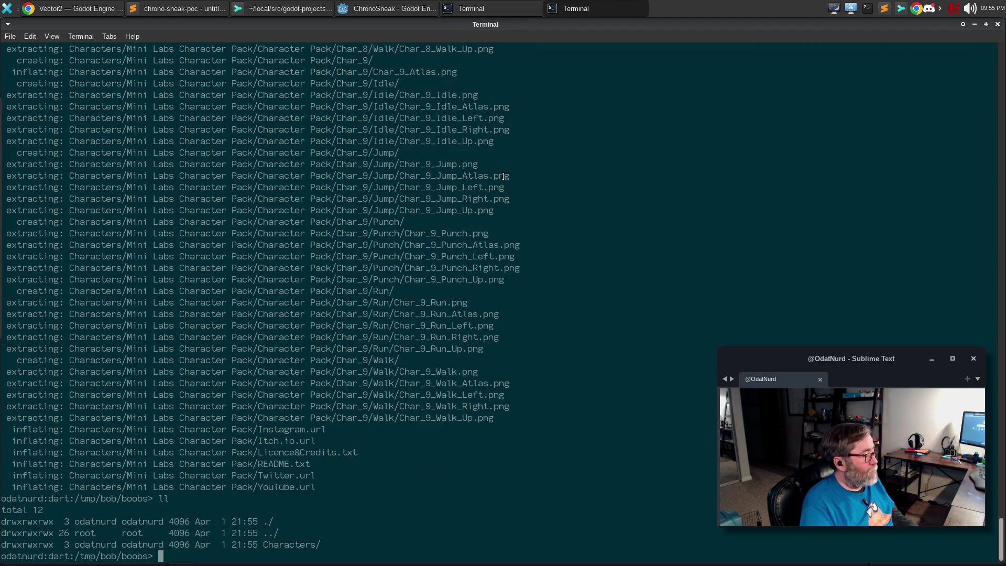
# Step: Move the Mini Labs Character Pack folder up one level and remove the empty Characters folder
pyautogui.write('cd Characters/')
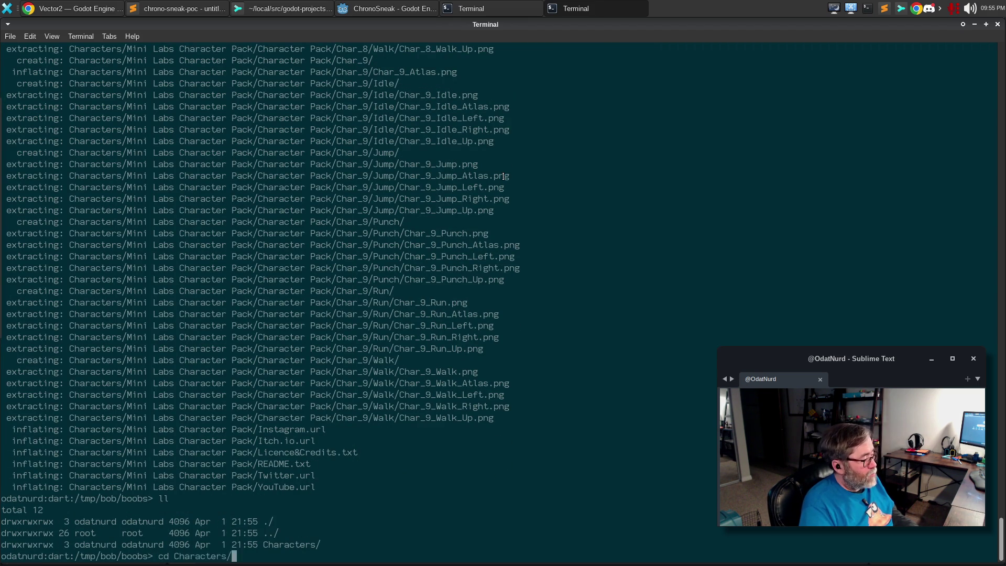
pyautogui.press('Return')
pyautogui.write('ll')
pyautogui.press('Return')
pyautogui.write('mv Mi')
pyautogui.press('Tab')
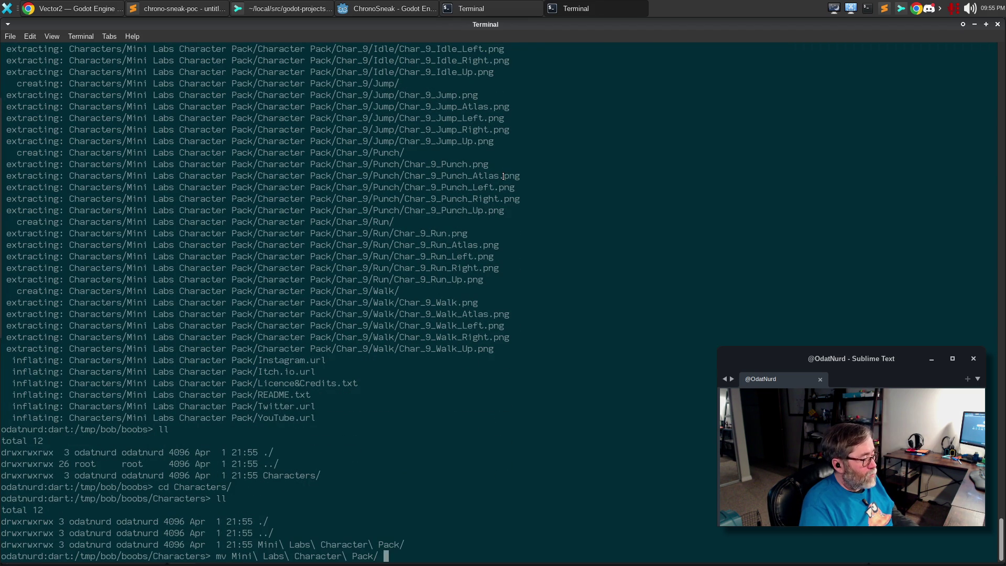
pyautogui.write('..')
pyautogui.press('Return')
pyautogui.write('cd ..')
pyautogui.press('Return')
pyautogui.write('rmdir Characters/')
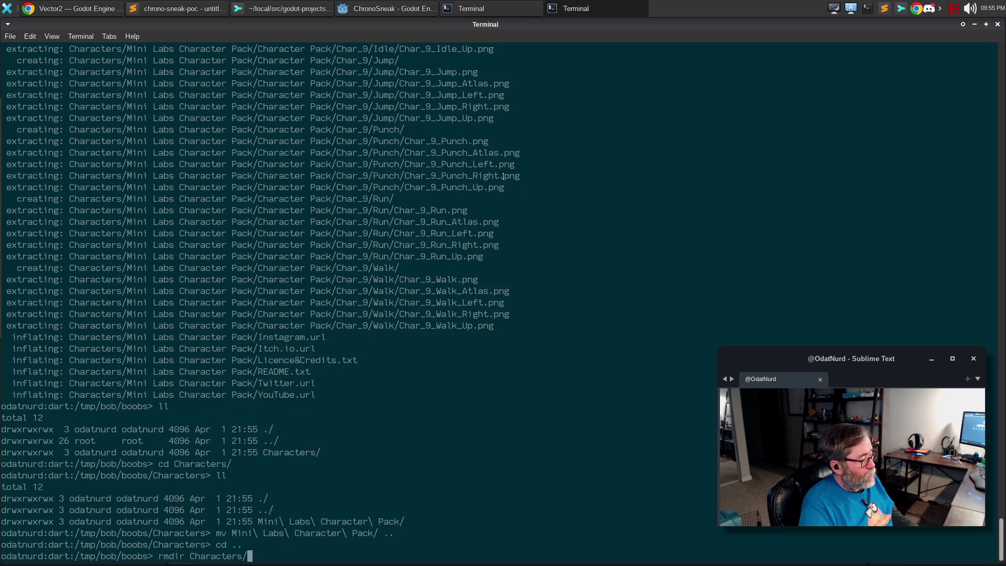
pyautogui.press('Return')
pyautogui.write('ll')
pyautogui.press('Return')
# Step: Recall the unzip command and change its archive to Mini Labs Tileset Pack.zip
pyautogui.write('ll')
pyautogui.press('BackSpace')
pyautogui.press('BackSpace')
pyautogui.write('unzip ~/Downloads/Mini\\ Labs\\ Character\\ Pack.zip -d Characters')
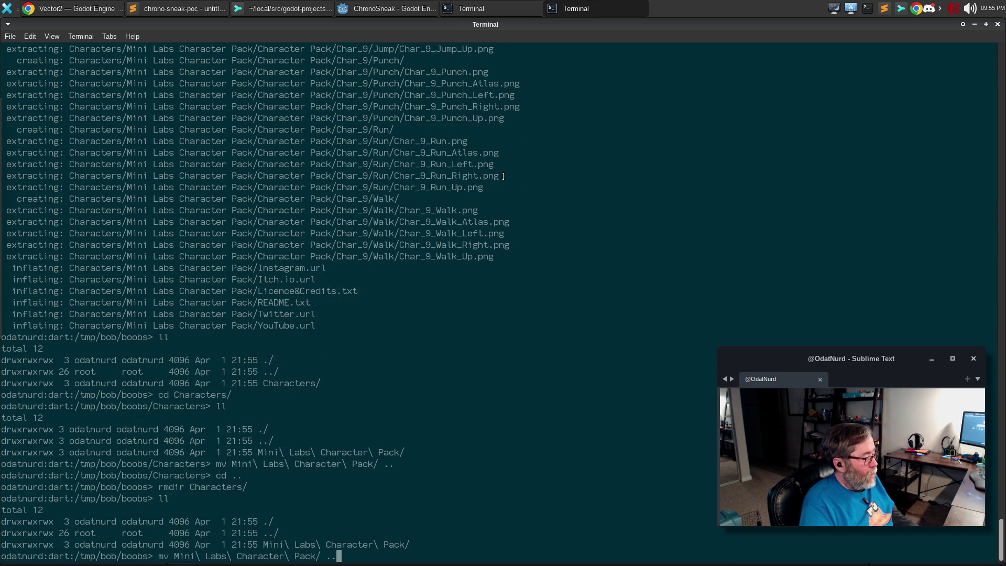
pyautogui.press('BackSpace')
pyautogui.press('BackSpace')
pyautogui.press('BackSpace')
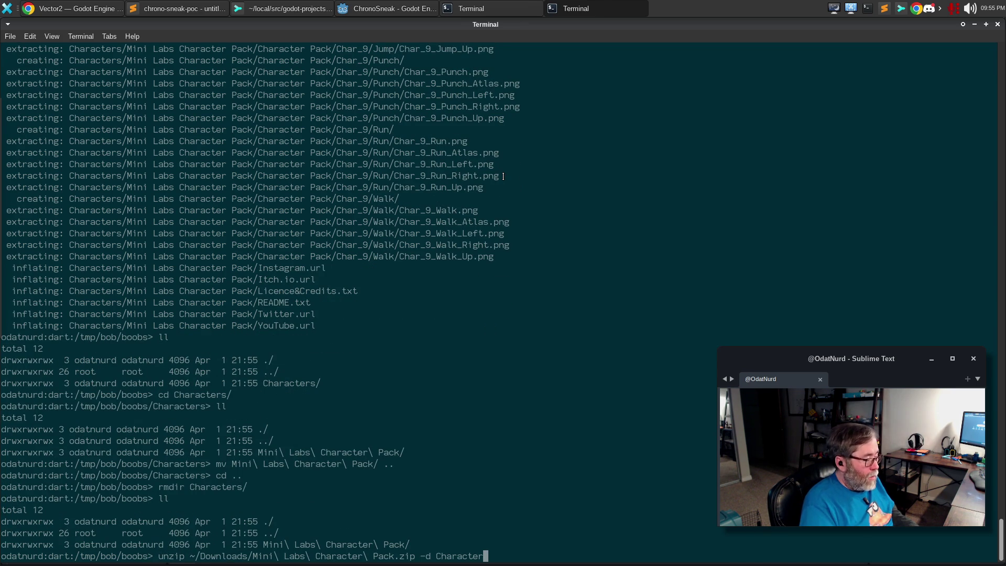
pyautogui.press('BackSpace')
pyautogui.press('BackSpace')
pyautogui.press('BackSpace')
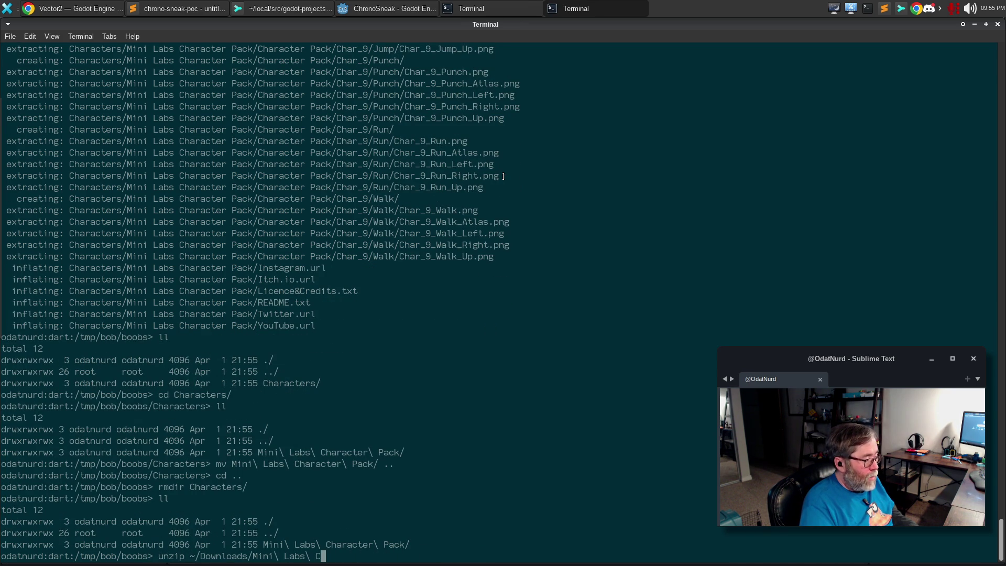
pyautogui.write('Tile')
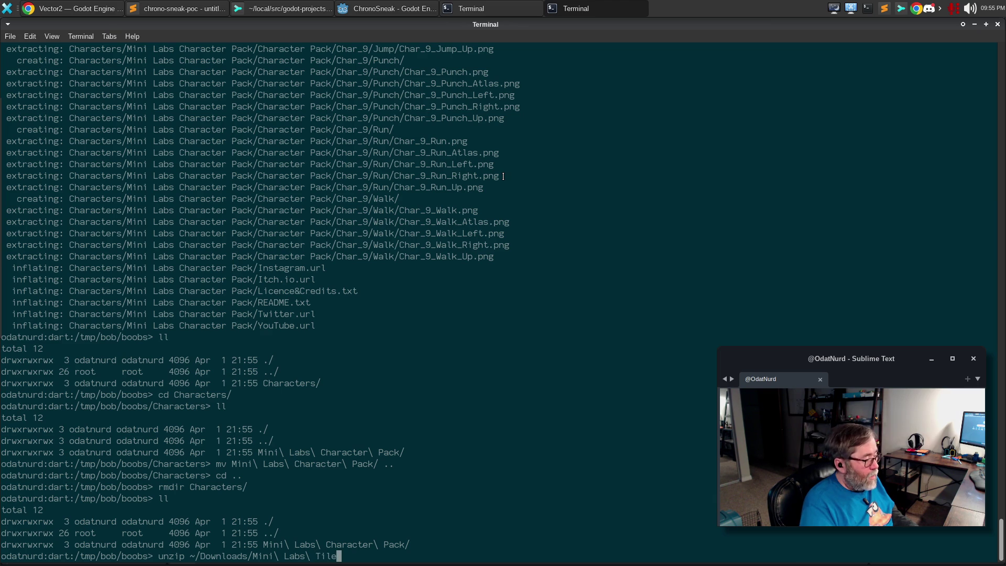
pyautogui.press('Tab')
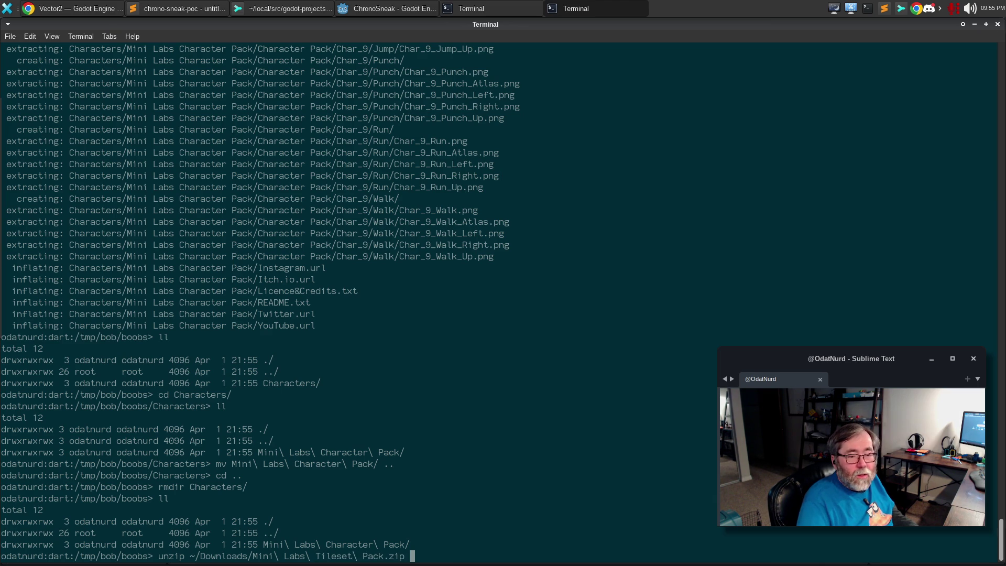
pyautogui.click(737, 540)
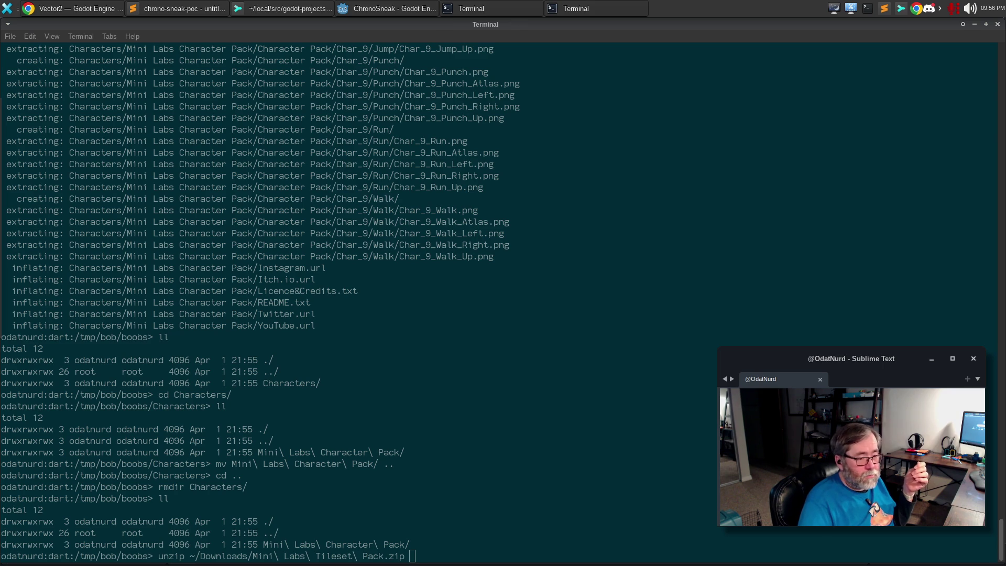
# Step: Run unzip on ~/Downloads/Mini Labs Tileset Pack.zip into the working folder
pyautogui.click(524, 413)
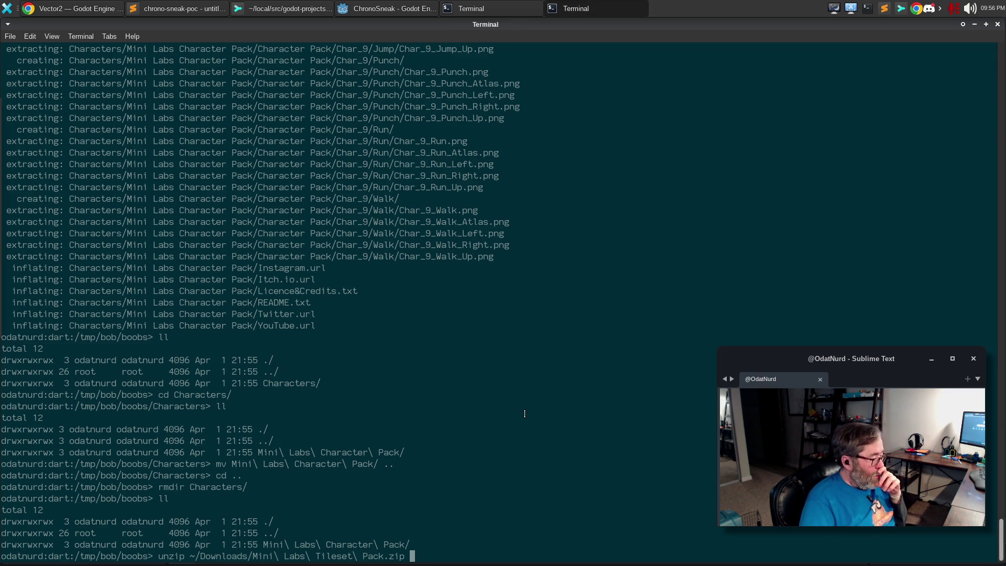
pyautogui.press('Return')
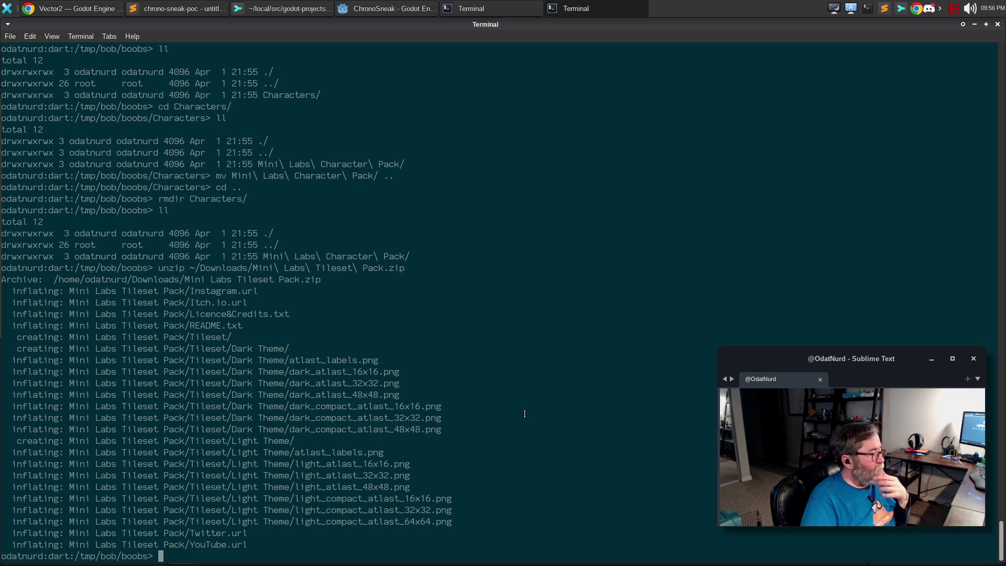
# Step: Navigate into Mini Labs Character Pack/Character Pack and list the Char_1 to Char_15 folders
pyautogui.write('cd Mi')
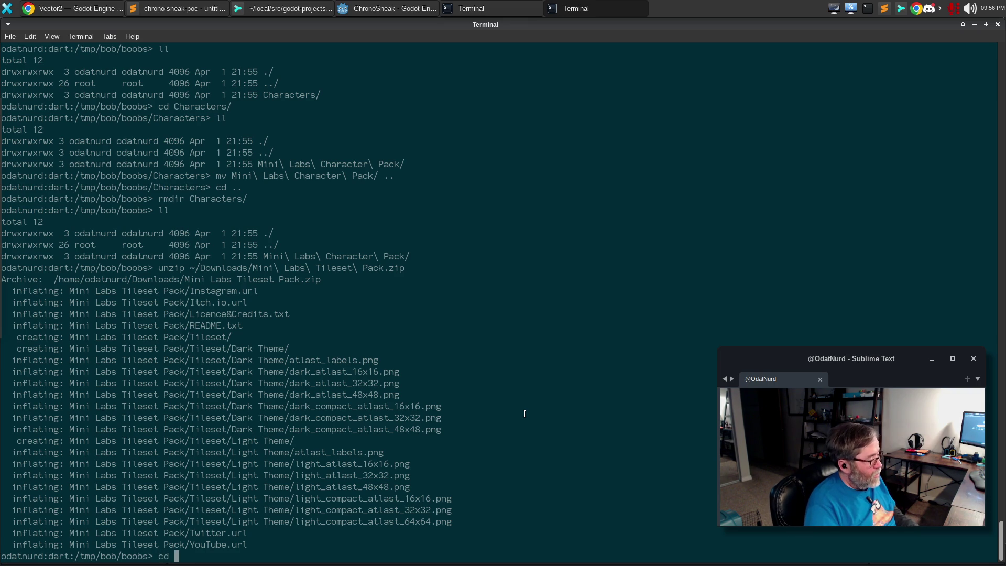
pyautogui.press('Tab')
pyautogui.press('Return')
pyautogui.press('Up')
pyautogui.write('C')
pyautogui.press('Tab')
pyautogui.press('Return')
pyautogui.write('ll')
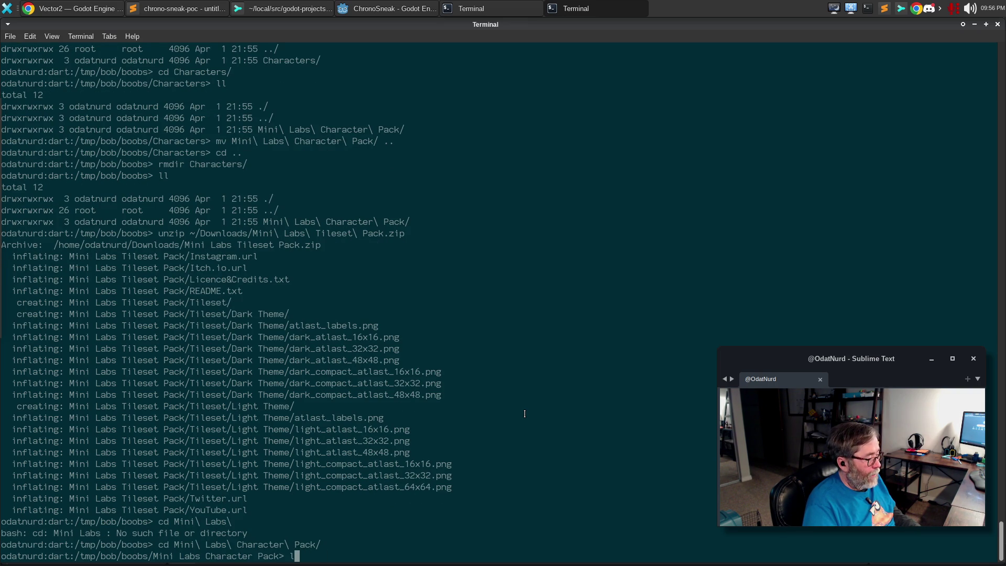
pyautogui.press('Return')
pyautogui.write('cd CH')
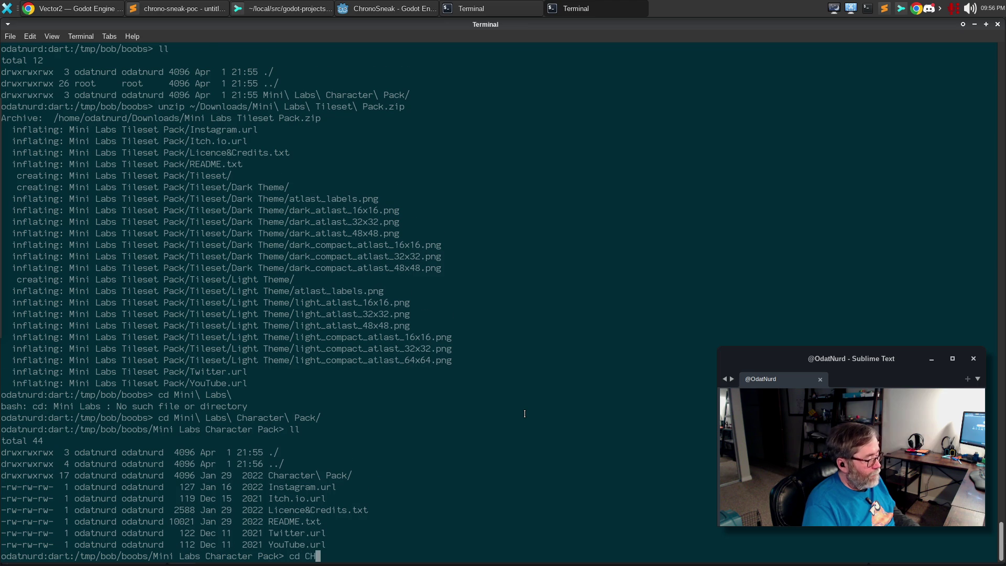
pyautogui.press('Return')
pyautogui.write('cd Char')
pyautogui.press('Tab')
pyautogui.press('Return')
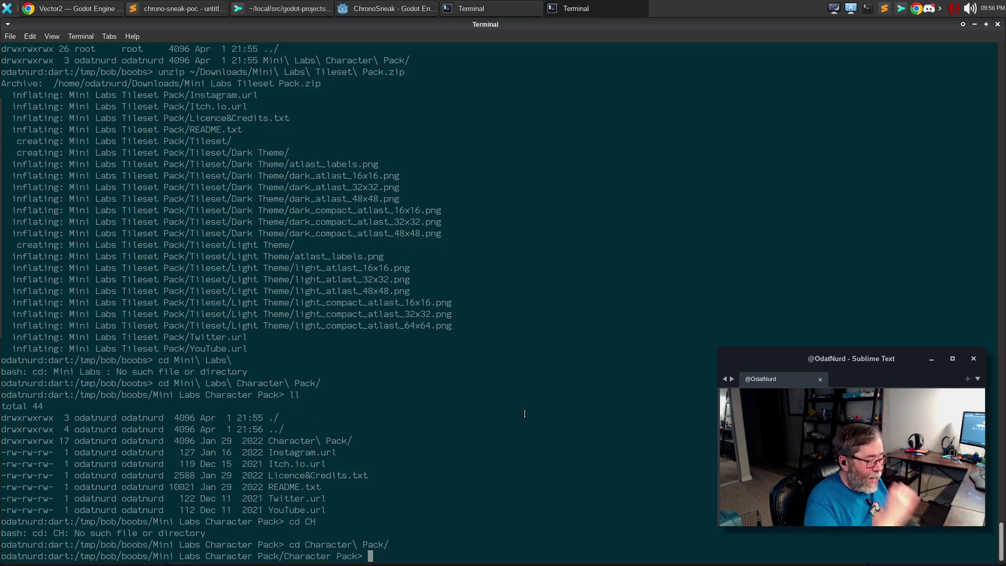
pyautogui.write('ll')
pyautogui.press('Return')
# Step: Enter Char_1 and run file on Char_1_Atlas.png, showing a 96 x 320 PNG
pyautogui.write('cd Char_1')
pyautogui.press('Return')
pyautogui.write('ll')
pyautogui.press('Return')
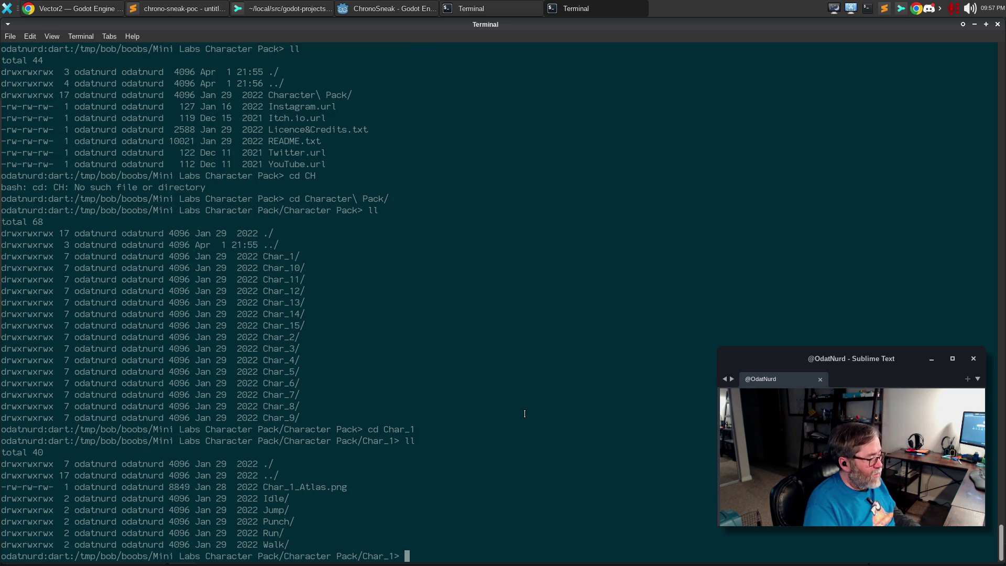
pyautogui.write('file C')
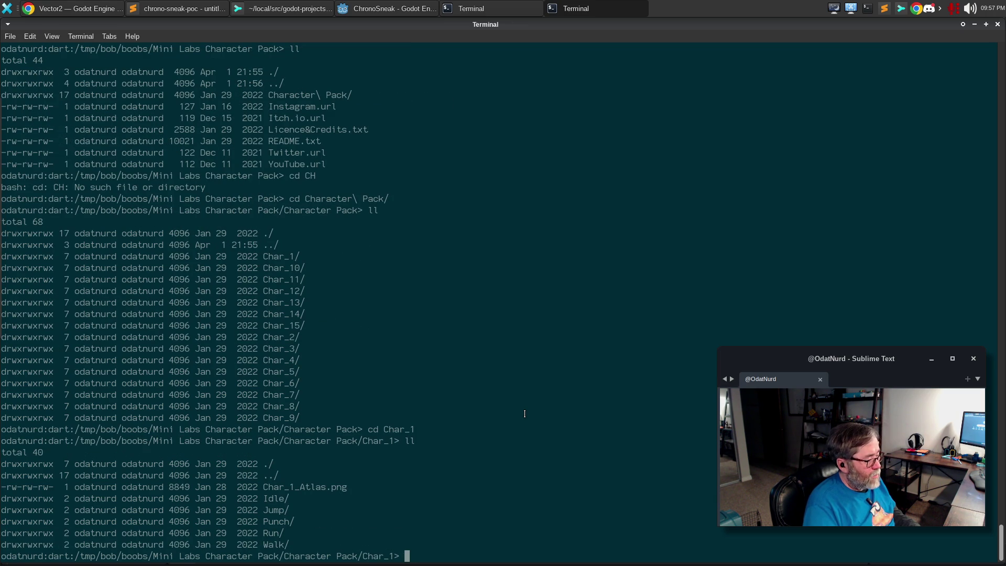
pyautogui.press('Tab')
pyautogui.press('Return')
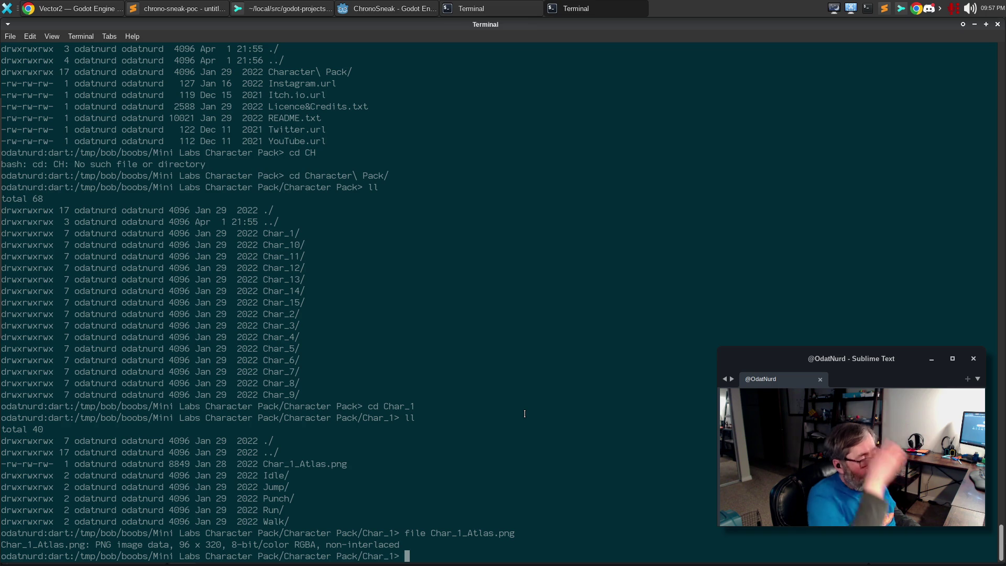
# Step: Go to the home folder, enter local/src/godot-projects/chrono-sneak and list its files
pyautogui.write('cd')
pyautogui.press('Return')
pyautogui.write('cd local/src/g')
pyautogui.press('Tab')
pyautogui.press('Tab')
pyautogui.write('p')
pyautogui.press('Tab')
pyautogui.write('ce')
# Step: Step into the assets folder, then gfx, listing each folder's contents
pyautogui.press('Tab')
pyautogui.press('Return')
pyautogui.write('ll')
pyautogui.press('Return')
pyautogui.write('cd as')
pyautogui.press('Tab')
pyautogui.press('Return')
pyautogui.write('ll')
pyautogui.press('Return')
pyautogui.write('cd gf')
# Step: Enter the sprites folder holding the ml_char sprite PNGs
pyautogui.press('Tab')
pyautogui.press('Return')
pyautogui.write('l')
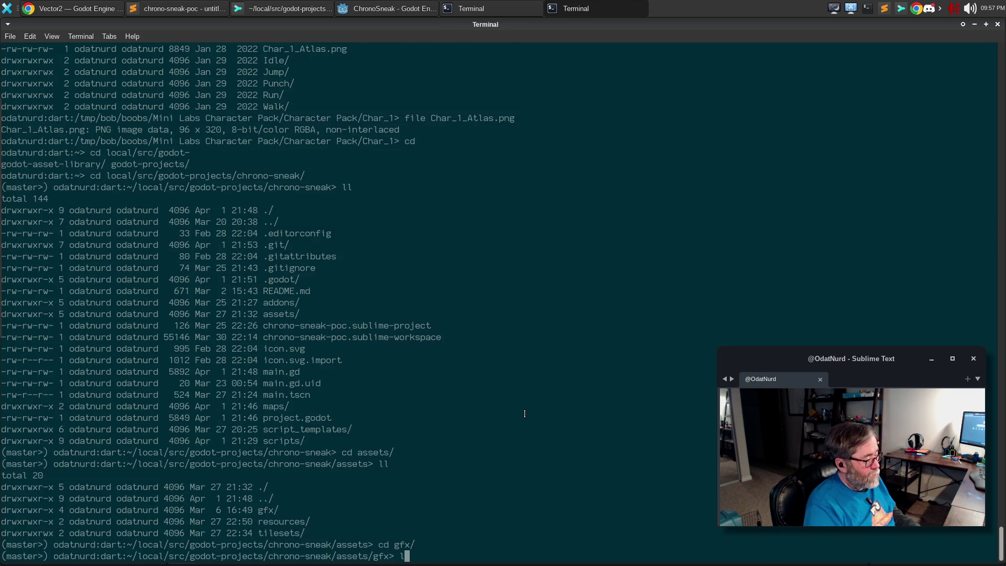
pyautogui.write('l')
pyautogui.press('Return')
pyautogui.write('cd sp')
pyautogui.press('Tab')
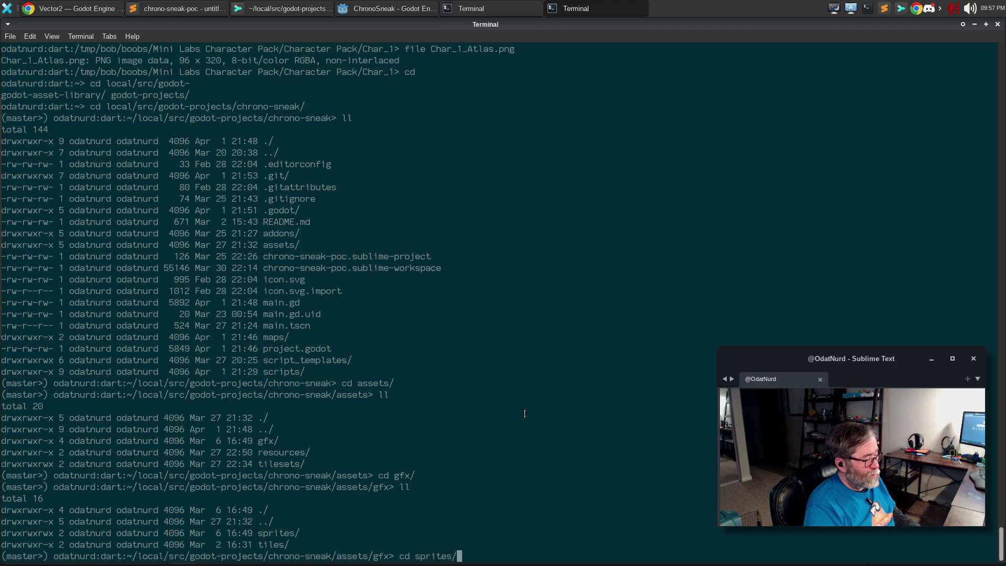
pyautogui.press('Return')
pyautogui.write('ll')
pyautogui.press('Return')
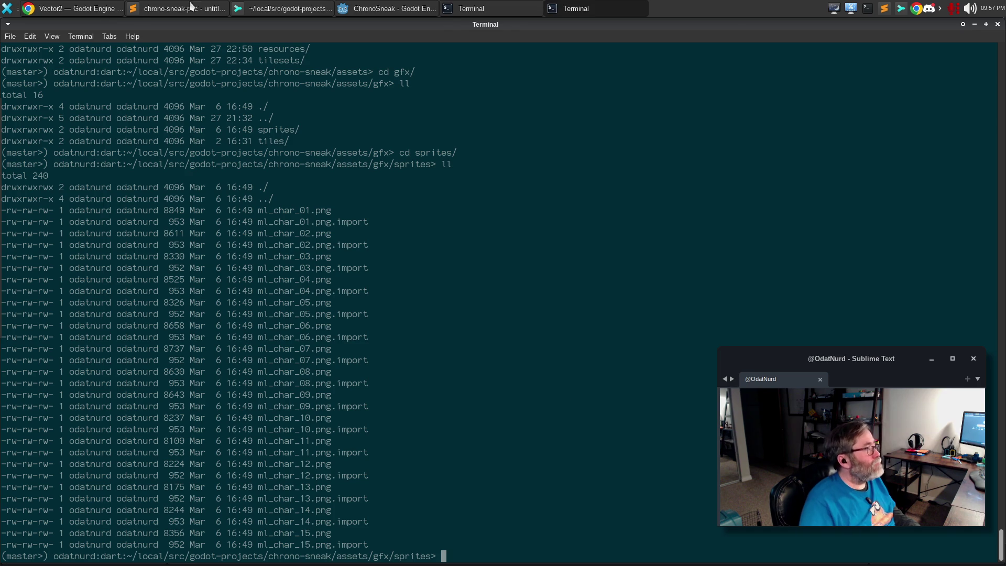
pyautogui.click(63, 8)
# Step: Google 'imagemagick make a duplicate of a file 2x the size of the original', then return to Terminal
pyautogui.click(285, 29)
pyautogui.click(276, 48)
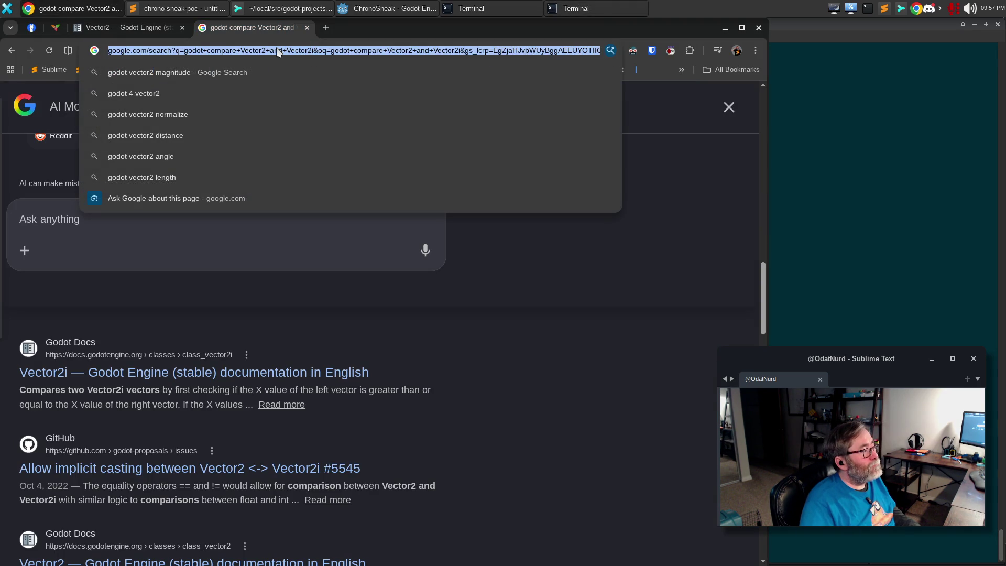
pyautogui.write('imagemag')
pyautogui.write('ic')
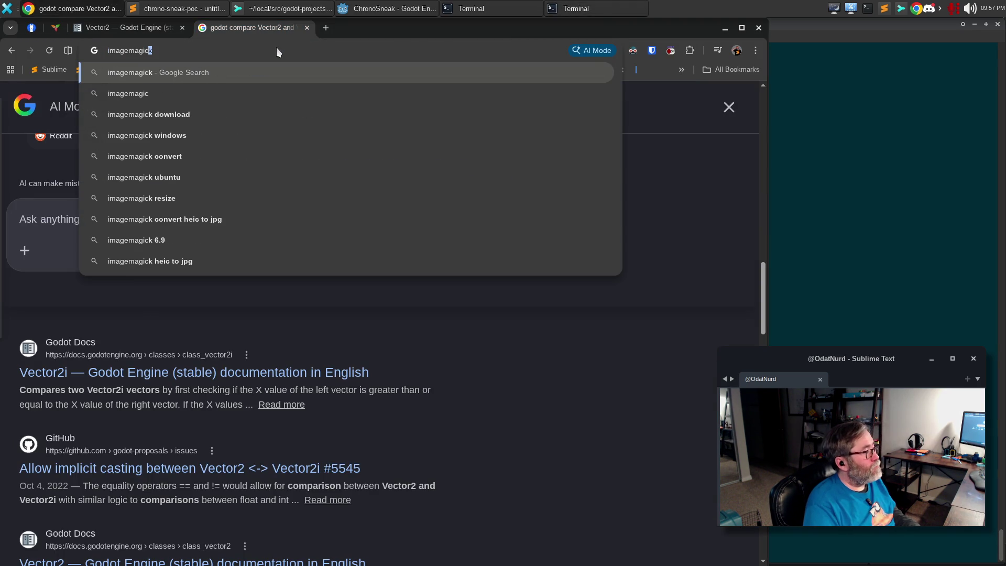
pyautogui.write('k make')
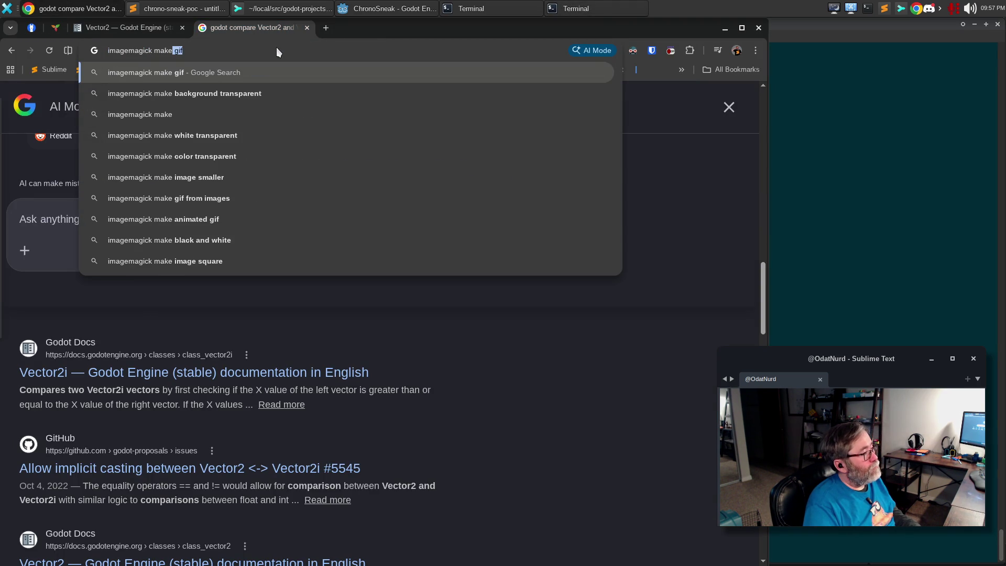
pyautogui.write(' a duplicate of a fi')
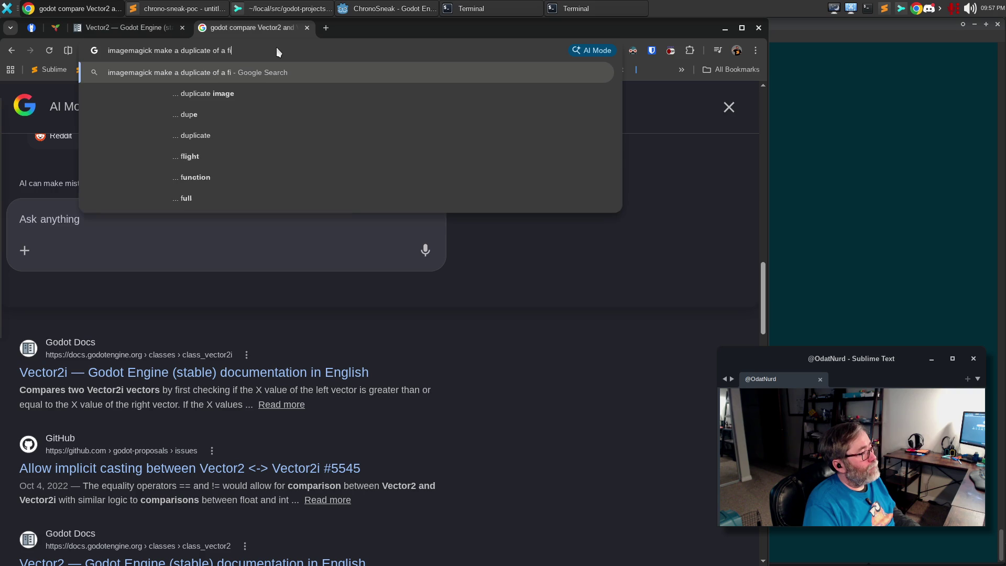
pyautogui.write('le 2x the size of the original')
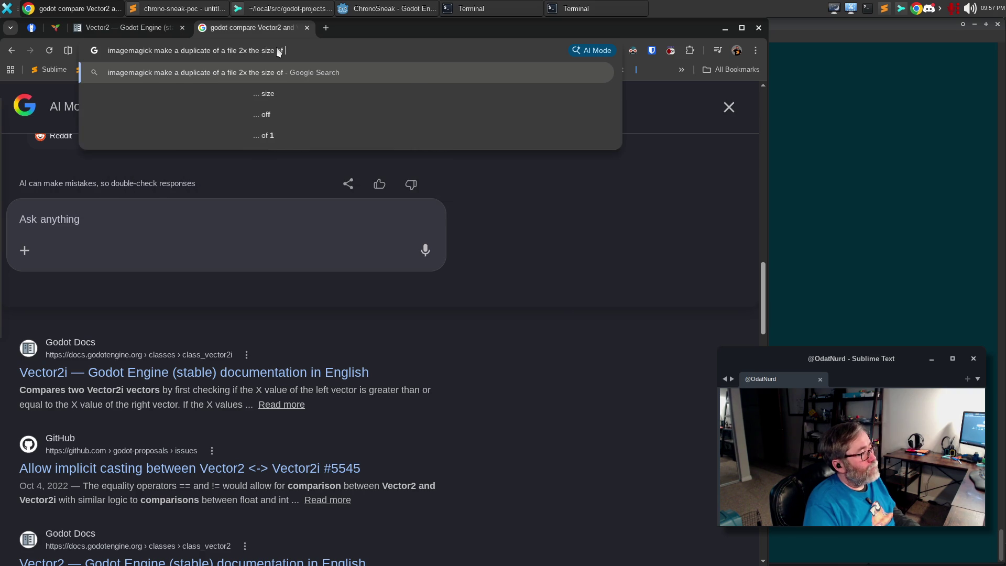
pyautogui.press('Return')
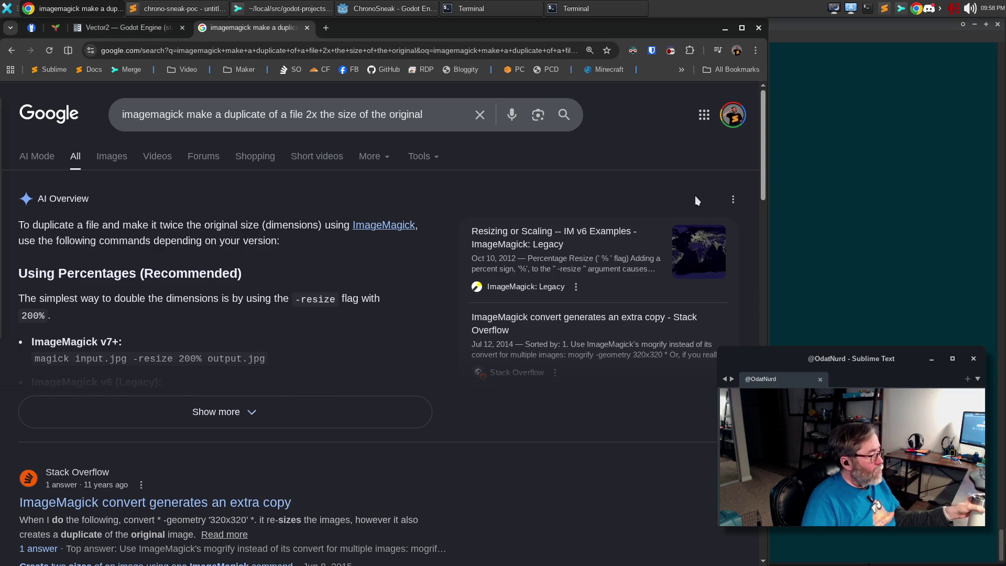
pyautogui.hotkey('alt', 'Tab')
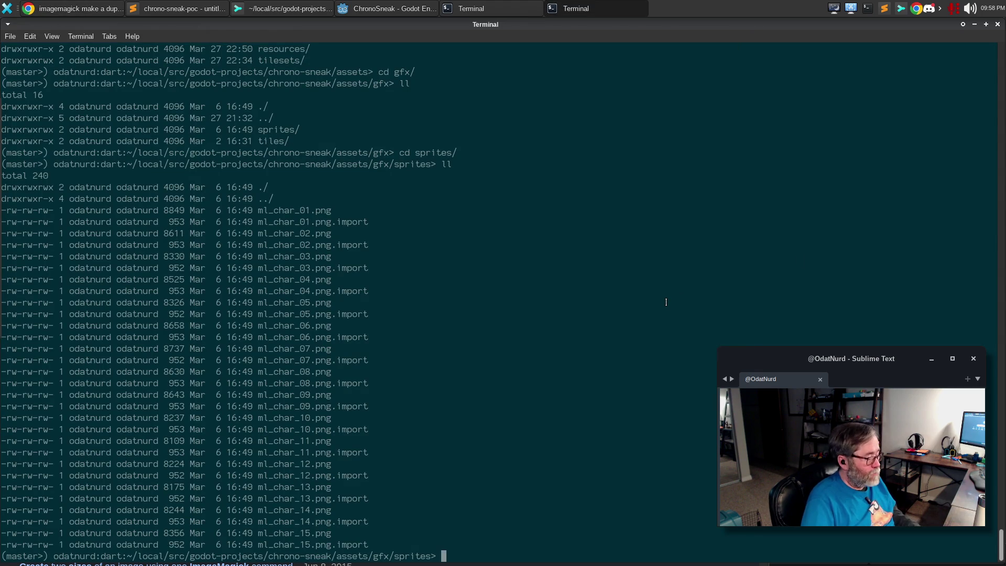
# Step: Run magick ml_char_01.png -resize 200% ml_char_01_big.png to make a doubled copy
pyautogui.write('magick')
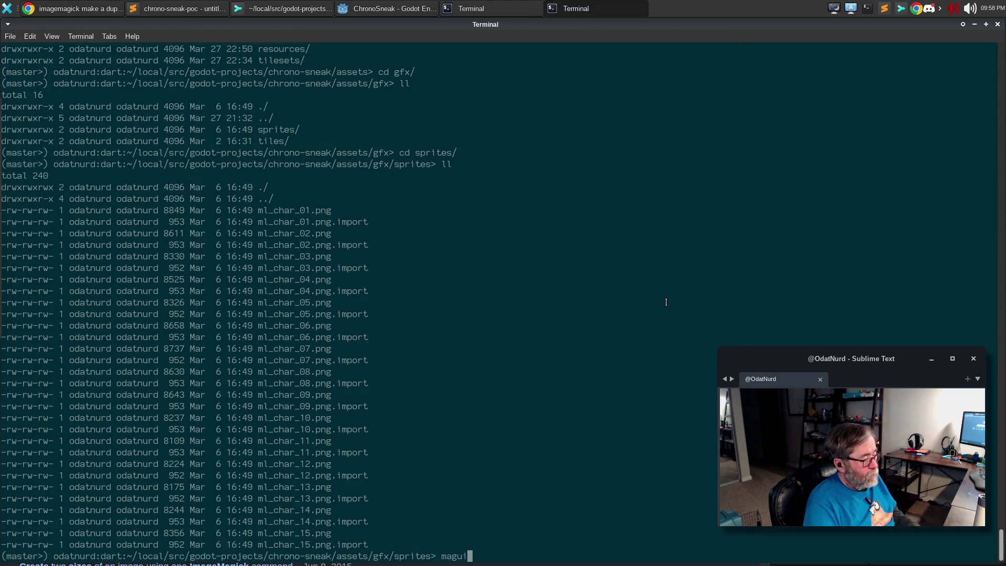
pyautogui.press('Tab')
pyautogui.press('Tab')
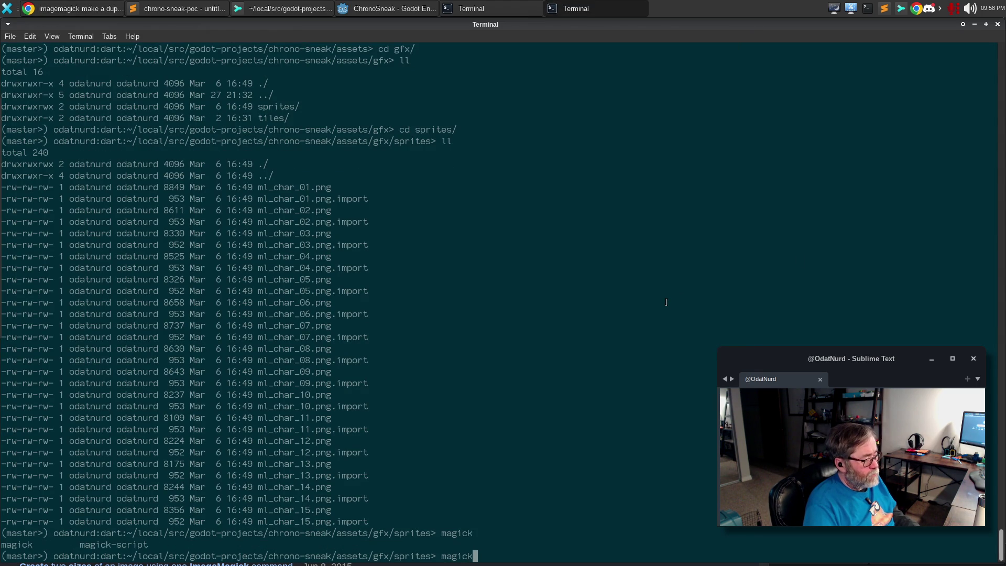
pyautogui.hotkey('alt', 'Tab')
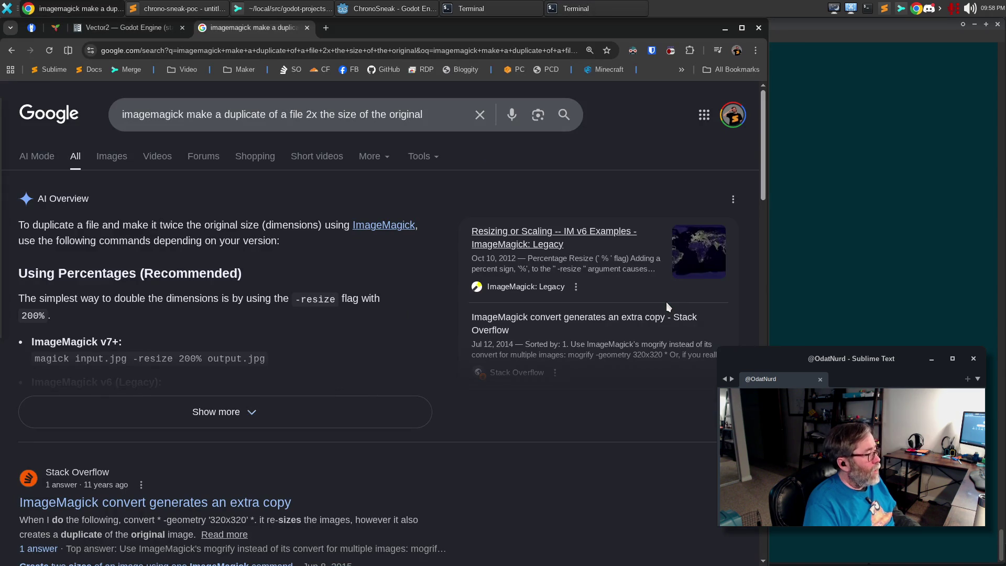
pyautogui.hotkey('alt', 'Tab')
pyautogui.write('ml')
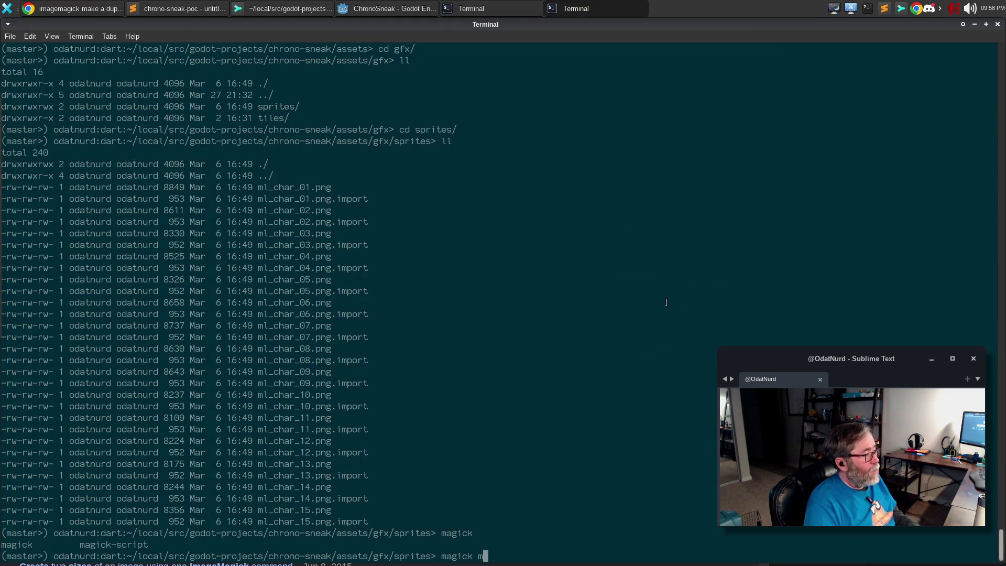
pyautogui.press('Tab')
pyautogui.write('01')
pyautogui.press('Tab')
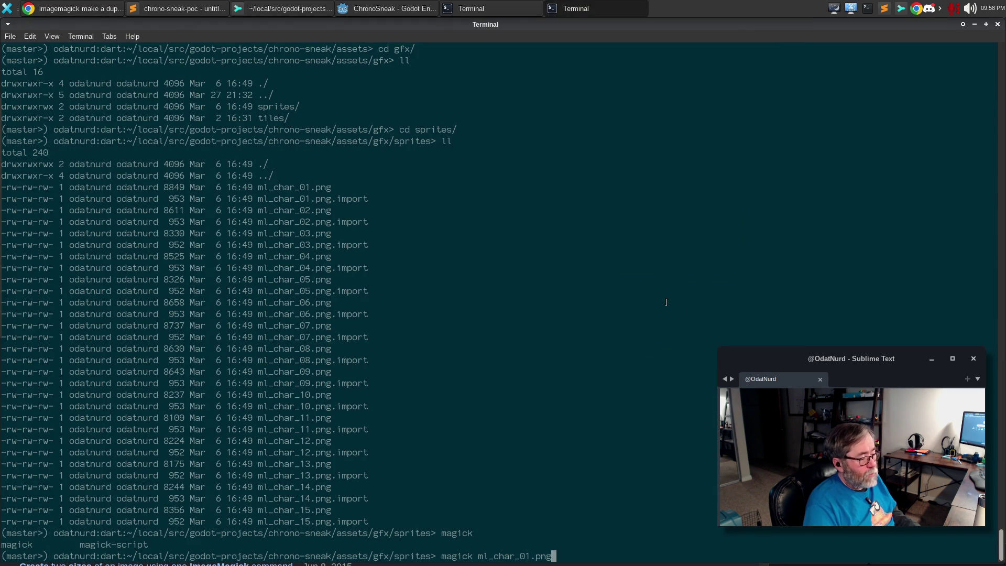
pyautogui.hotkey('alt', 'Tab')
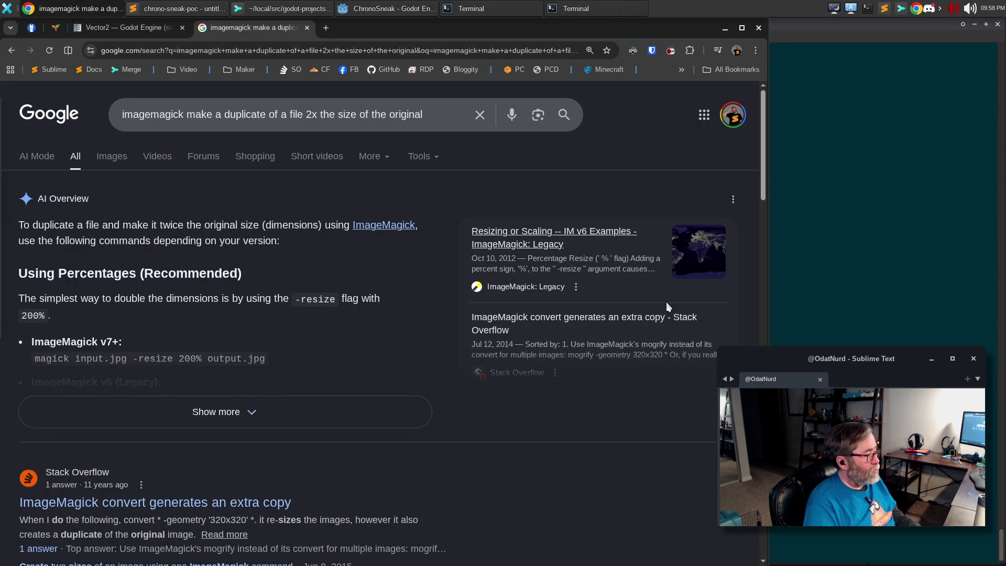
pyautogui.hotkey('alt', 'Tab')
pyautogui.write('-resize 200%')
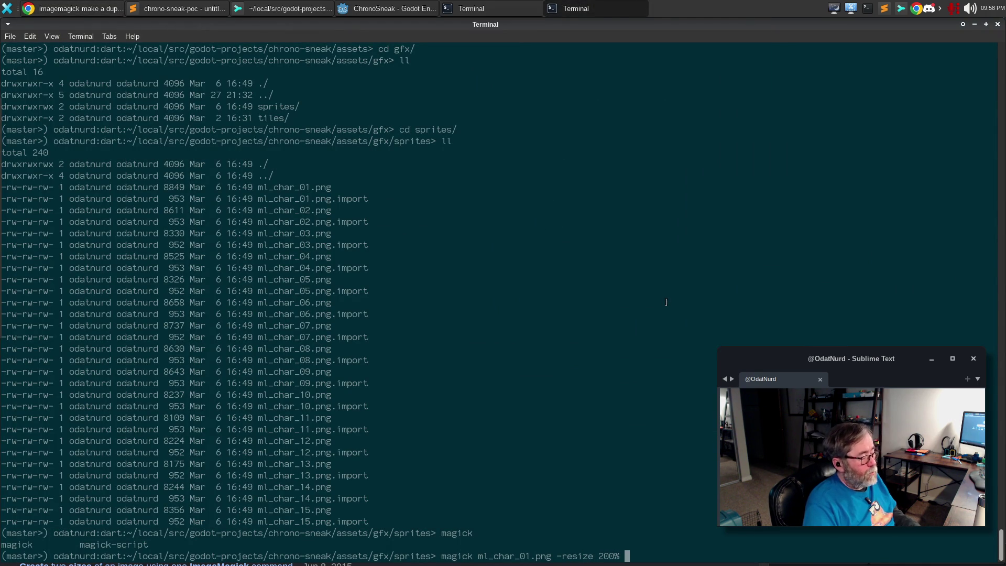
pyautogui.hotkey('alt', 'Tab')
pyautogui.hotkey('alt', 'Tab')
pyautogui.write('c')
pyautogui.press('BackSpace')
pyautogui.write('ml_')
pyautogui.press('BackSpace')
pyautogui.write('_char_01_big.png')
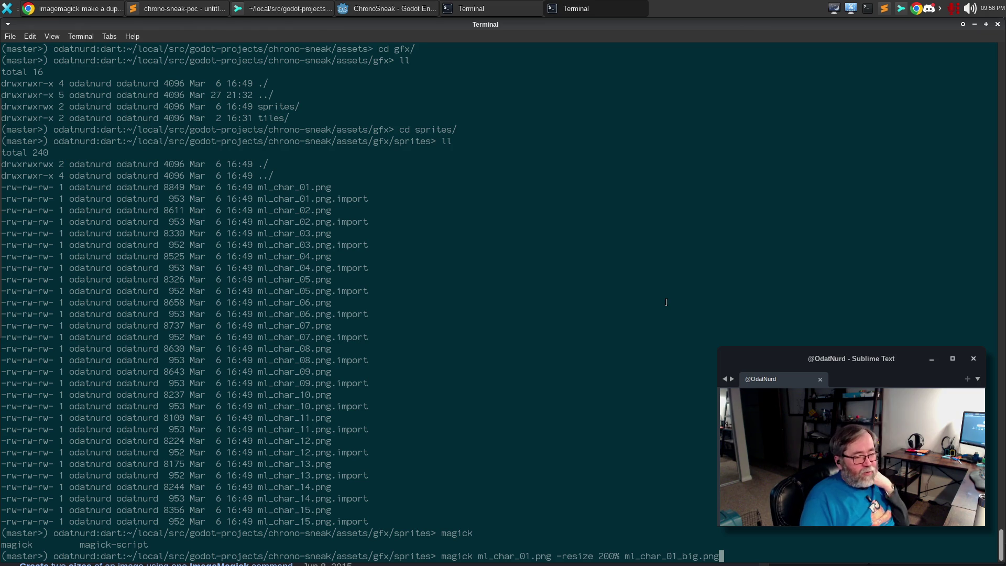
pyautogui.press('Return')
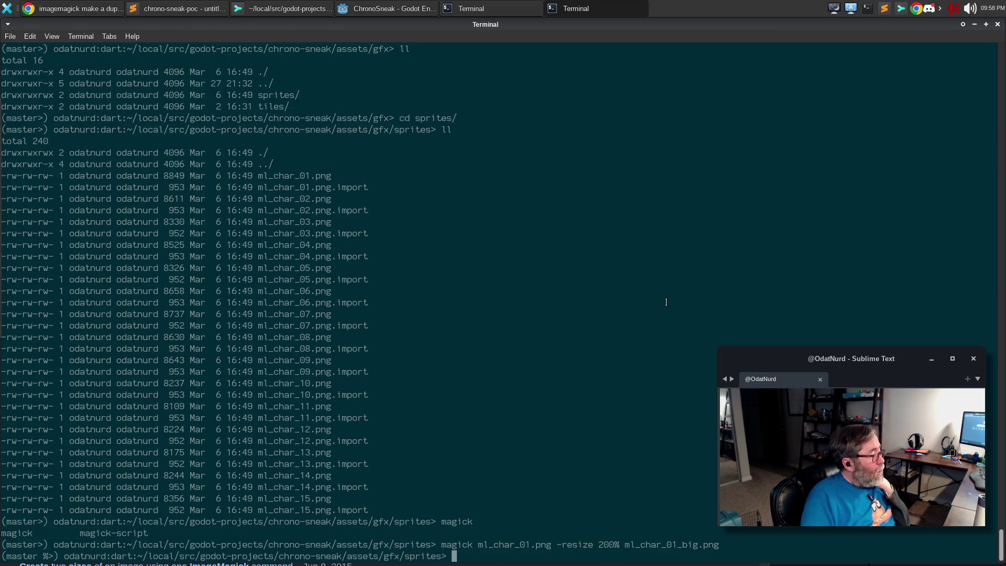
# Step: List the folder and check with file ml_char_01* that the copy is 192 x 640
pyautogui.write('ll')
pyautogui.press('Return')
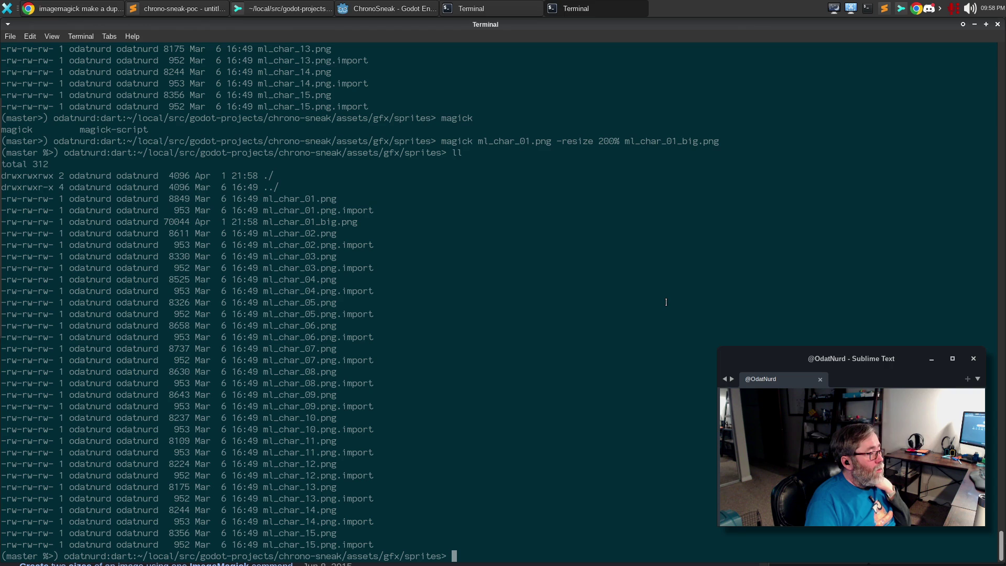
pyautogui.write('file m')
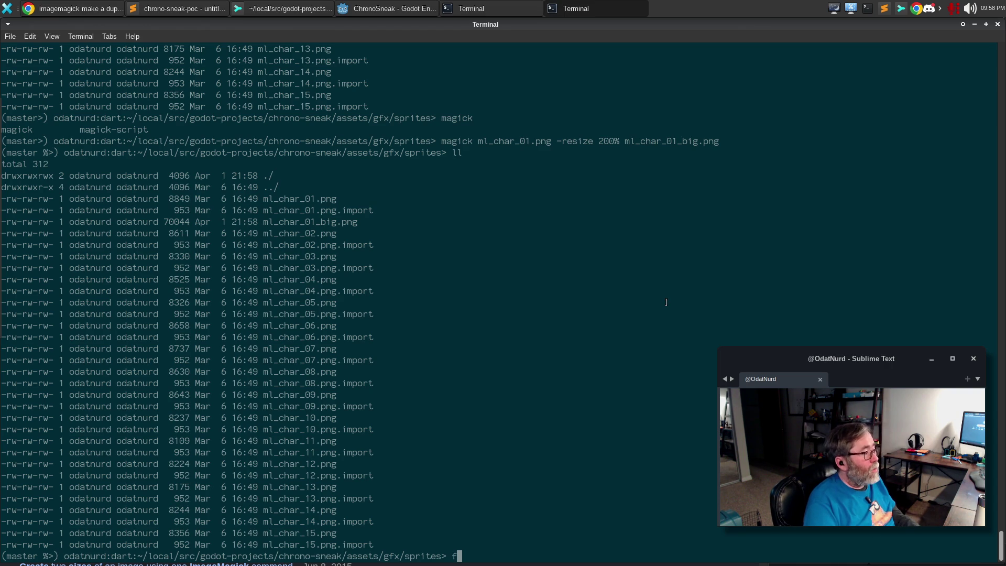
pyautogui.press('Tab')
pyautogui.write('01*')
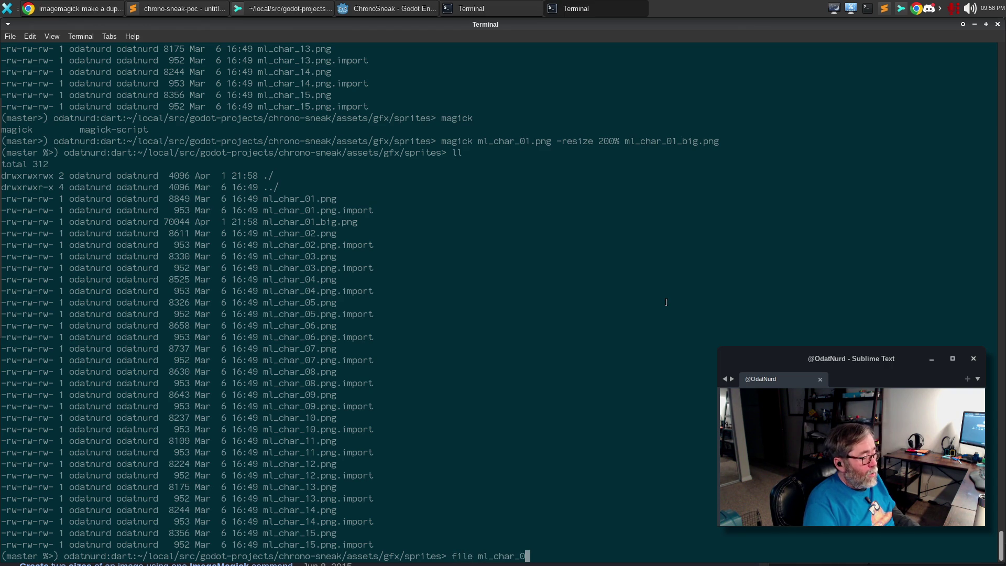
pyautogui.press('Return')
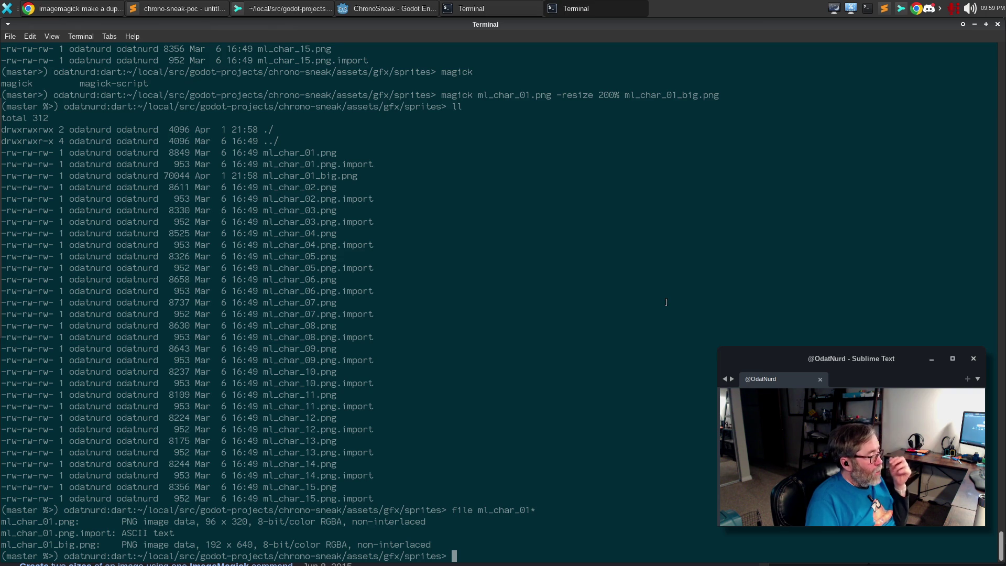
# Step: Move up to the gfx folder, list it, and enter the tiles folder
pyautogui.write('cd ..')
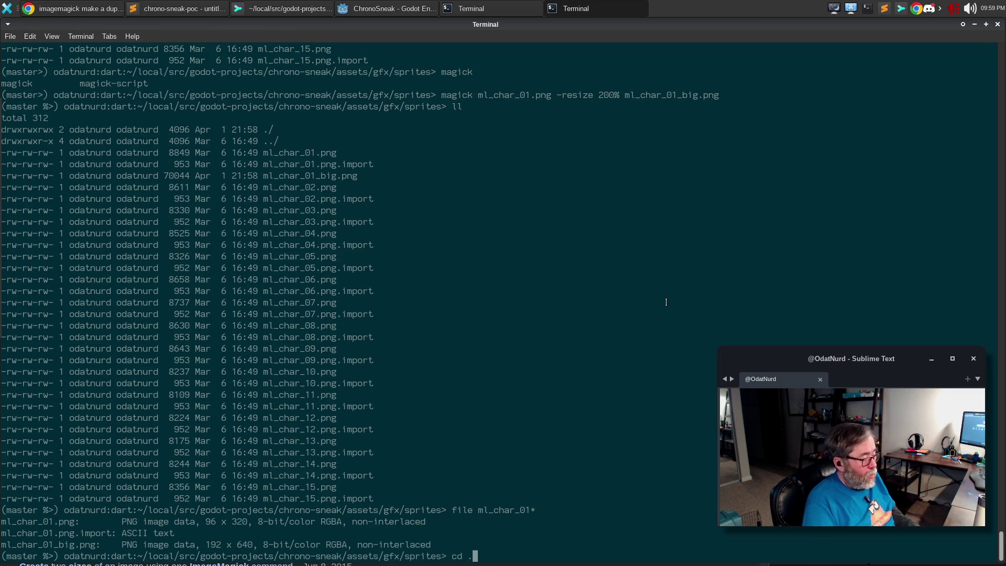
pyautogui.press('Return')
pyautogui.write('ll')
pyautogui.press('Return')
pyautogui.write('cd t')
pyautogui.press('Tab')
pyautogui.press('Return')
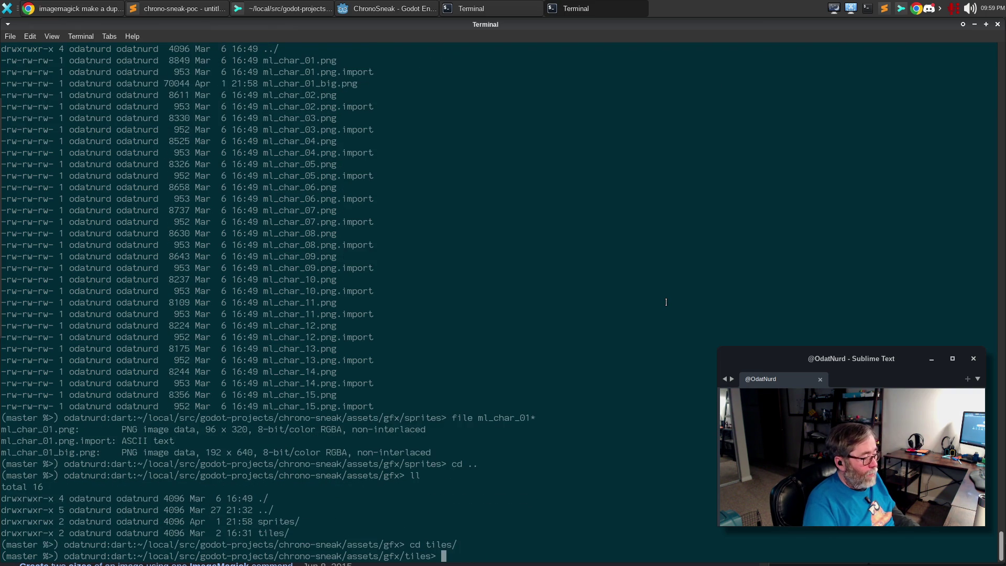
# Step: List the tiles folder and run magick dark_atlast_16x16.png -Resize 200% dark_atlast_32x32.png
pyautogui.write('ll')
pyautogui.press('Return')
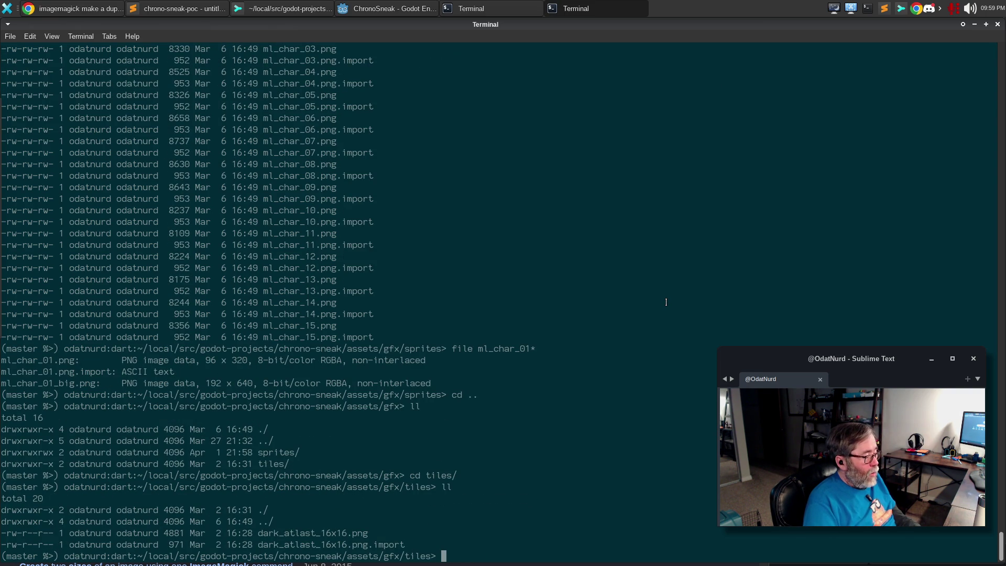
pyautogui.write('magick dar')
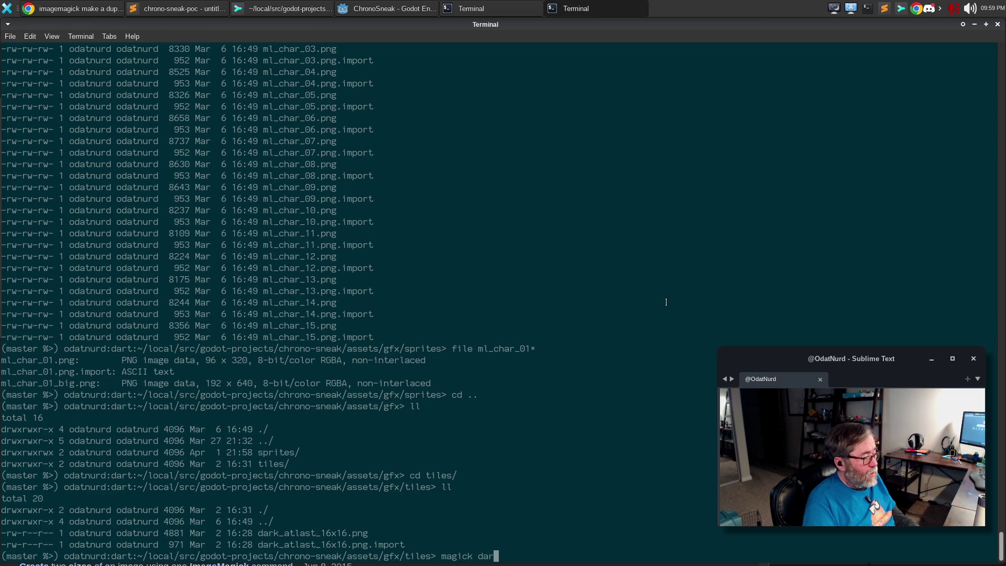
pyautogui.press('Tab')
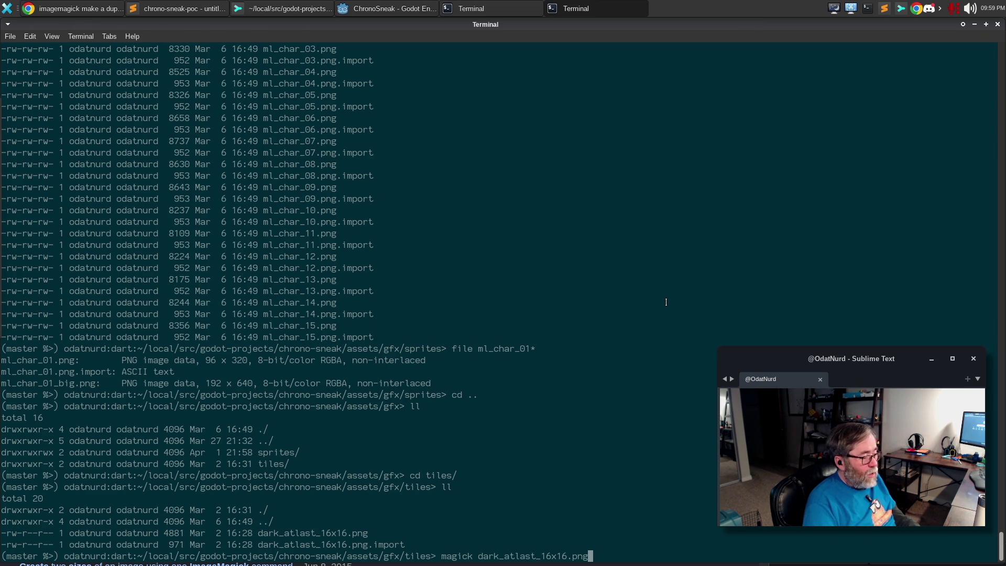
pyautogui.write('-Rewi')
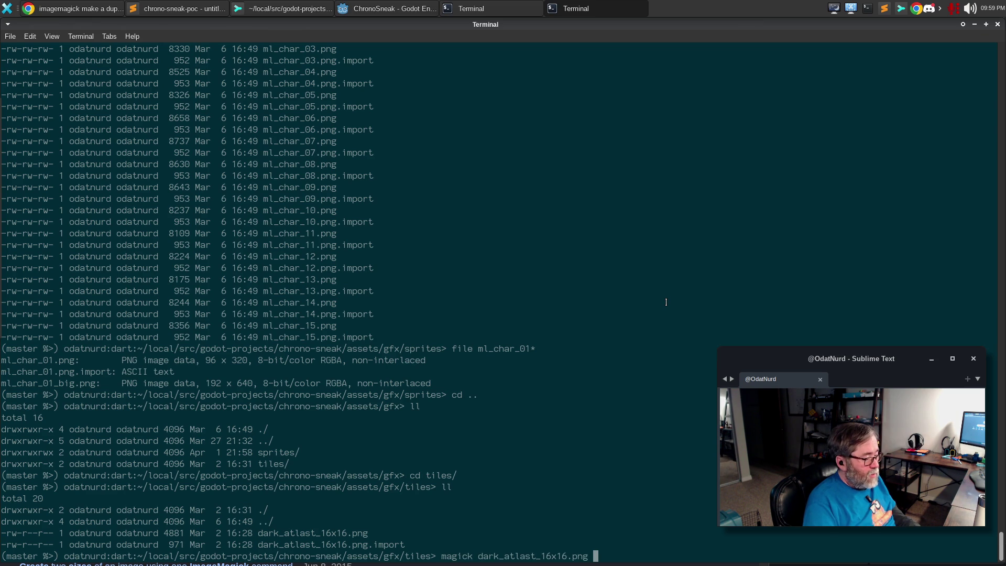
pyautogui.press('BackSpace')
pyautogui.press('BackSpace')
pyautogui.write('size 200% dar')
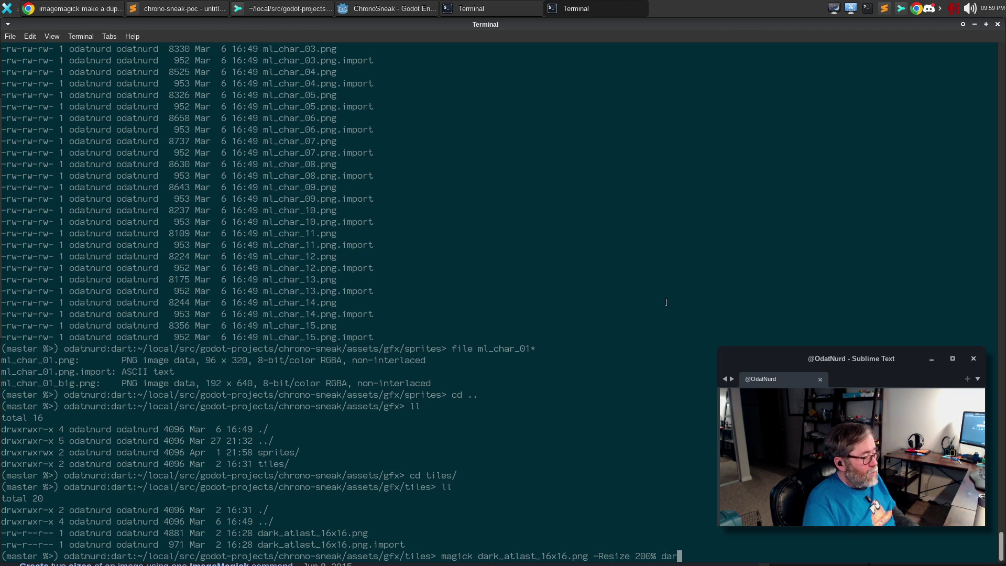
pyautogui.press('Tab')
pyautogui.press('Left')
pyautogui.press('Left')
pyautogui.press('Left')
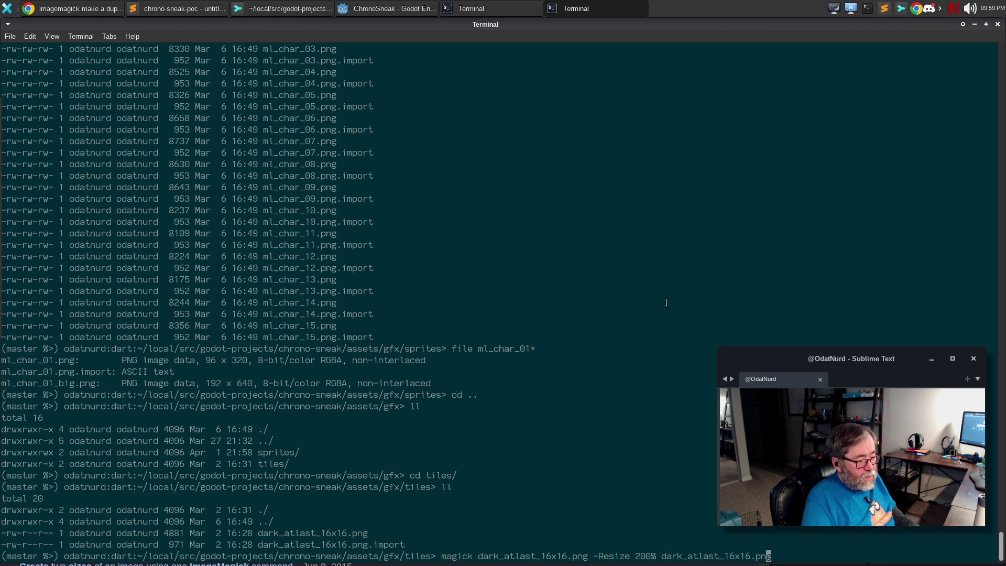
pyautogui.press('BackSpace')
pyautogui.press('BackSpace')
pyautogui.write('32')
pyautogui.press('Right')
pyautogui.press('Right')
pyautogui.press('Right')
pyautogui.press('BackSpace')
pyautogui.press('BackSpace')
pyautogui.write('32')
pyautogui.press('Right')
pyautogui.press('Right')
pyautogui.press('Right')
pyautogui.press('Right')
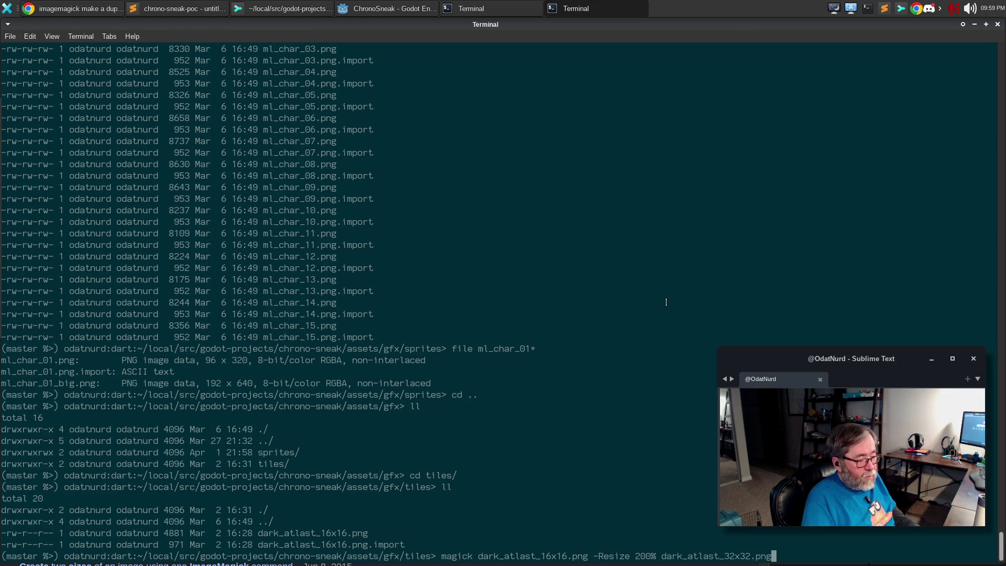
pyautogui.press('Return')
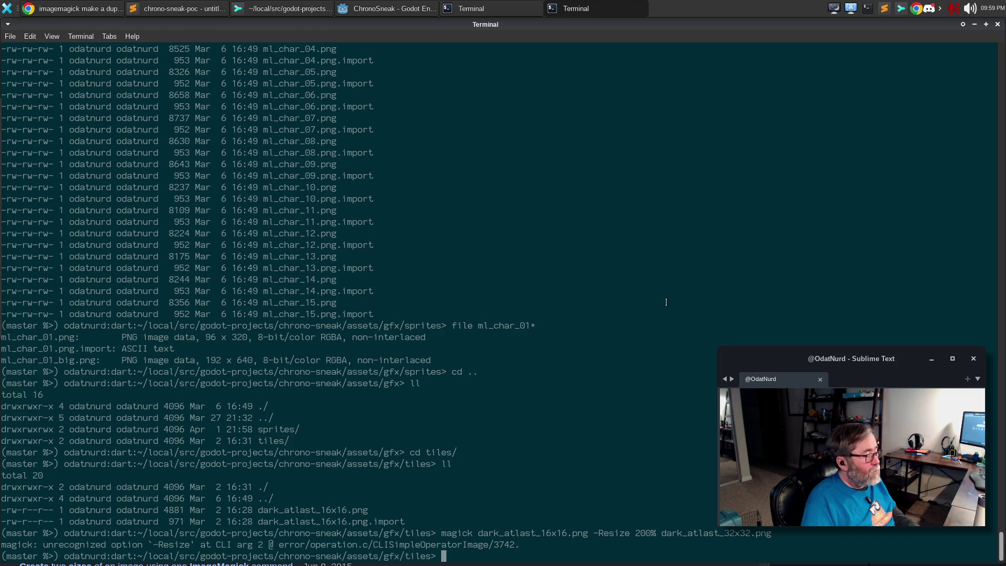
# Step: Fix -Resize to -resize, rerun the command successfully, and close the terminal
pyautogui.scroll(3, 821, 156)
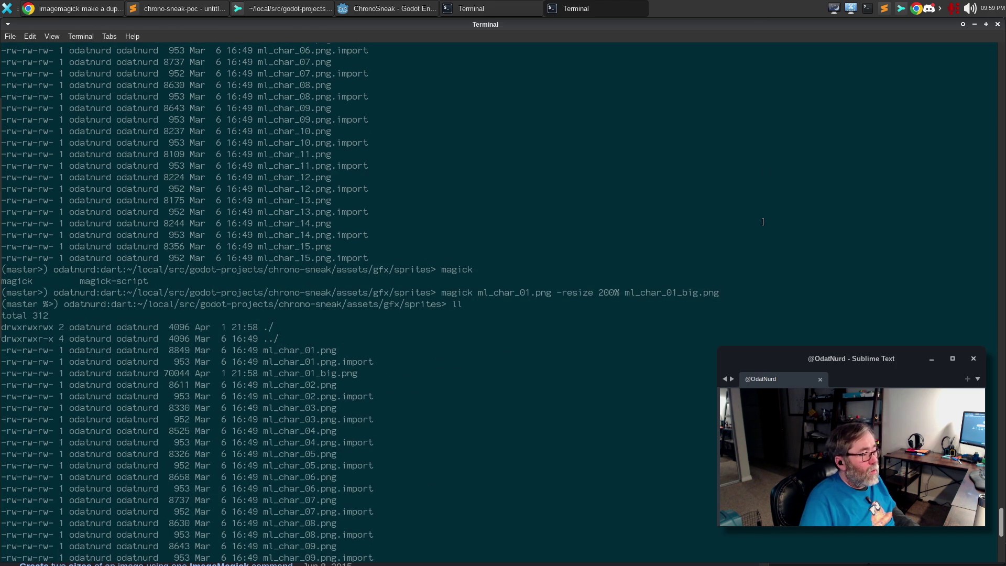
pyautogui.scroll(-3, 760, 232)
pyautogui.press('Up')
pyautogui.press('Left')
pyautogui.press('Left')
pyautogui.press('Left')
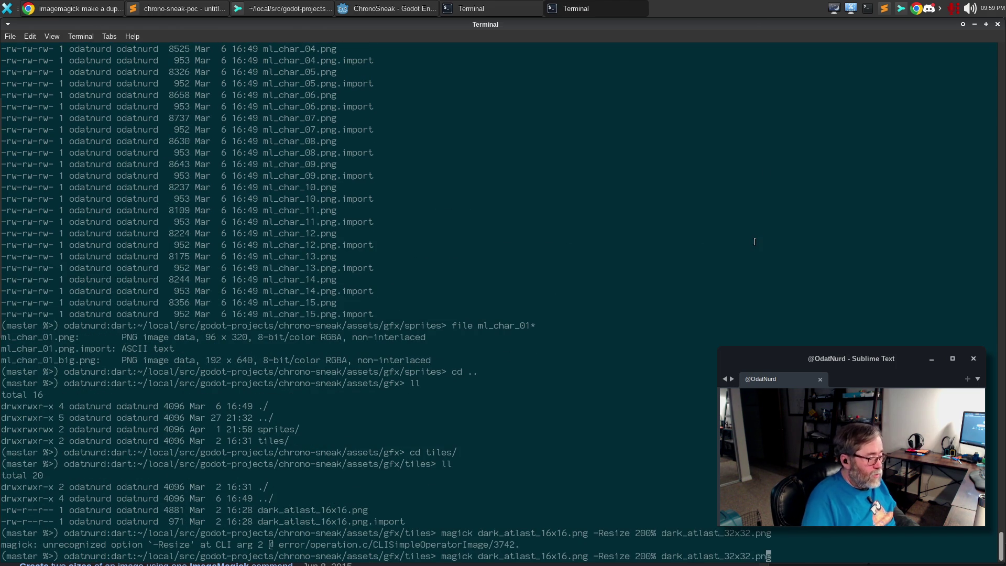
pyautogui.press('Left')
pyautogui.press('Left')
pyautogui.press('Left')
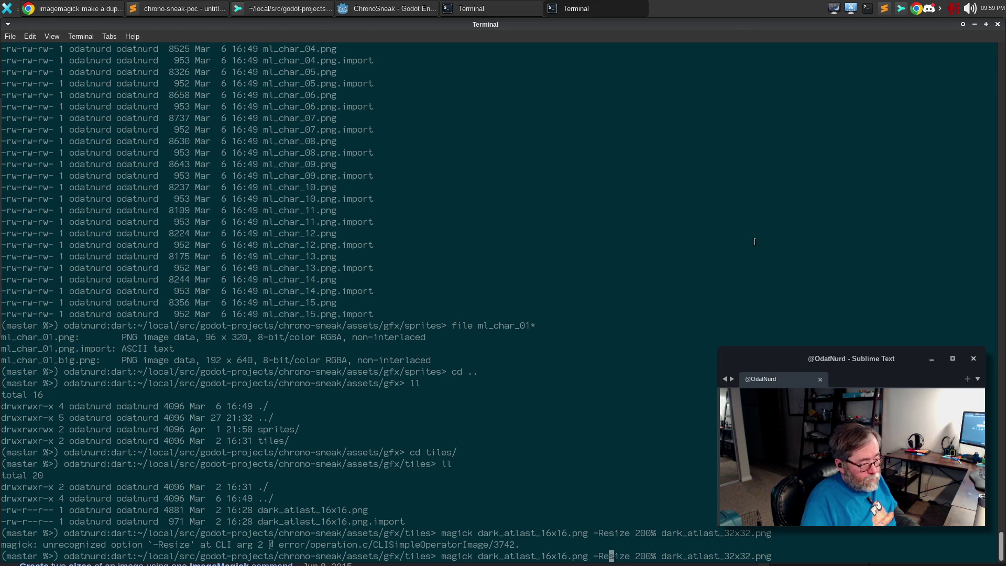
pyautogui.press('BackSpace')
pyautogui.write('r')
pyautogui.press('Return')
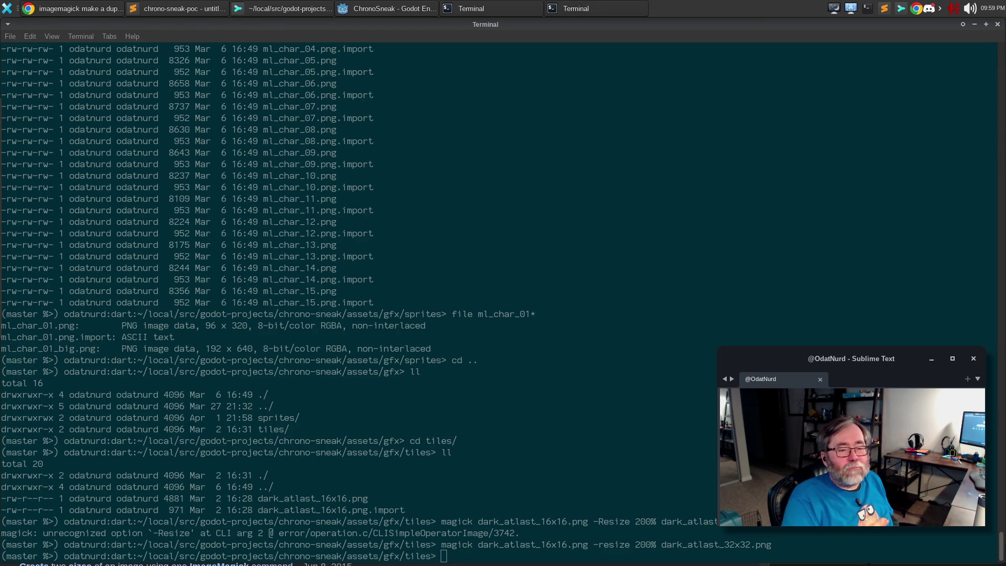
pyautogui.hotkey('alt', 'Tab')
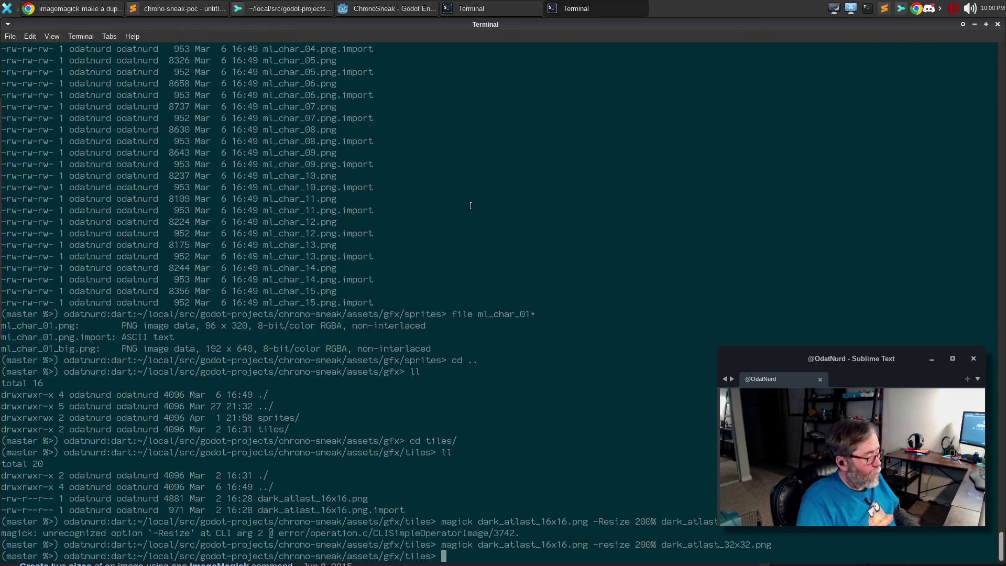
pyautogui.hotkey('ctrl', 'd')
# Step: Open the Level1 scene, enlarge the scene tree, and select the Level1 root node
pyautogui.click(368, 10)
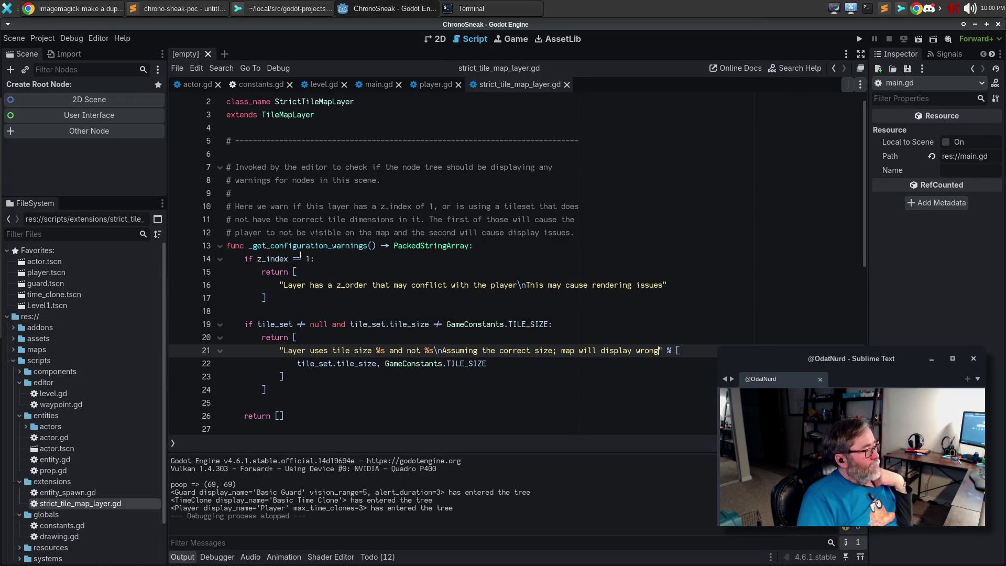
pyautogui.scroll(-1, 292, 409)
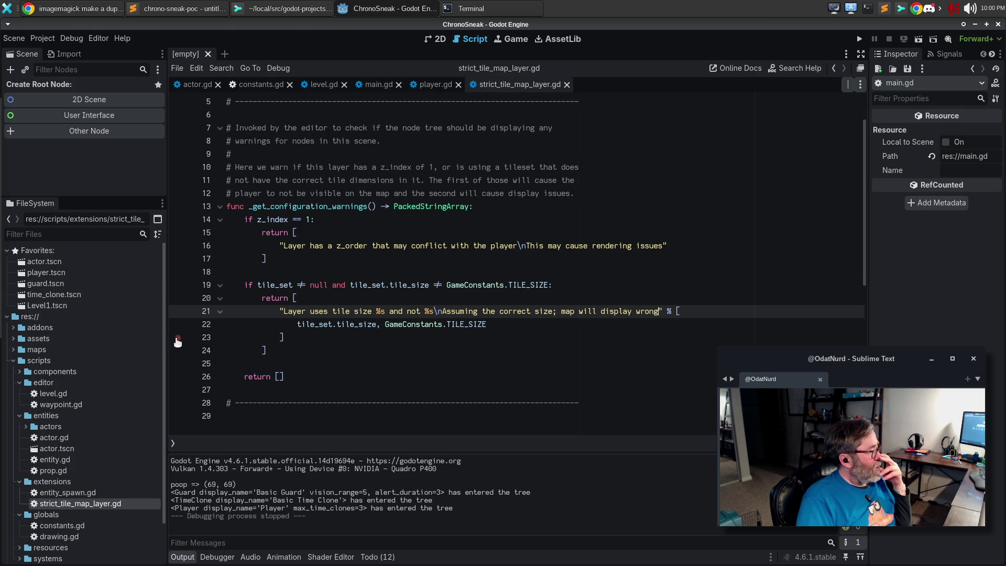
pyautogui.doubleClick(67, 306)
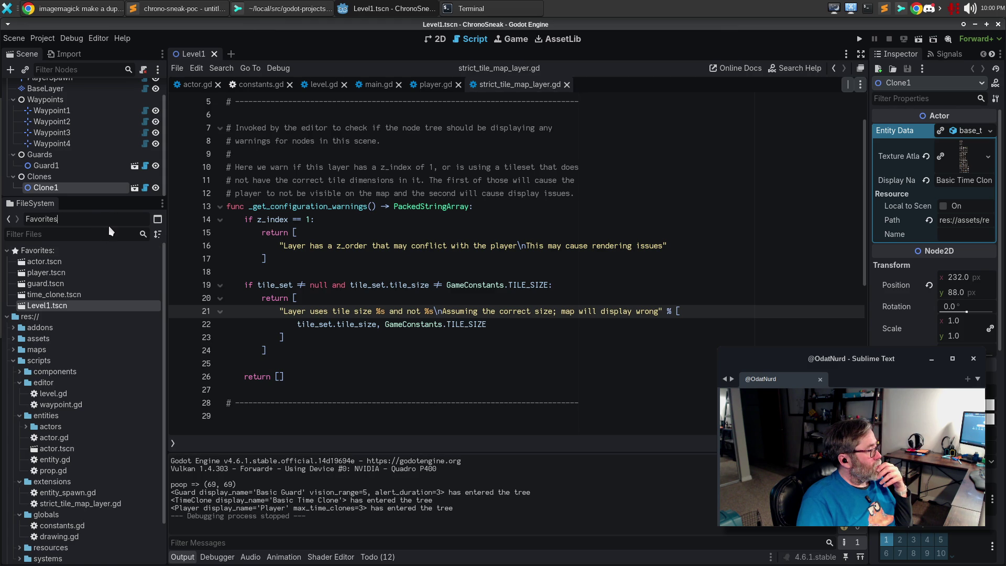
pyautogui.moveTo(108, 199); pyautogui.dragTo(102, 246)
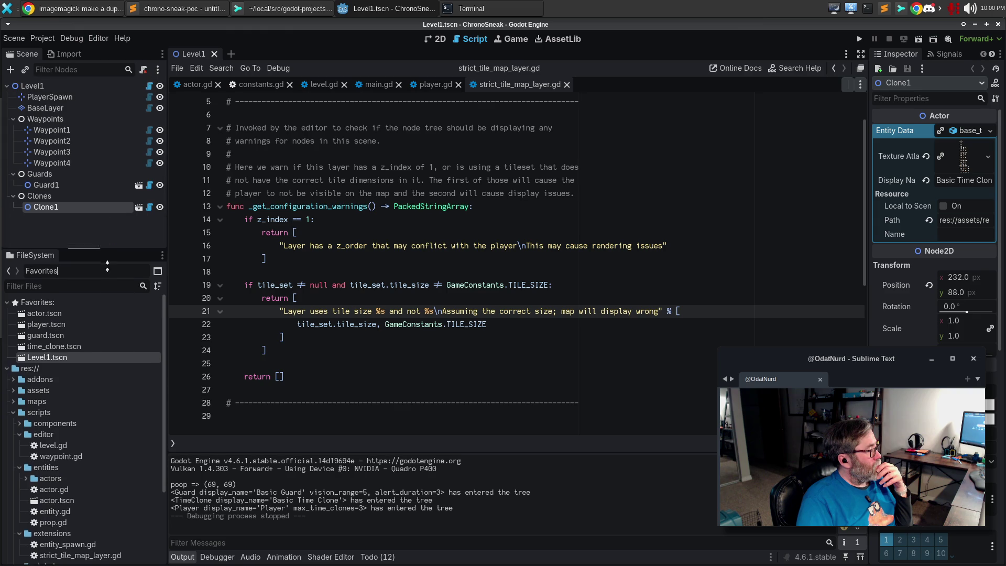
pyautogui.click(42, 88)
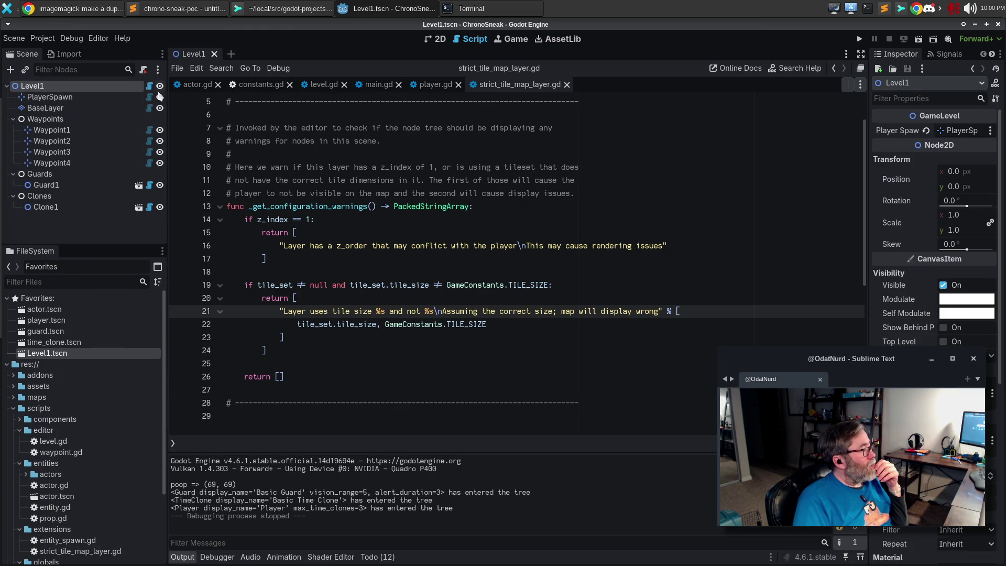
# Step: Close the six open script tabs, then reopen strict_tile_map_layer.gd and Level1's level.gd
pyautogui.click(566, 84)
pyautogui.click(457, 84)
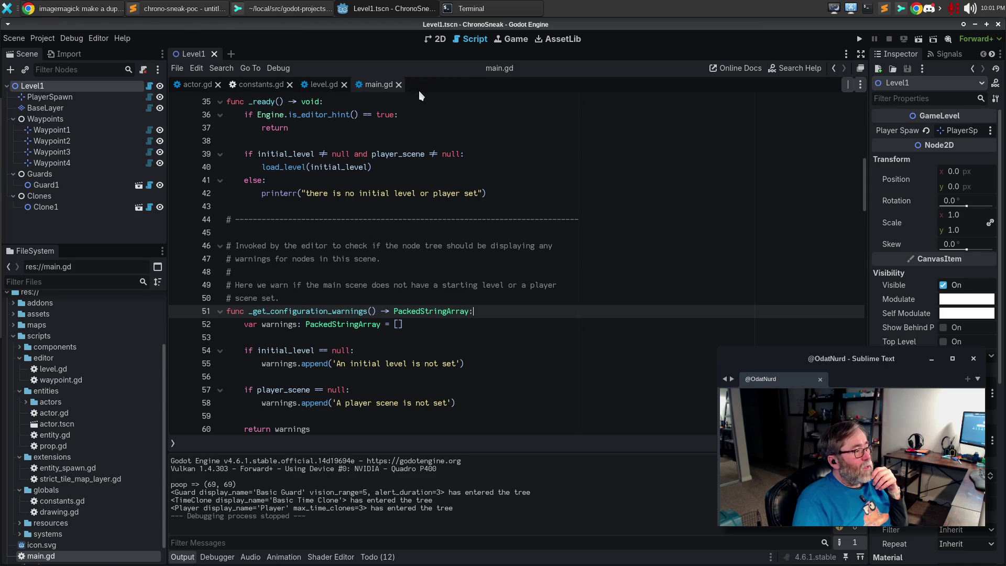
pyautogui.click(398, 85)
pyautogui.click(344, 86)
pyautogui.click(289, 85)
pyautogui.click(217, 86)
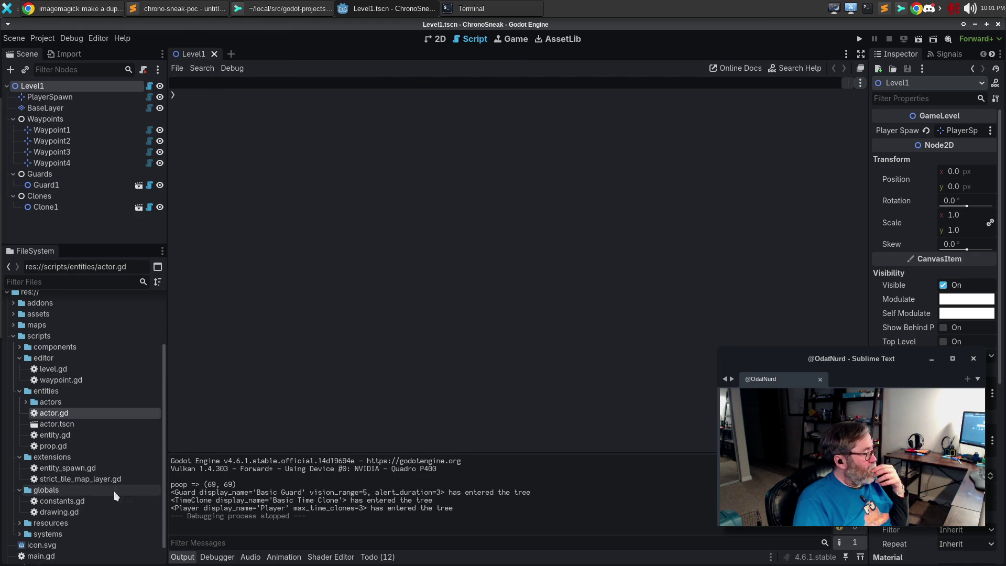
pyautogui.doubleClick(79, 479)
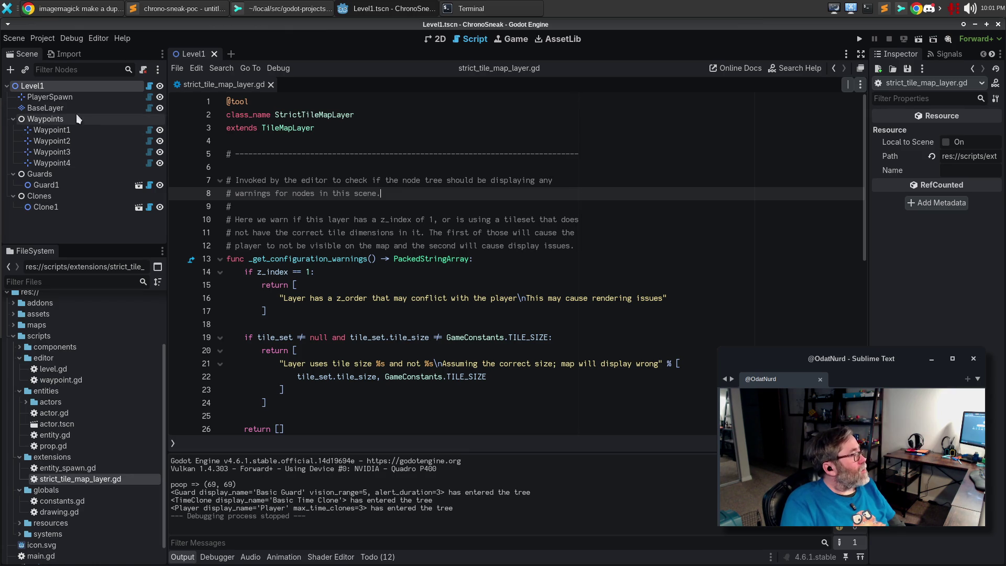
pyautogui.click(149, 87)
# Step: Delete the duplicated 'There should be at least one layer.' comment on line 38 of level.gd
pyautogui.scroll(10, 451, 321)
pyautogui.scroll(15, 451, 321)
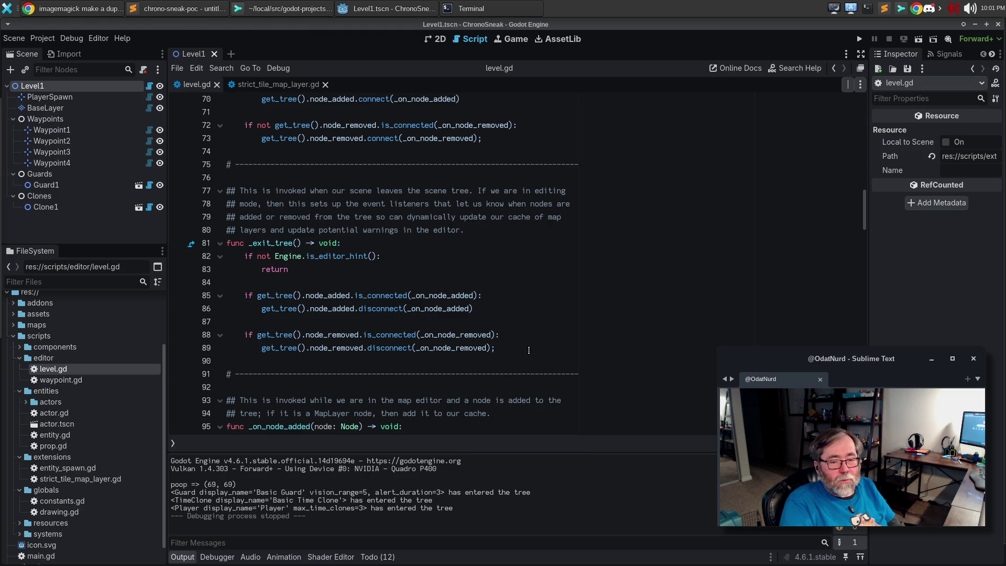
pyautogui.scroll(20, 542, 347)
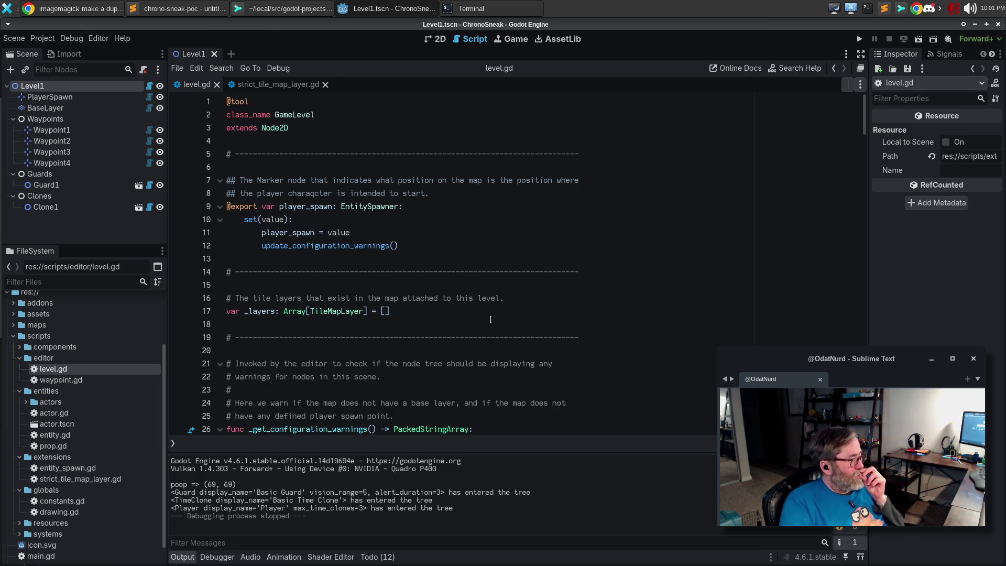
pyautogui.scroll(-3, 490, 318)
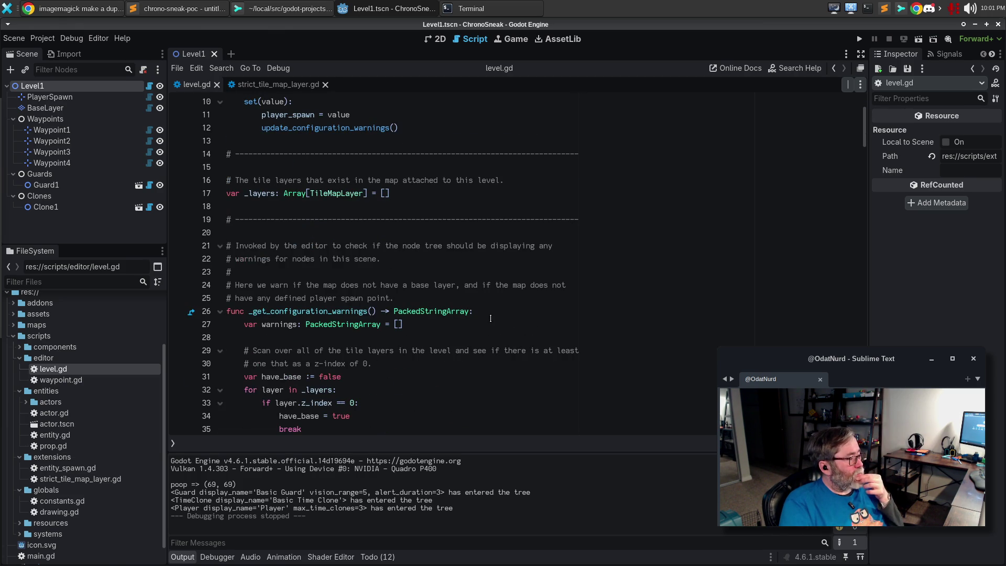
pyautogui.scroll(-3, 490, 318)
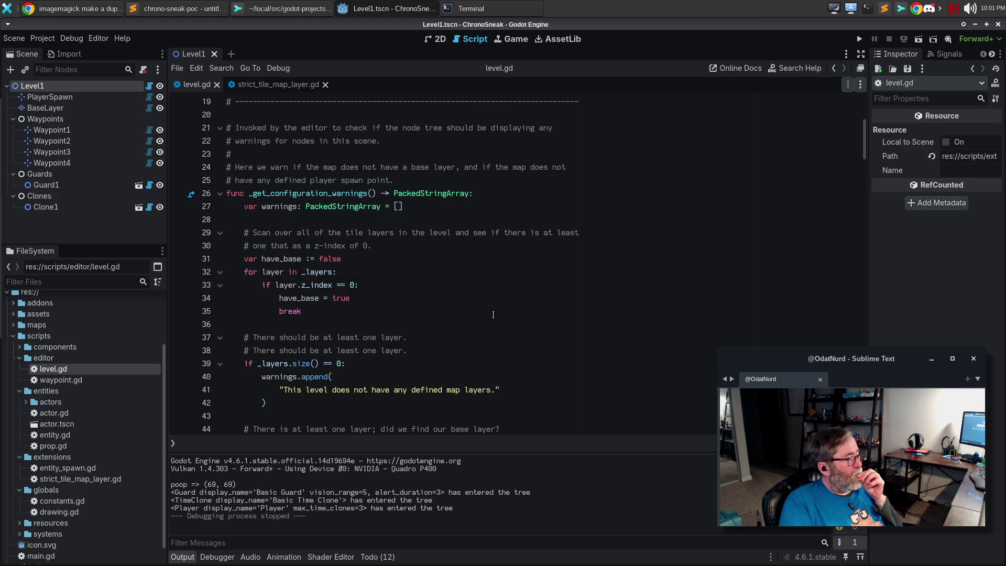
pyautogui.scroll(-3, 492, 314)
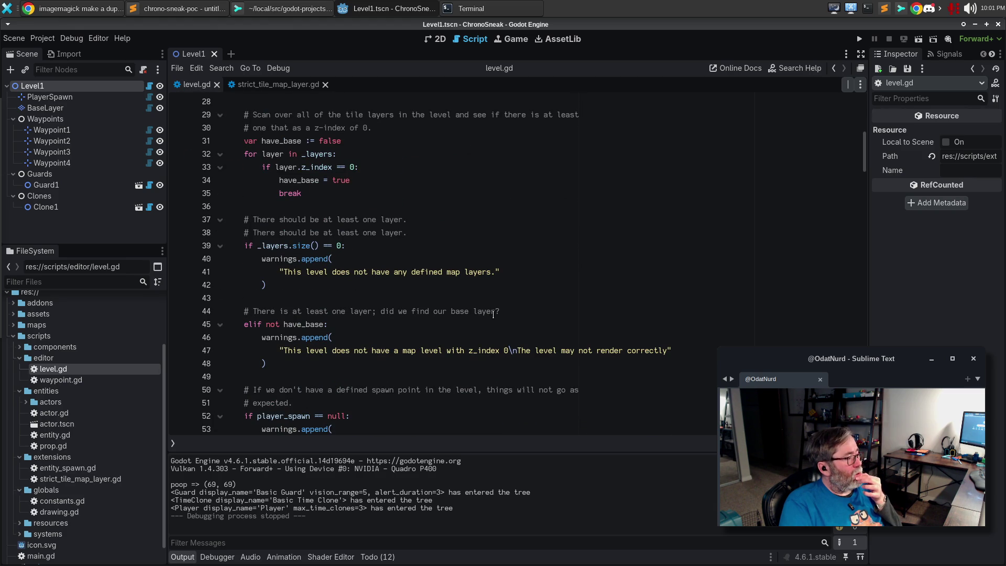
pyautogui.moveTo(431, 232); pyautogui.dragTo(131, 233)
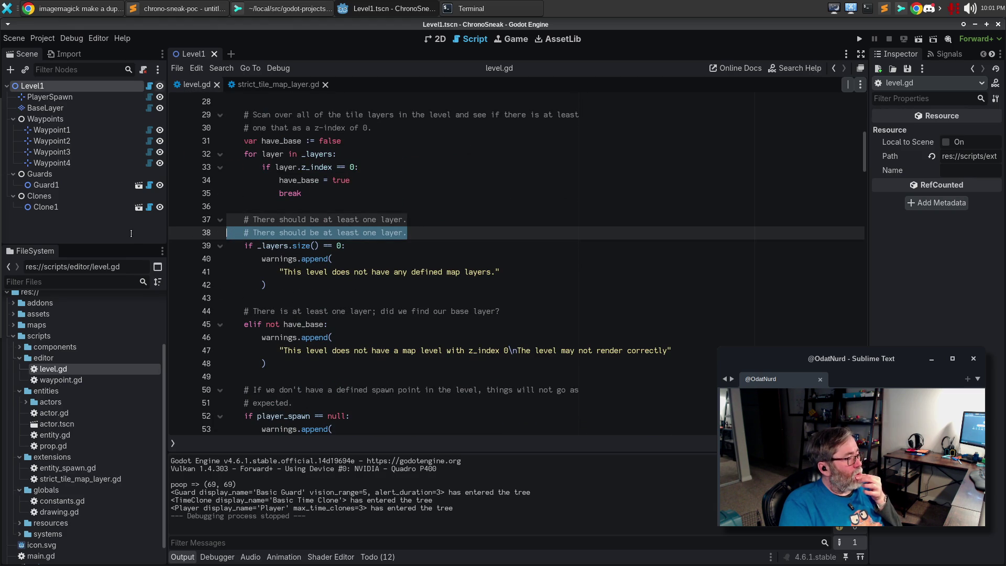
pyautogui.press('BackSpace')
pyautogui.press('BackSpace')
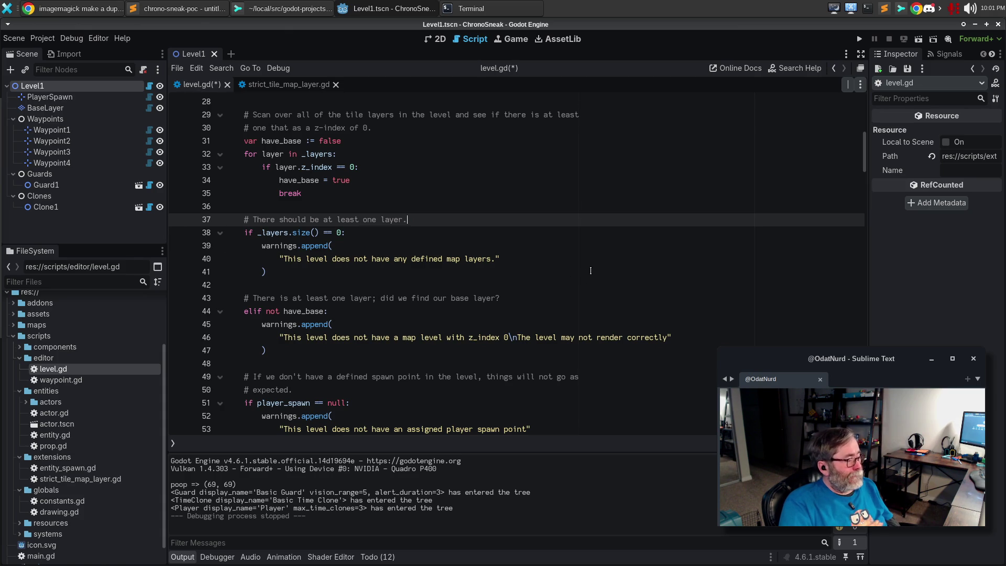
pyautogui.scroll(-2, 587, 265)
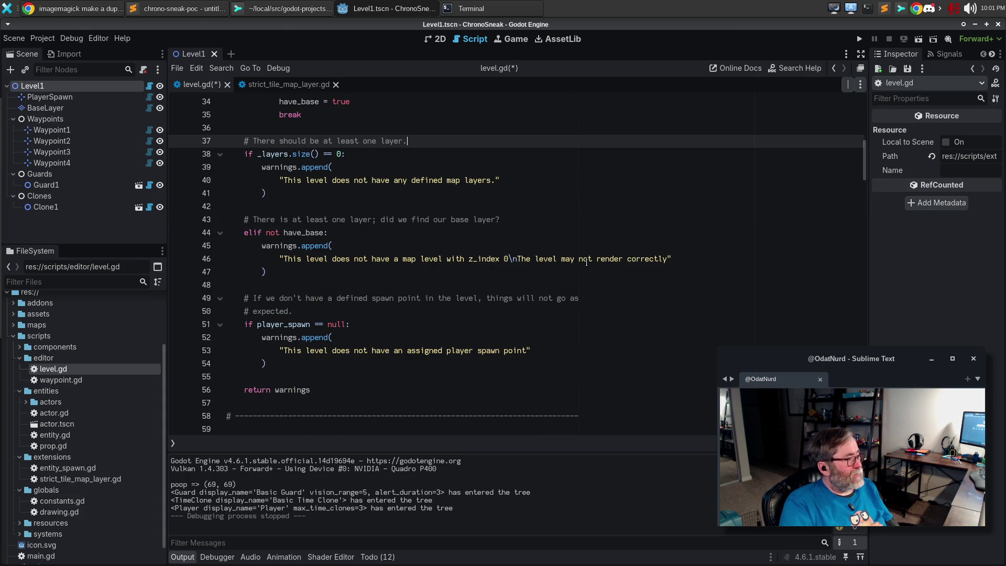
pyautogui.scroll(6, 586, 262)
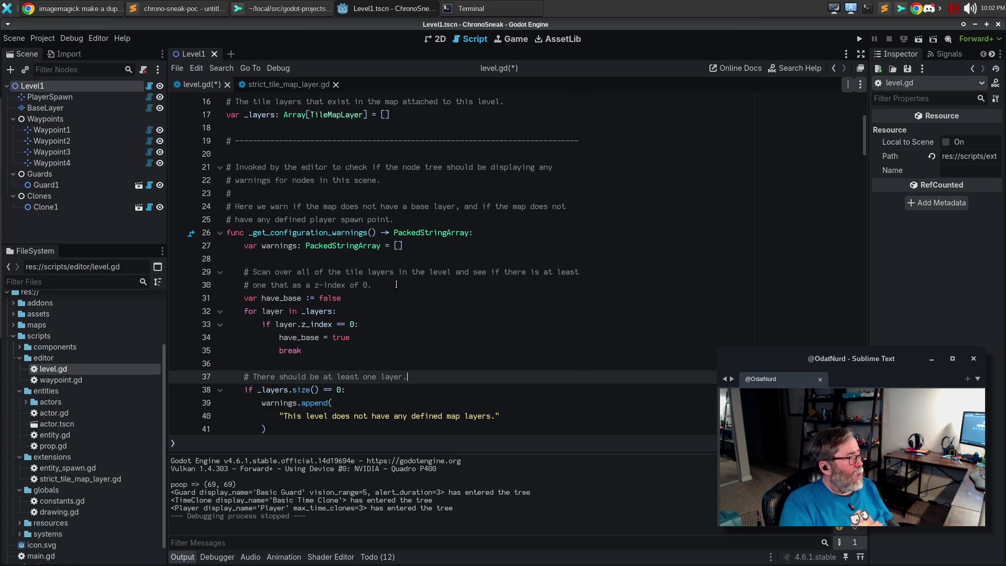
pyautogui.scroll(-4, 363, 301)
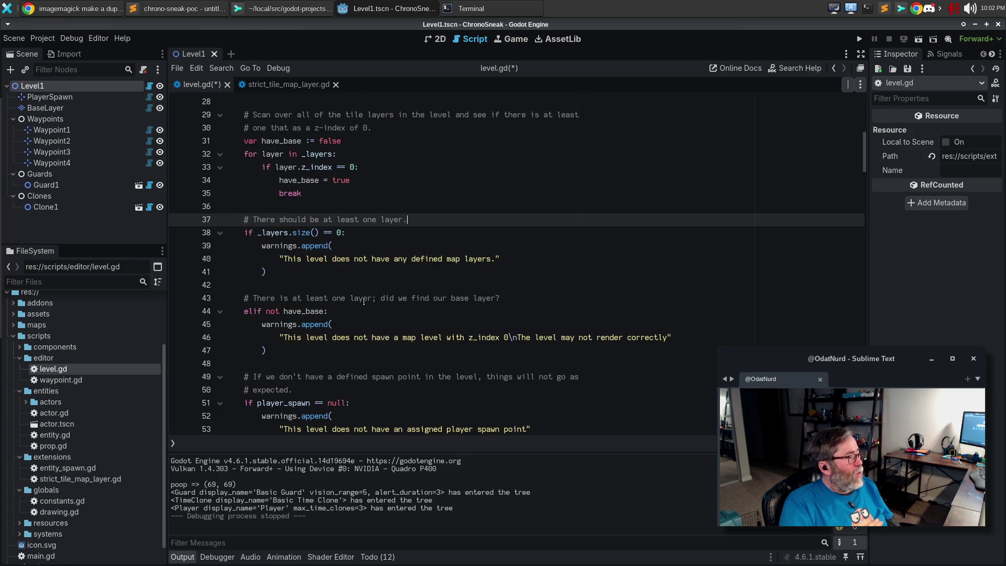
pyautogui.scroll(-6, 363, 301)
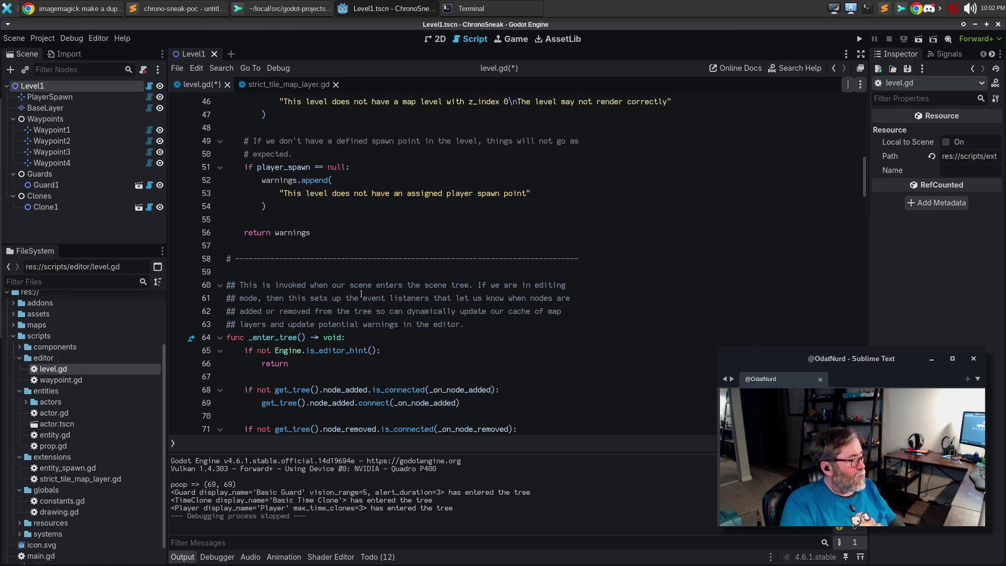
pyautogui.scroll(-6, 348, 294)
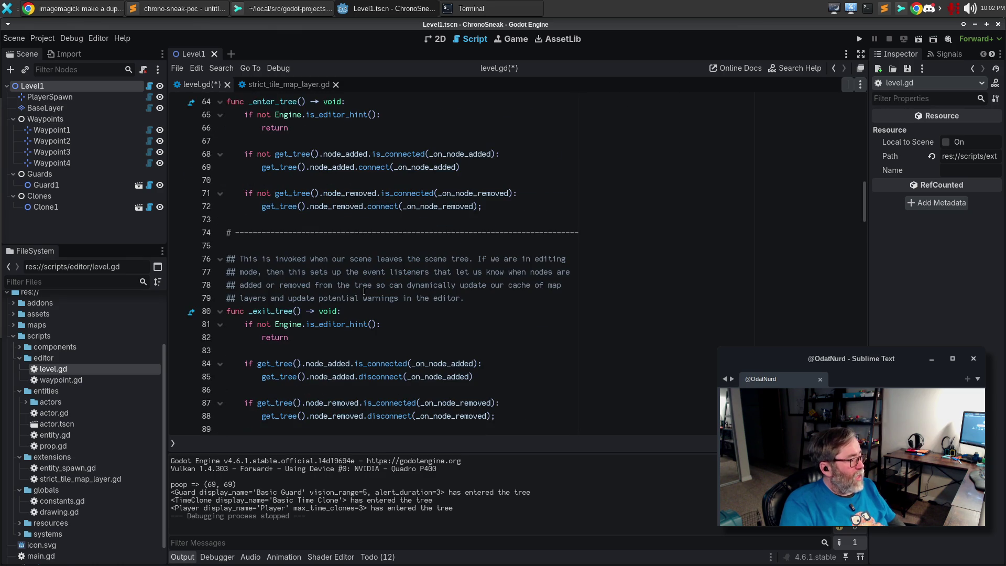
pyautogui.scroll(-3, 363, 291)
pyautogui.scroll(-3, 363, 289)
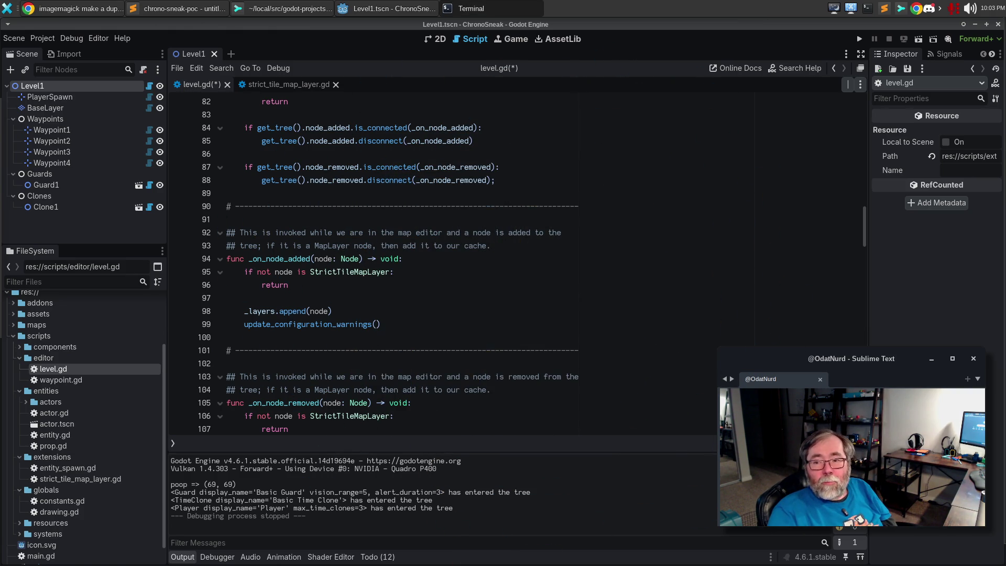
# Step: Put the cursor on line 100 of level.gd, then select BaseLayer to show its TileMap editor
pyautogui.click(485, 338)
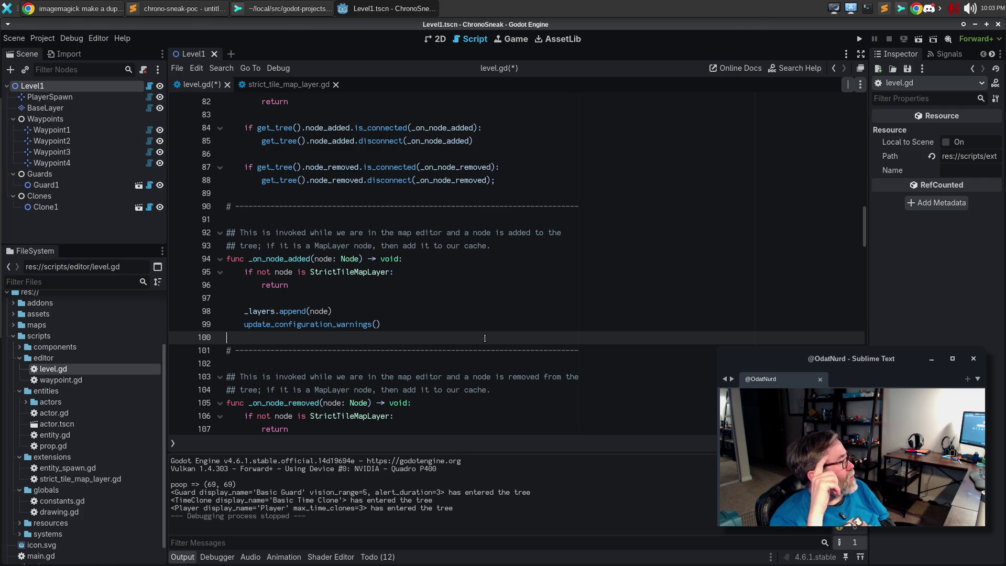
pyautogui.click(71, 107)
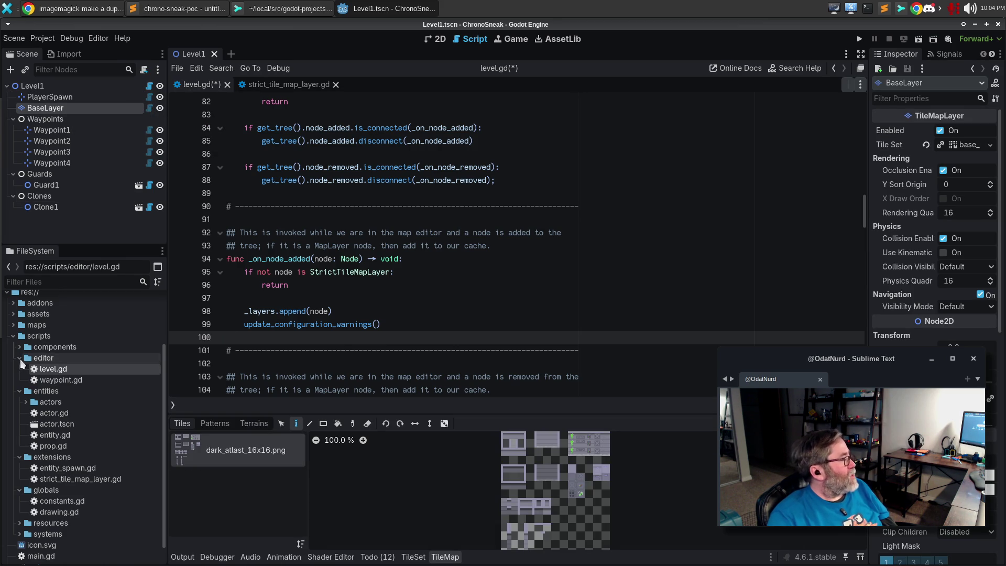
# Step: Expand assets > tilesets in FileSystem and open the base_dark.tres tileset
pyautogui.click(13, 336)
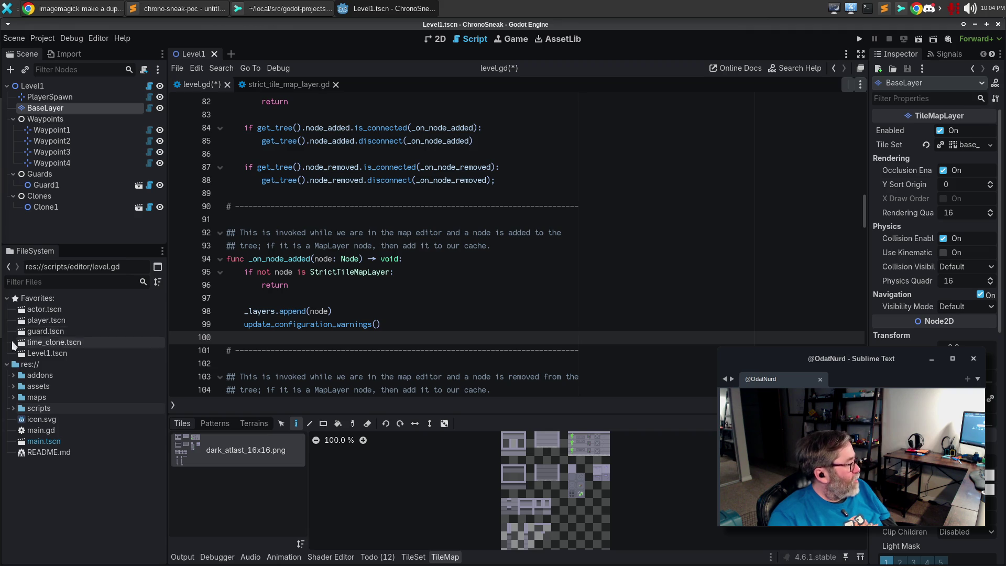
pyautogui.click(13, 387)
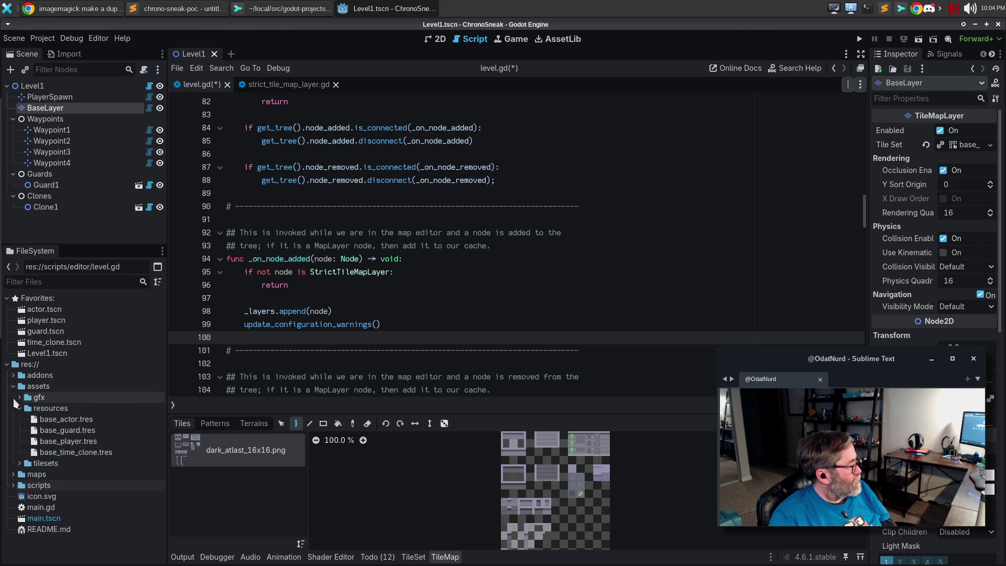
pyautogui.click(19, 408)
pyautogui.click(20, 419)
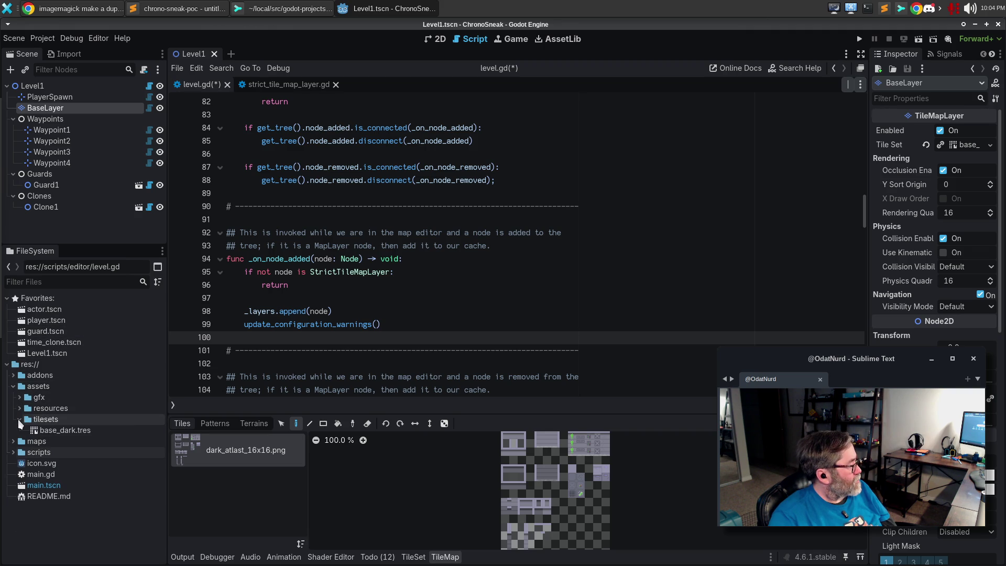
pyautogui.doubleClick(54, 434)
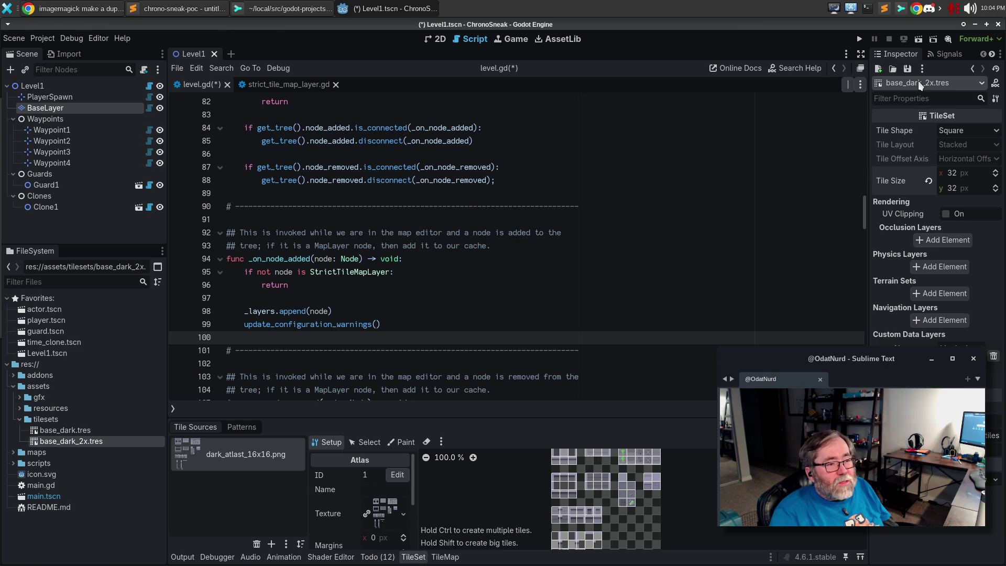
pyautogui.click(907, 69)
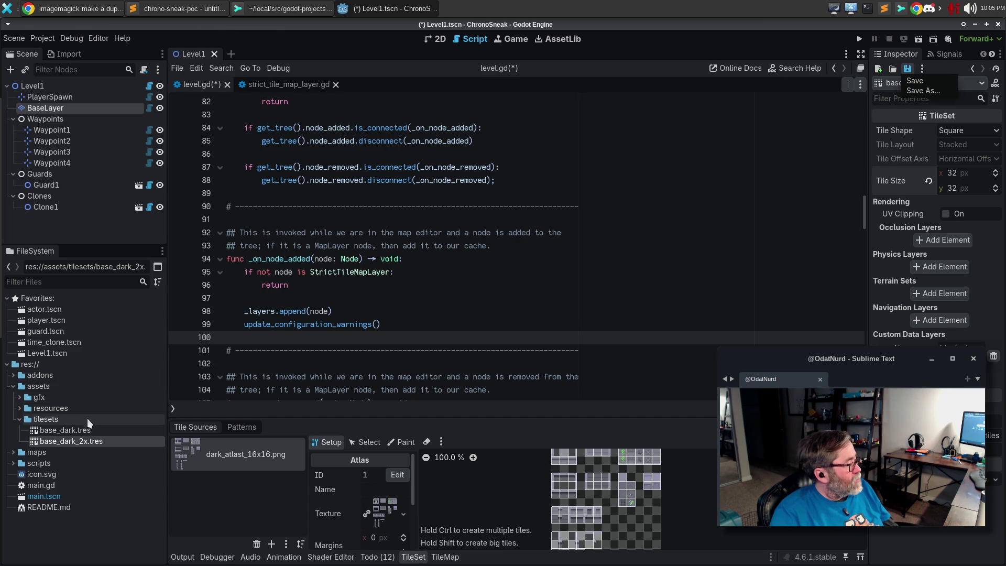
pyautogui.click(78, 429)
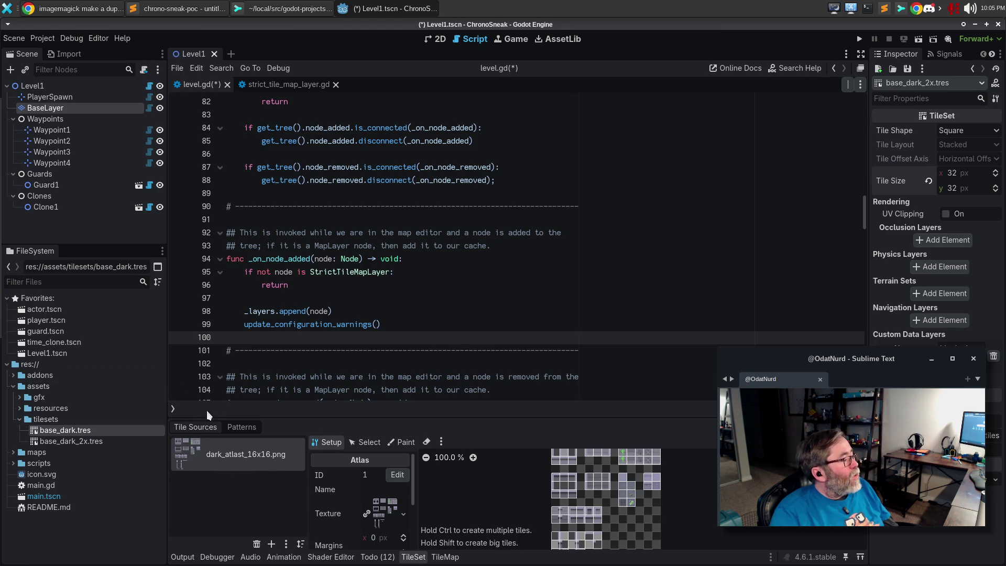
pyautogui.click(376, 557)
pyautogui.click(76, 441)
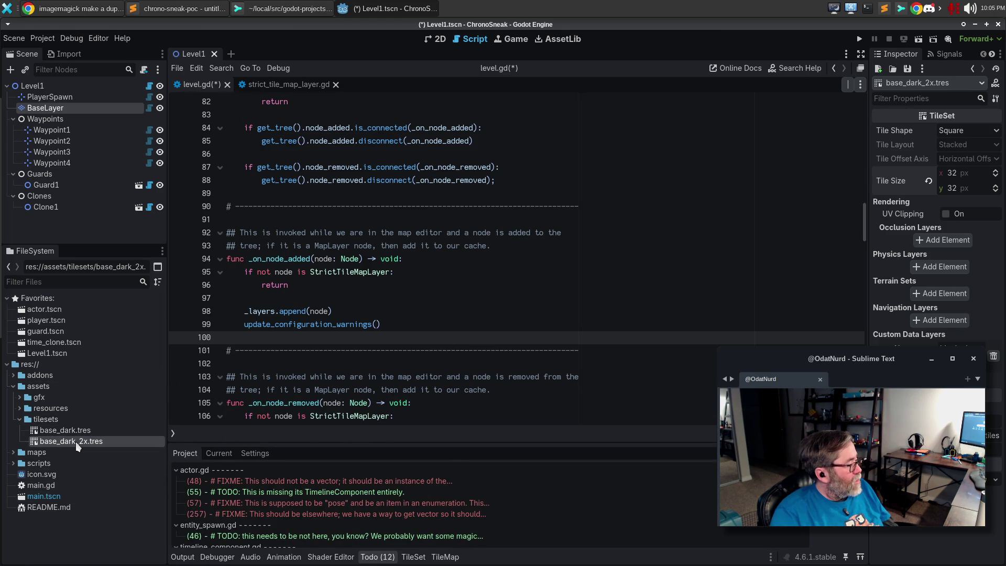
pyautogui.click(385, 558)
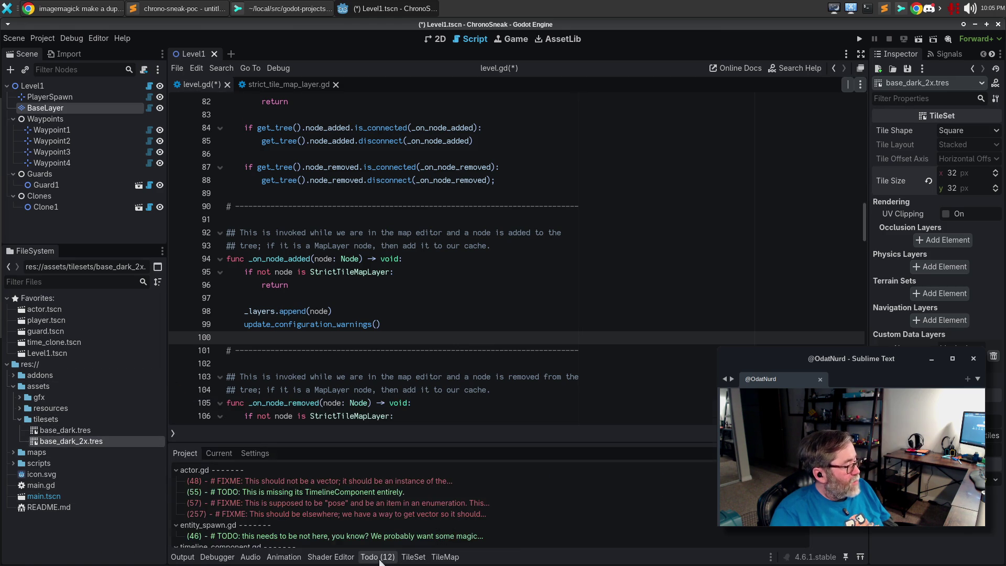
pyautogui.click(97, 432)
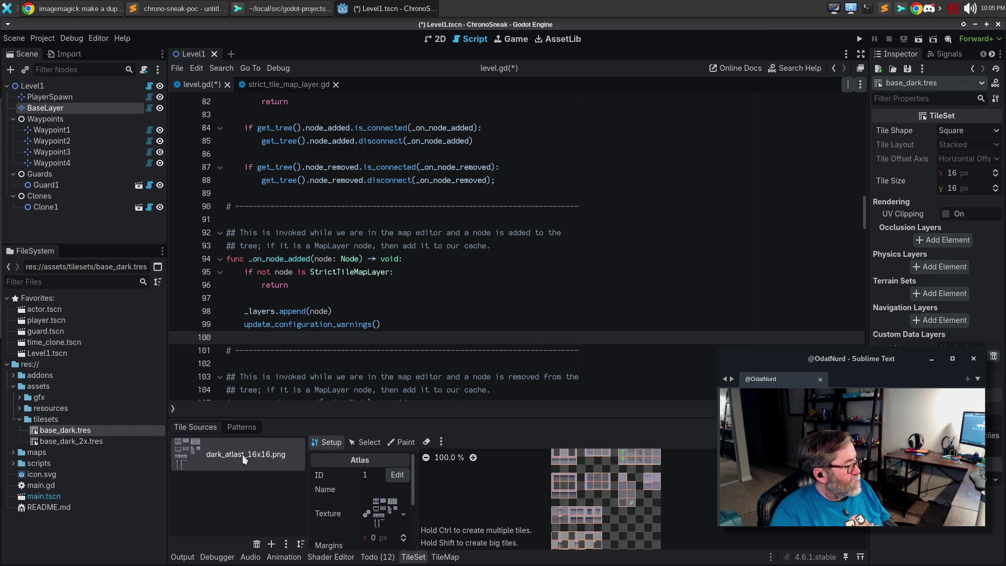
pyautogui.click(97, 443)
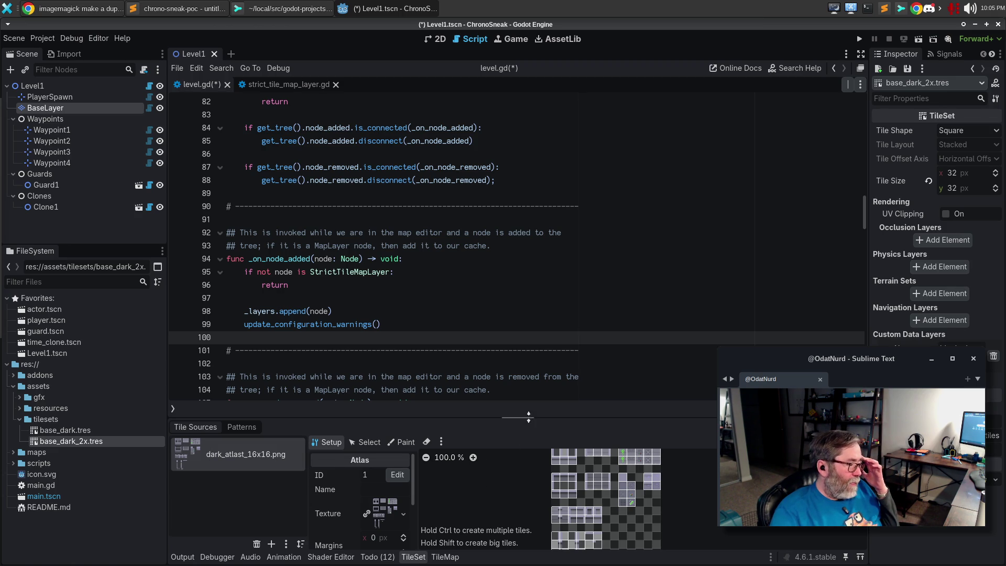
pyautogui.moveTo(546, 417); pyautogui.dragTo(546, 327)
# Step: Set the atlas Texture Region size to 32 x 32 px and save base_dark_2x.tres
pyautogui.scroll(2, 569, 425)
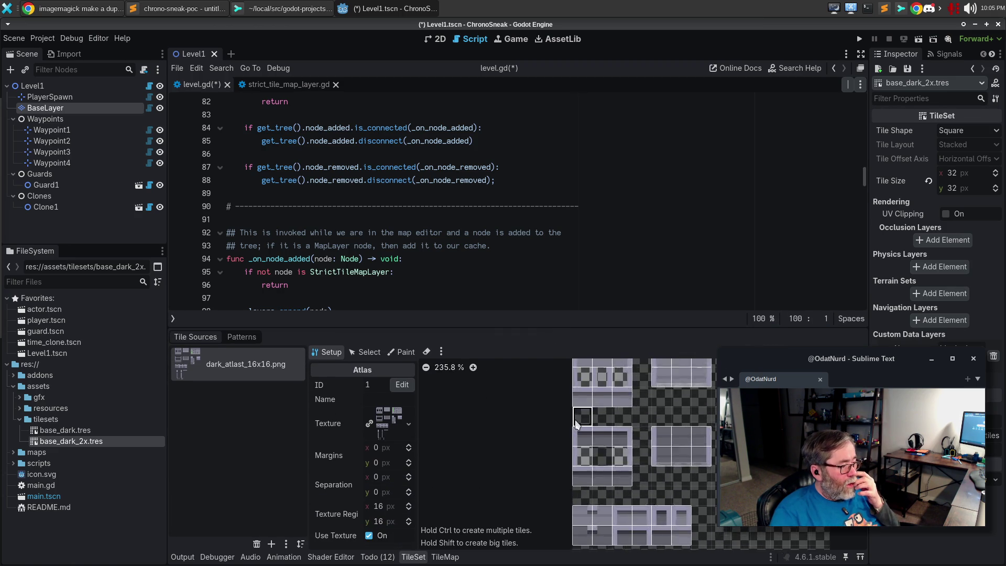
pyautogui.scroll(1, 608, 418)
pyautogui.scroll(-2, 608, 417)
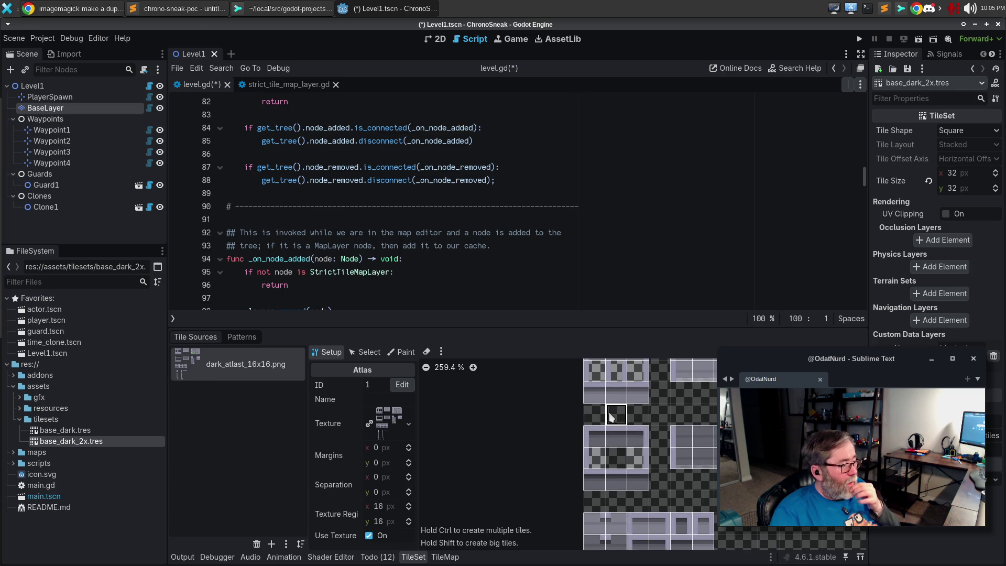
pyautogui.click(383, 505)
pyautogui.write('32')
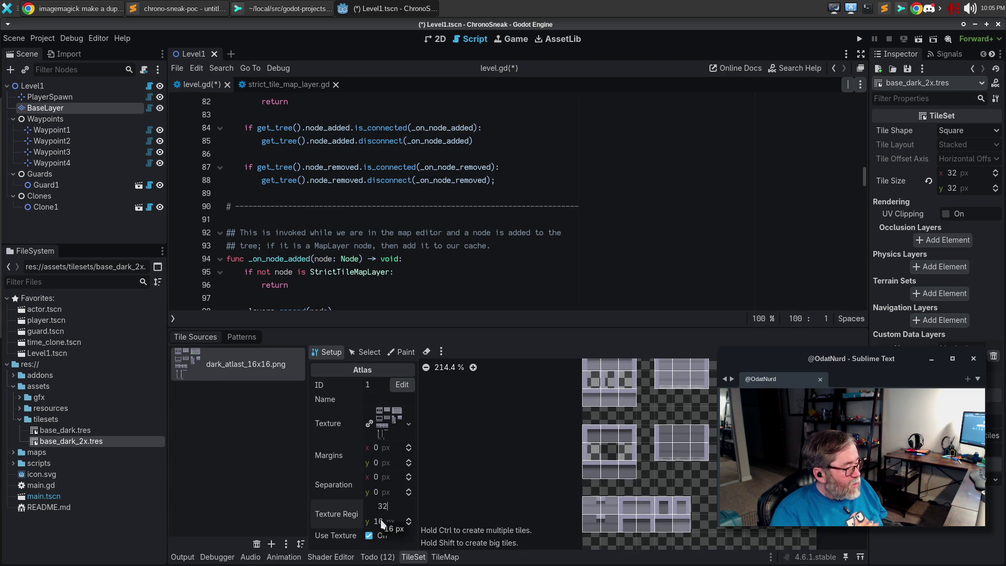
pyautogui.press('Return')
pyautogui.click(378, 521)
pyautogui.write('32')
pyautogui.press('Return')
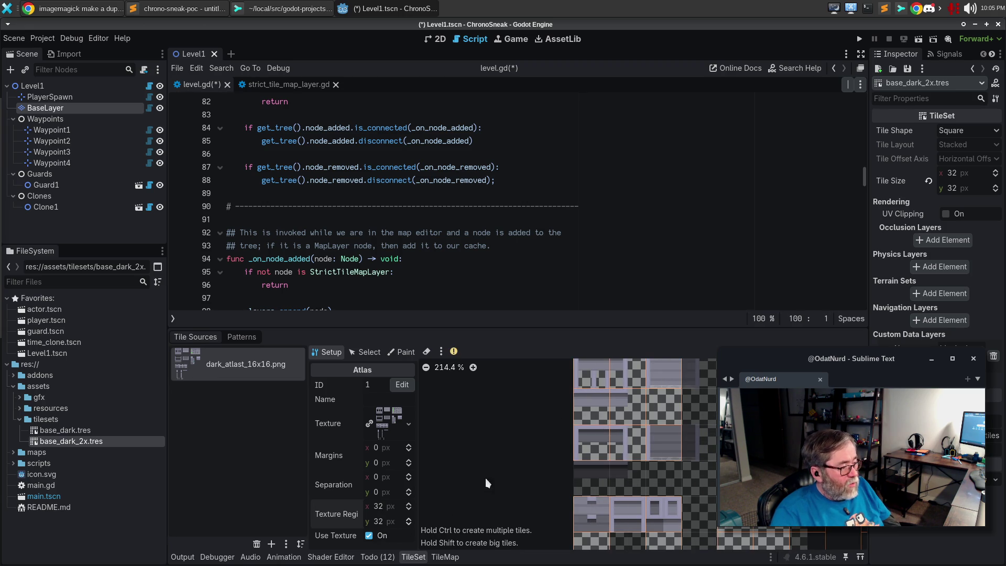
pyautogui.scroll(2, 673, 474)
pyautogui.scroll(-3, 674, 474)
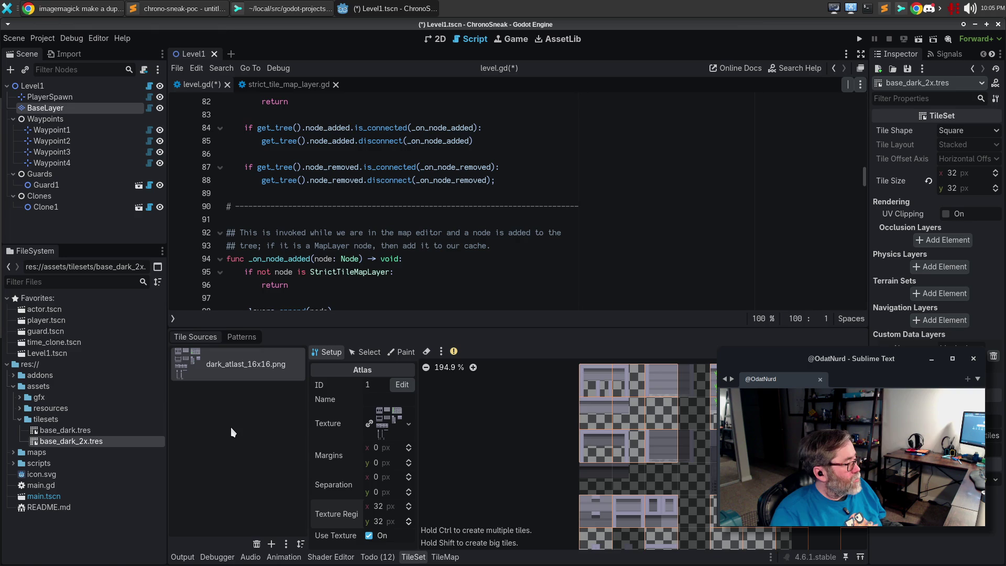
pyautogui.hotkey('ctrl', 's')
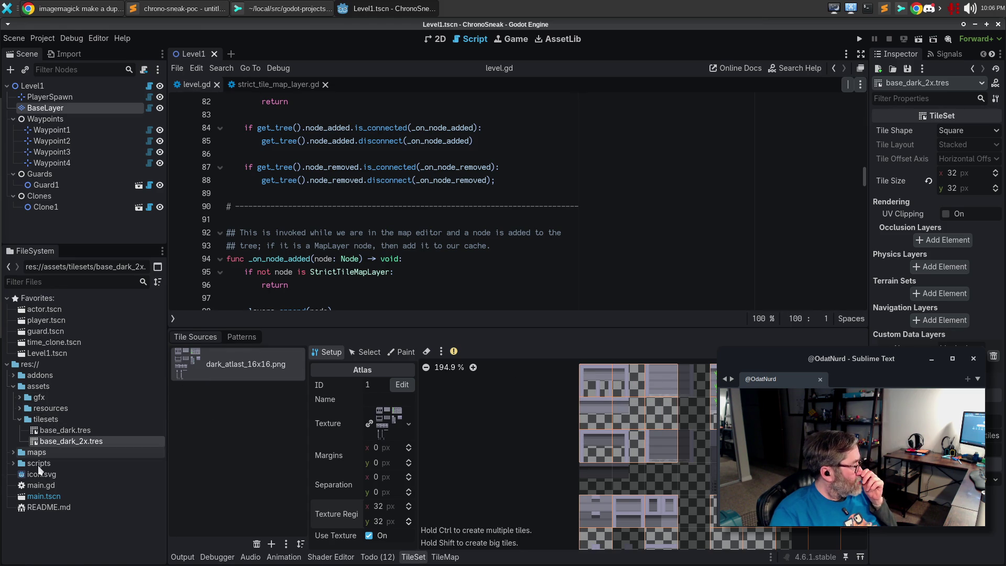
# Step: Add dark_atlast_32x32.png from assets/gfx/tiles as a new atlas source with auto-created tiles
pyautogui.click(19, 408)
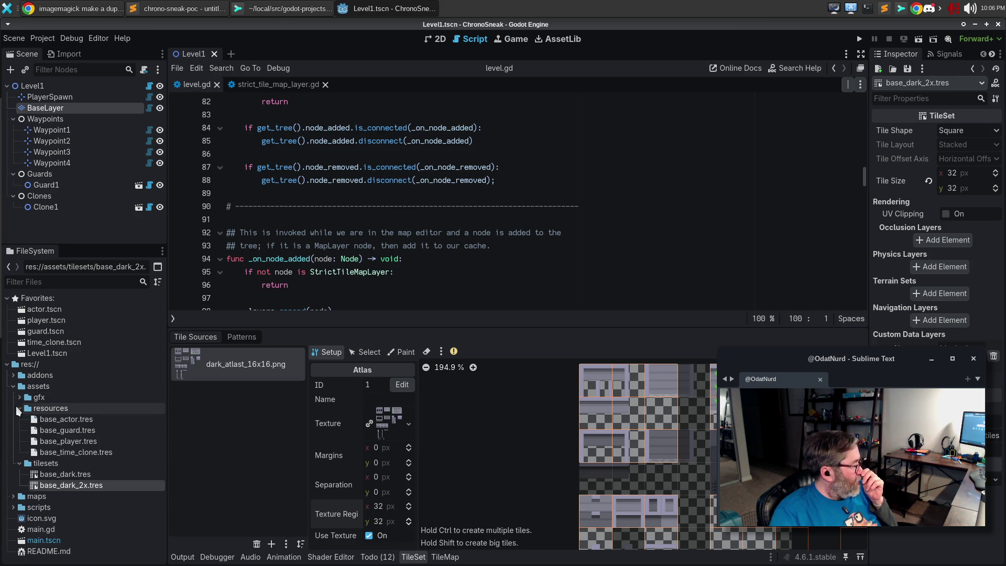
pyautogui.click(19, 408)
pyautogui.click(19, 397)
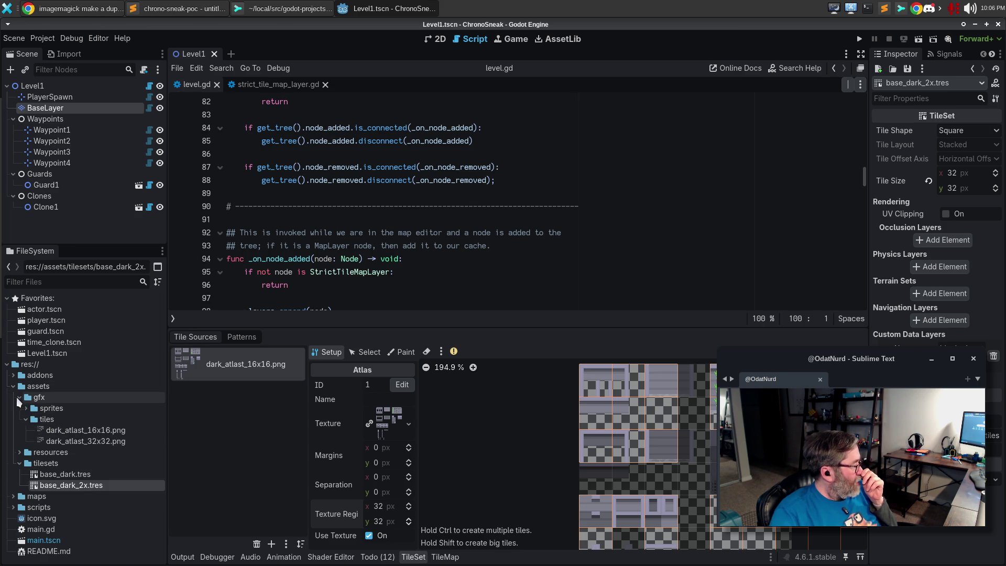
pyautogui.moveTo(68, 440)
pyautogui.mouseDown()
pyautogui.moveTo(205, 403)
pyautogui.moveTo(223, 363)
pyautogui.mouseUp()
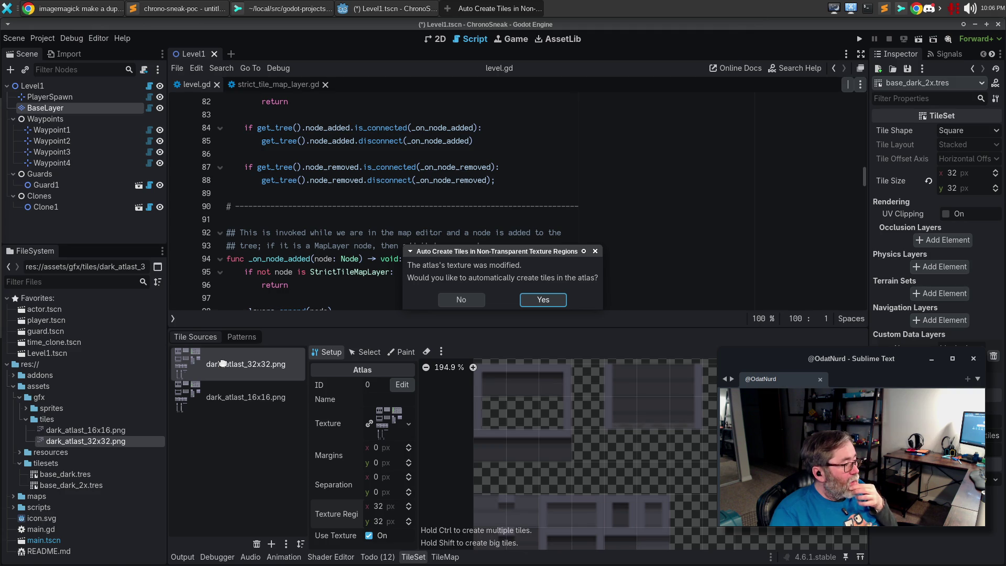
pyautogui.click(545, 299)
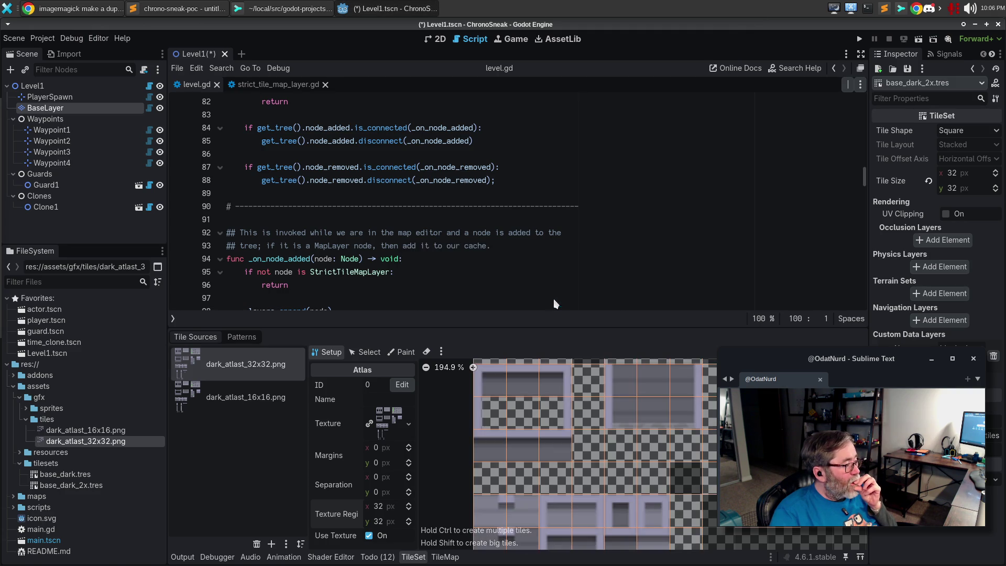
# Step: Select the dark_atlast_16x16.png tile source and look at its extra options menu
pyautogui.click(237, 405)
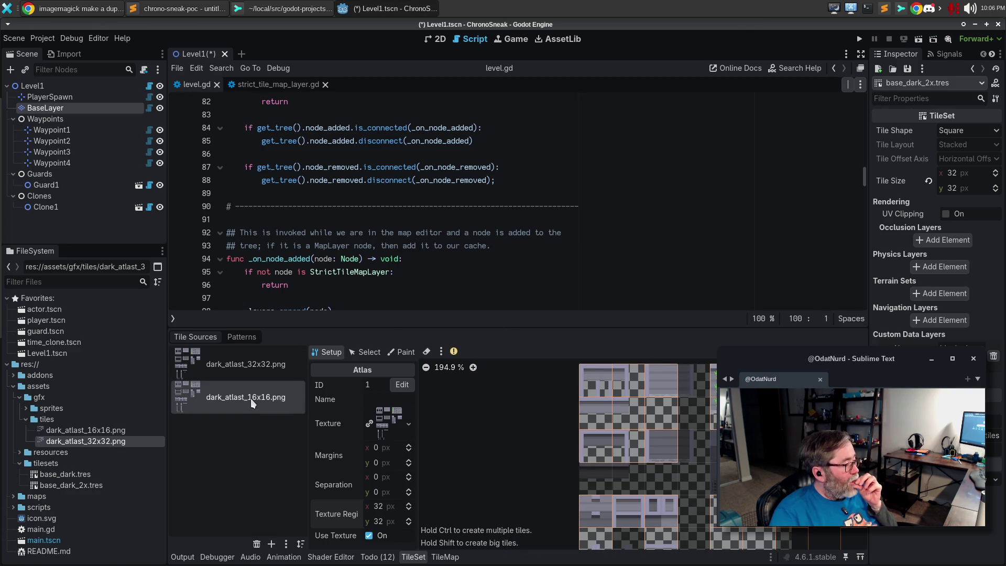
pyautogui.click(286, 544)
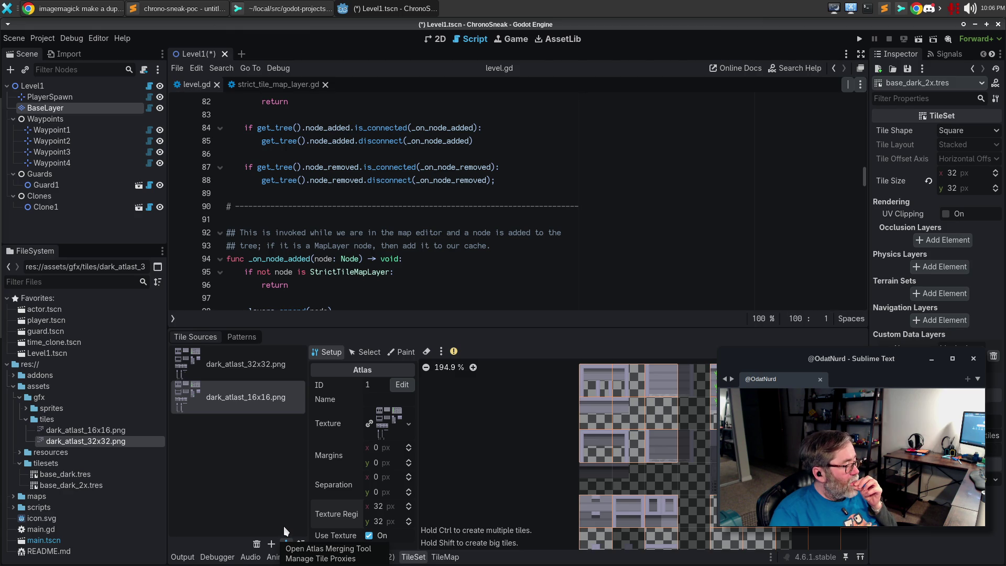
pyautogui.click(282, 454)
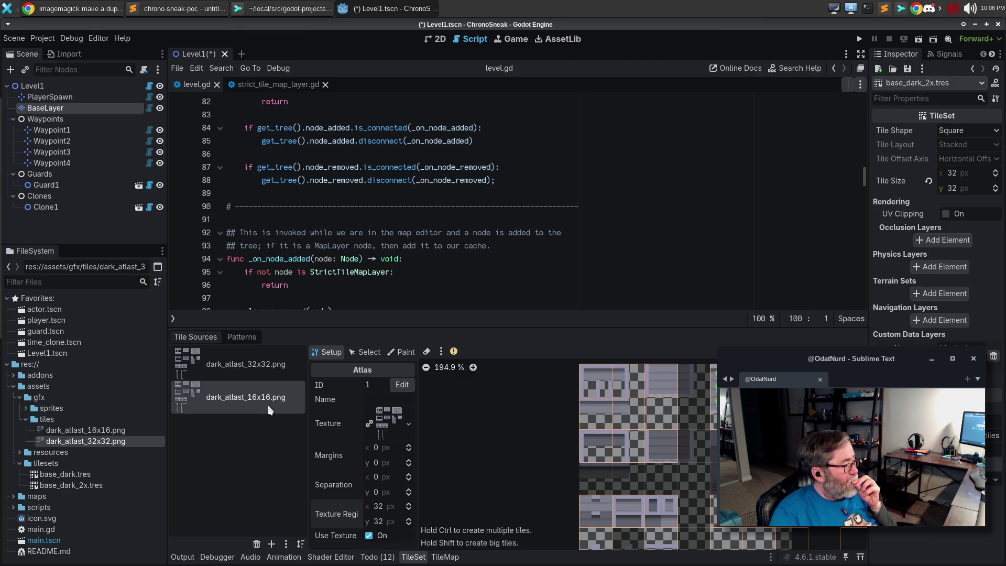
# Step: Delete the dark_atlast_16x16.png source, leaving dark_atlast_32x32.png as source ID 0
pyautogui.click(256, 543)
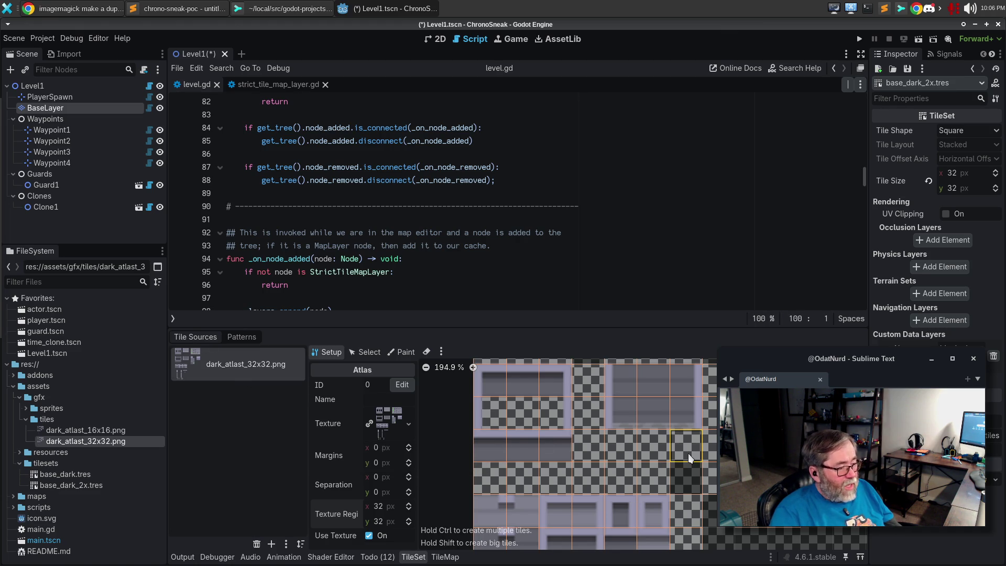
pyautogui.scroll(1, 687, 454)
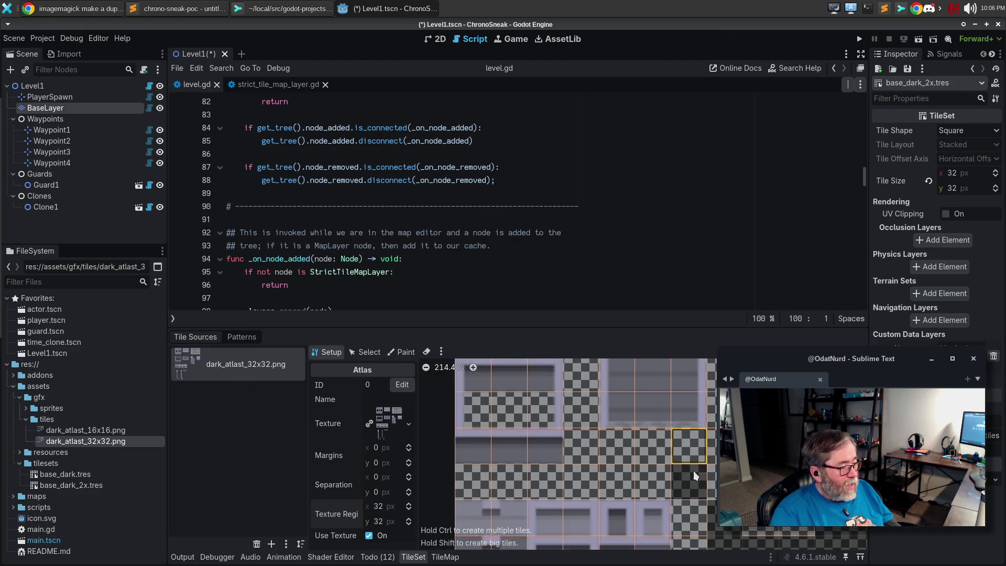
pyautogui.scroll(1, 696, 416)
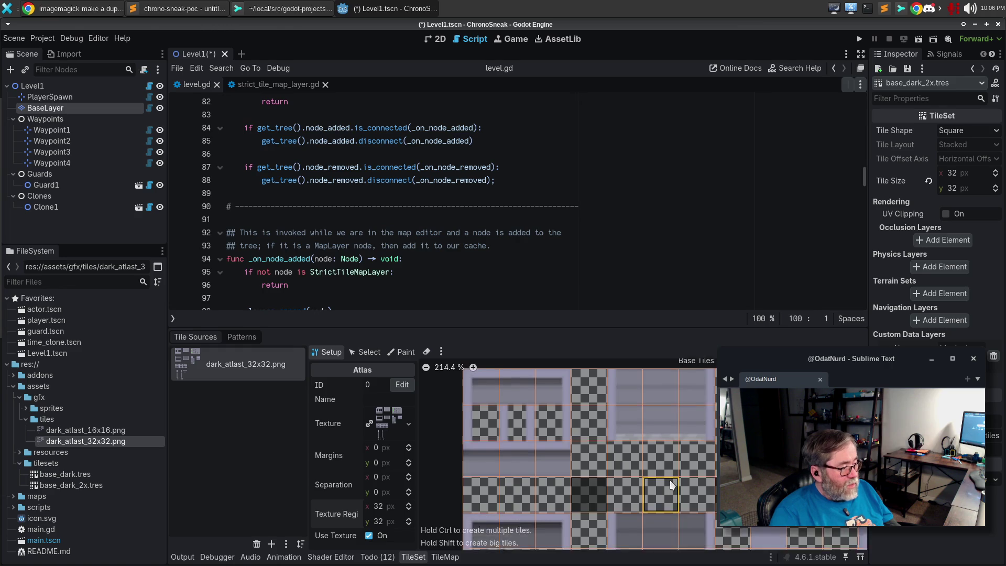
pyautogui.scroll(3, 644, 466)
pyautogui.scroll(3, 591, 432)
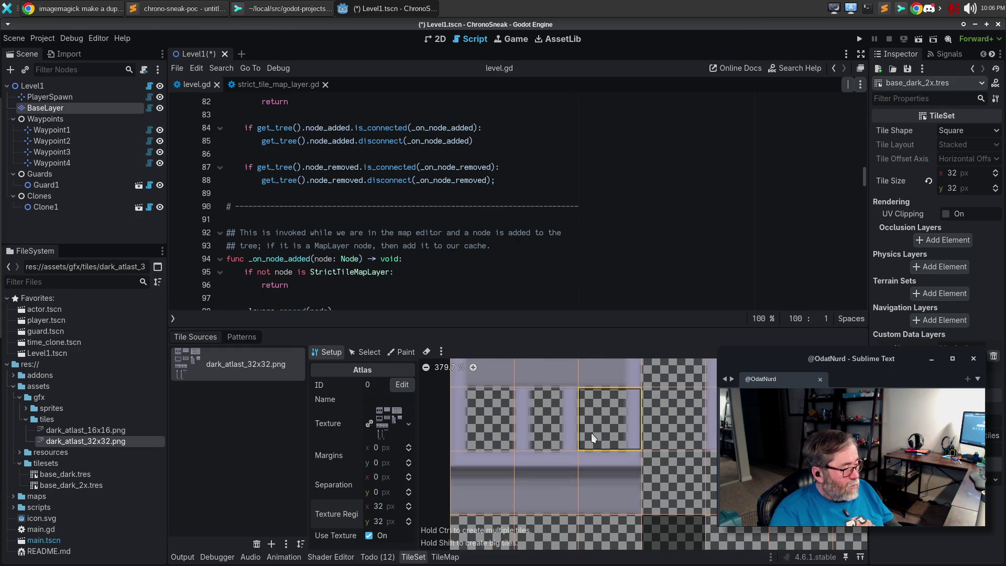
pyautogui.scroll(10, 591, 432)
pyautogui.scroll(-15, 589, 427)
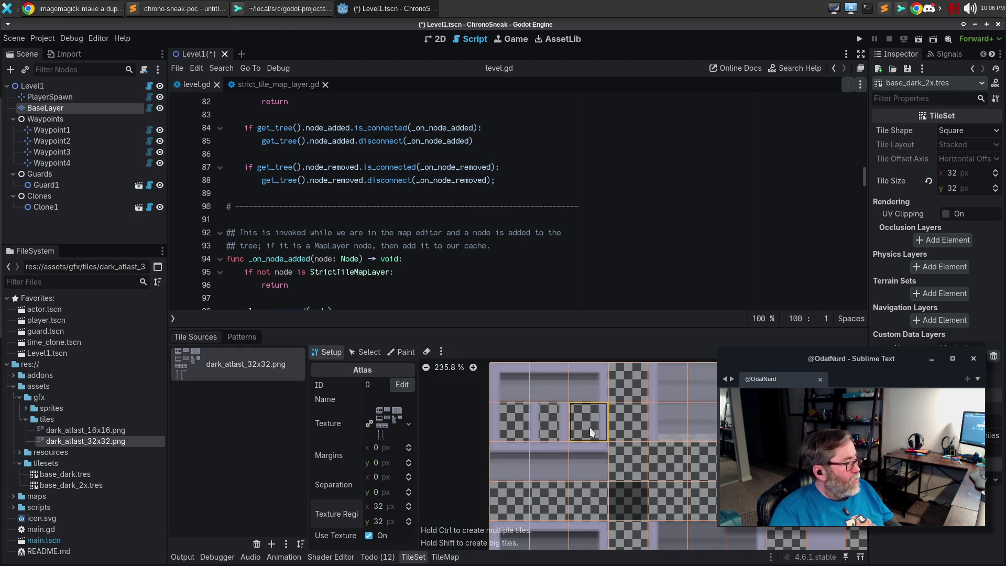
# Step: Quick Load base_dark_2x.tres as BaseLayer's tileset, then save and run the game with F5
pyautogui.click(69, 110)
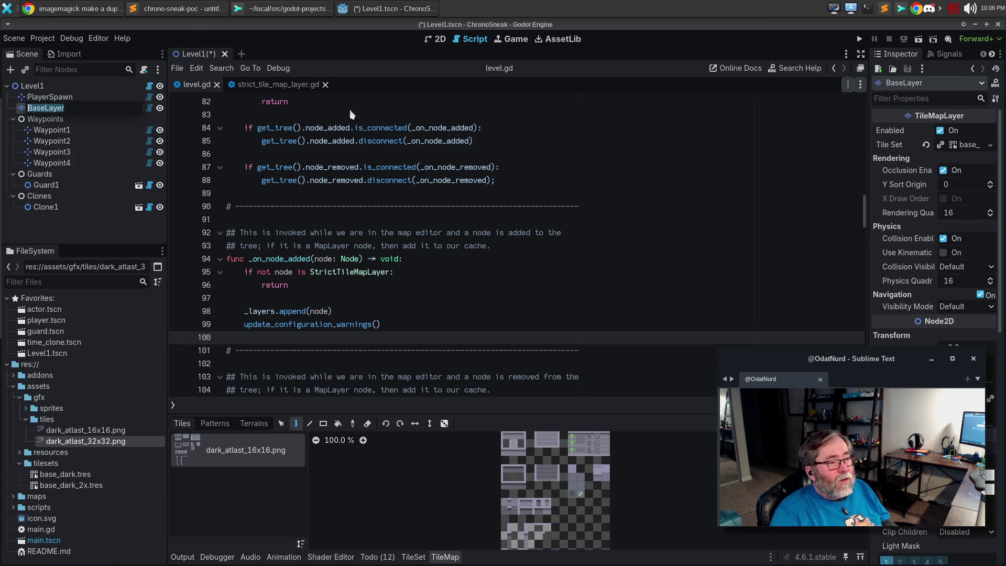
pyautogui.click(975, 144)
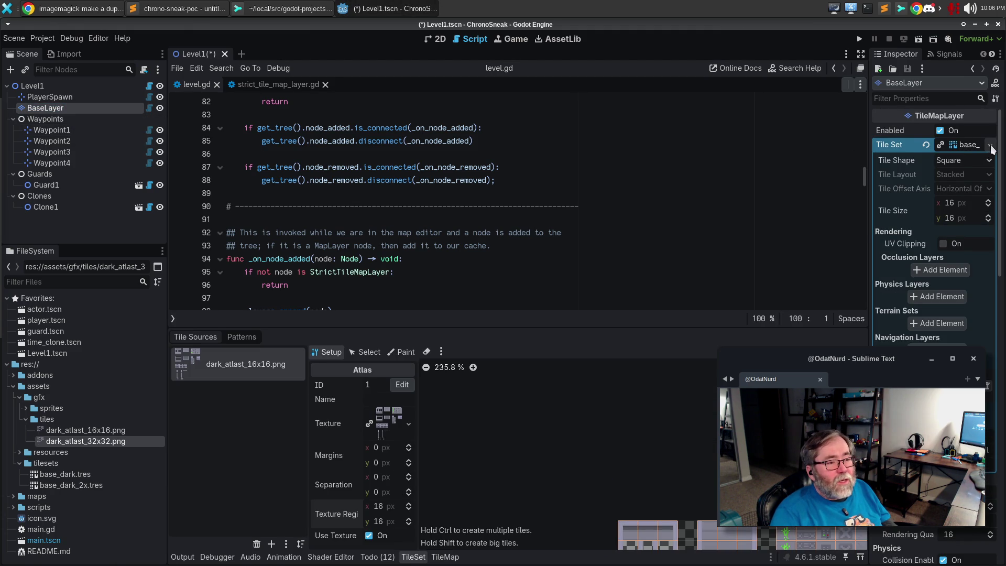
pyautogui.click(989, 145)
pyautogui.click(968, 180)
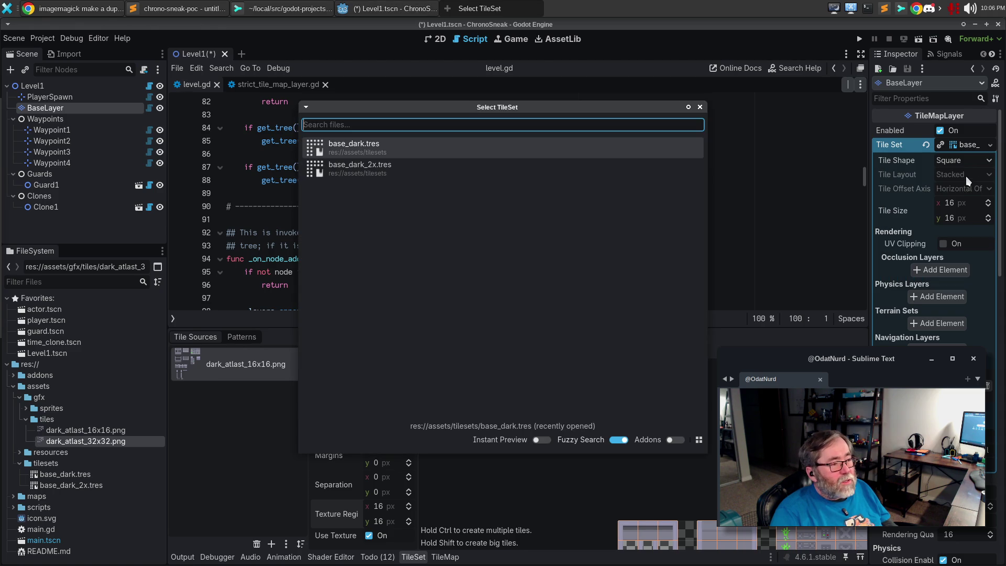
pyautogui.doubleClick(363, 170)
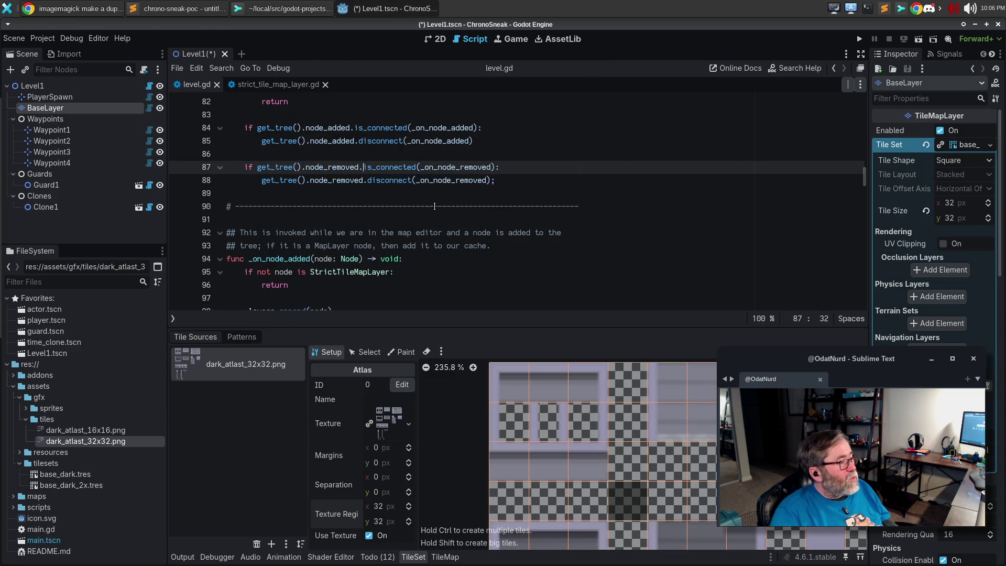
pyautogui.click(434, 262)
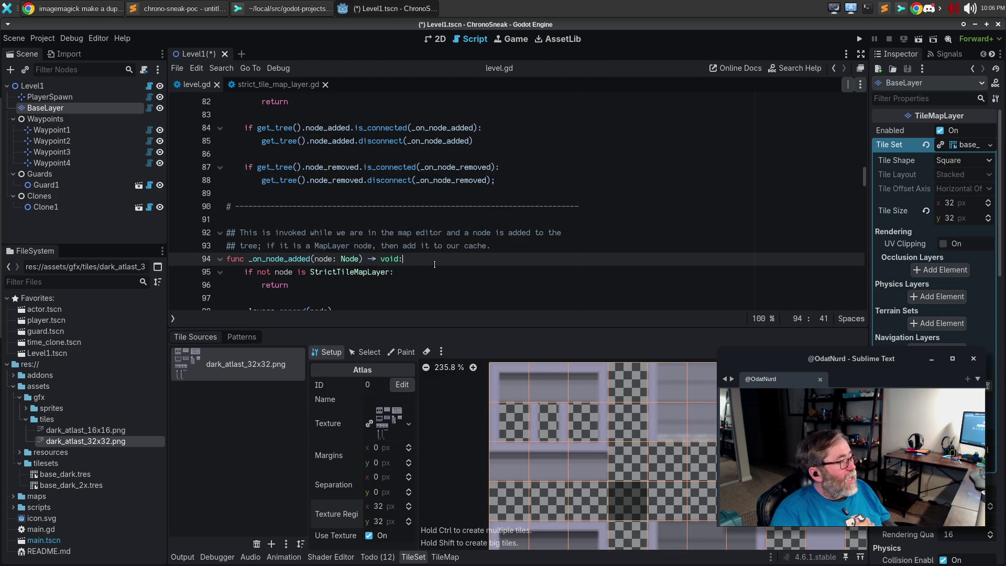
pyautogui.press('F5')
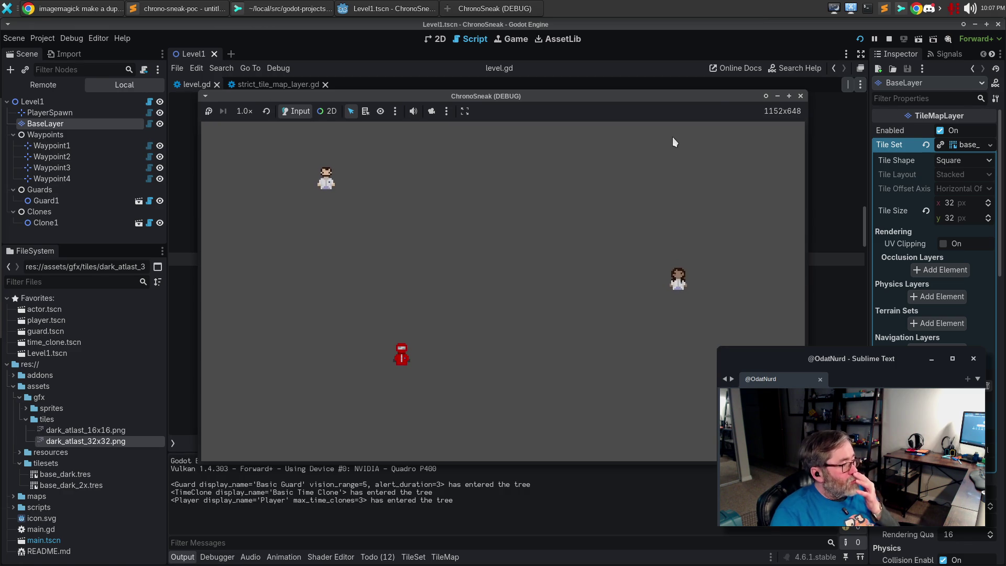
# Step: Stop the running game and reload the saved scene from the Scene menu
pyautogui.click(799, 96)
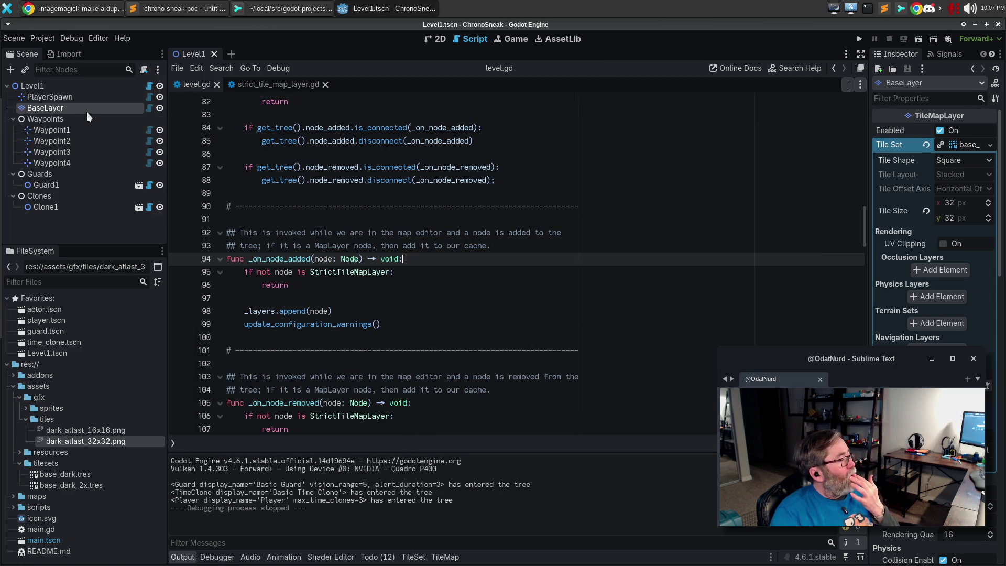
pyautogui.click(22, 42)
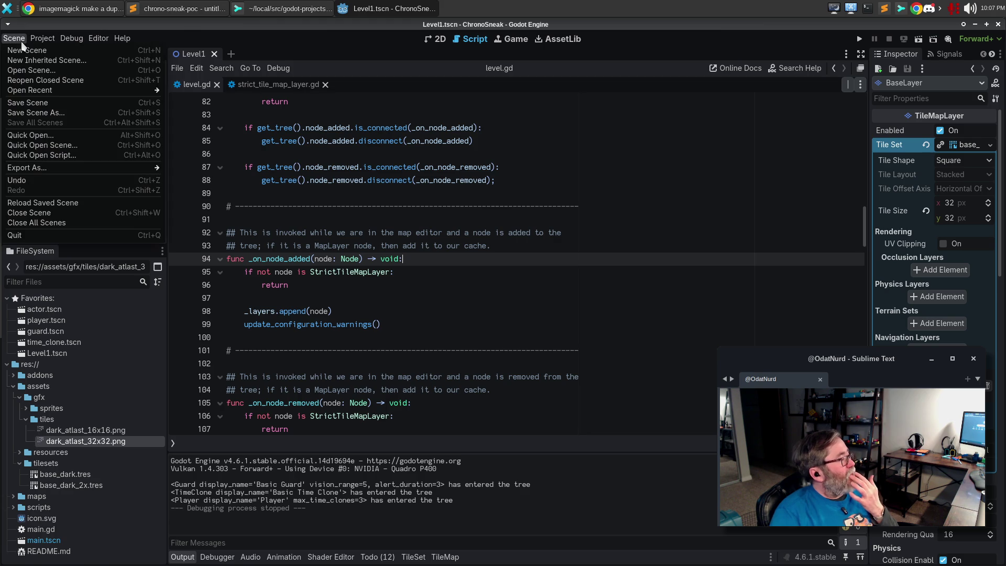
pyautogui.click(42, 202)
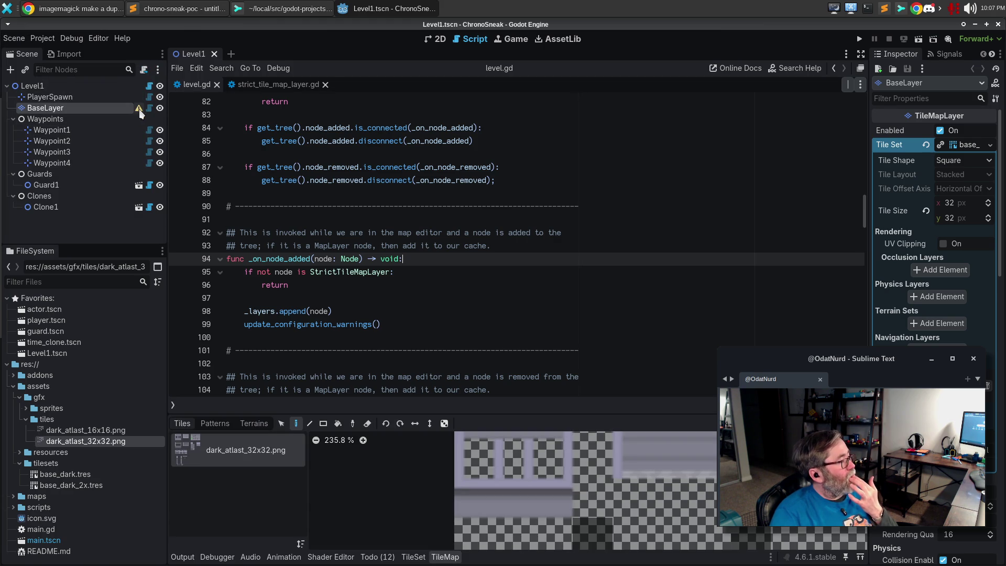
pyautogui.moveTo(140, 114)
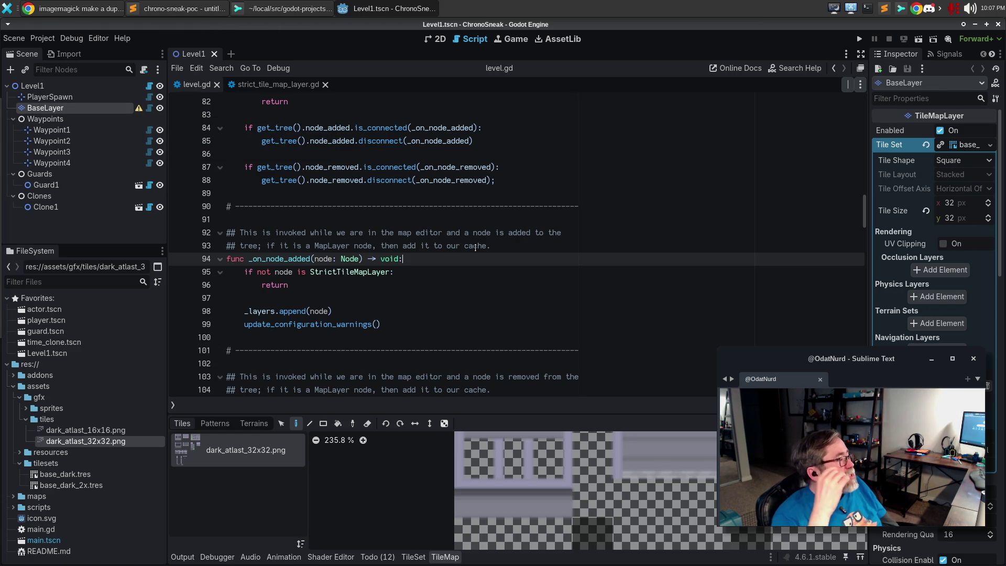
# Step: Open BaseLayer's strict_tile_map_layer.gd script, scroll through it, then switch to Sublime Merge
pyautogui.click(149, 108)
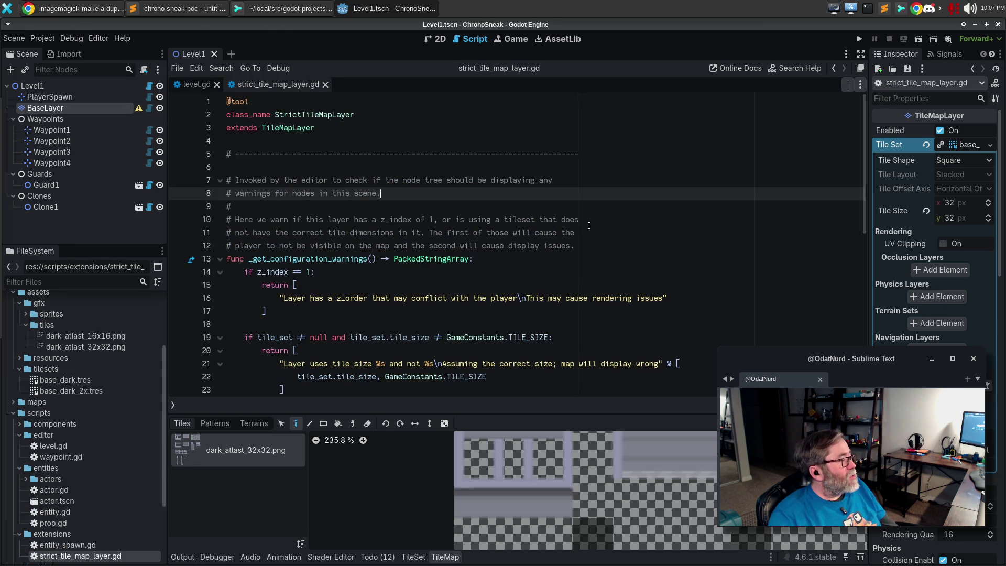
pyautogui.scroll(-3, 526, 233)
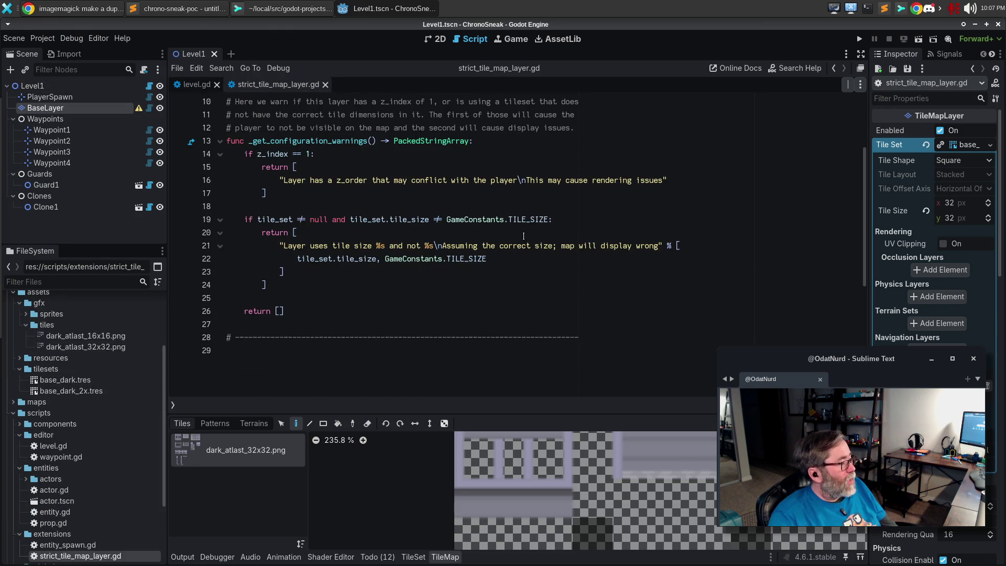
pyautogui.scroll(3, 503, 251)
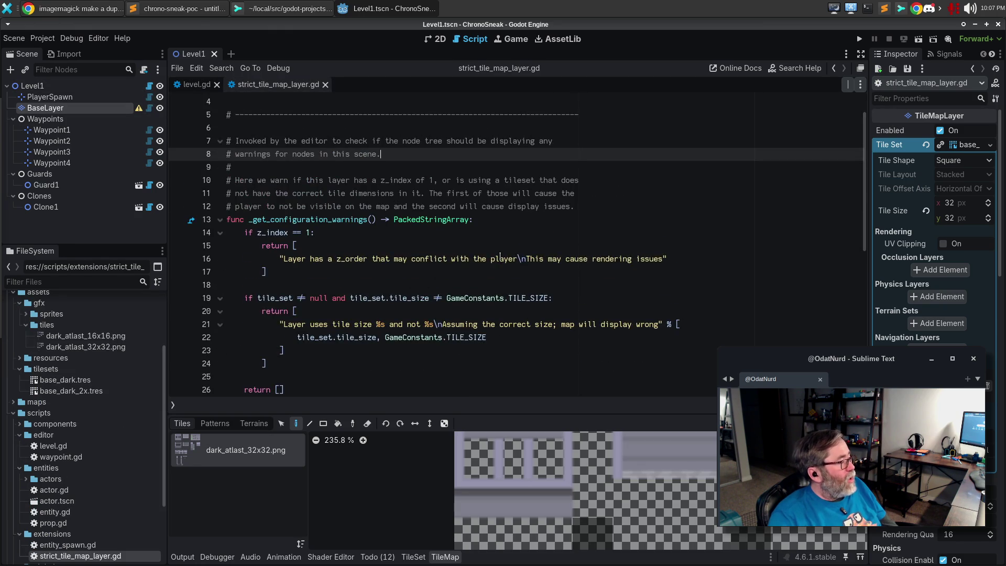
pyautogui.scroll(-1, 500, 255)
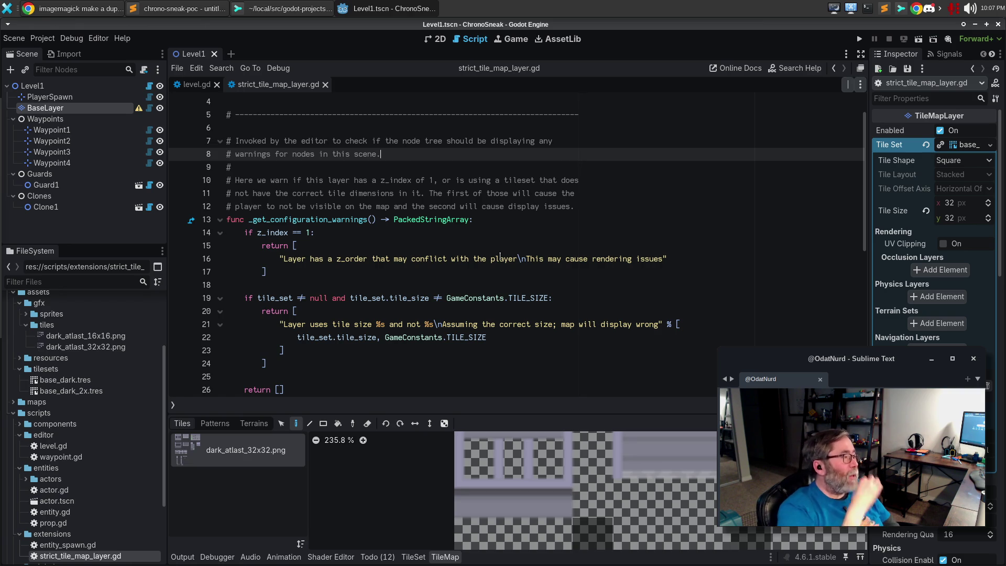
pyautogui.click(307, 12)
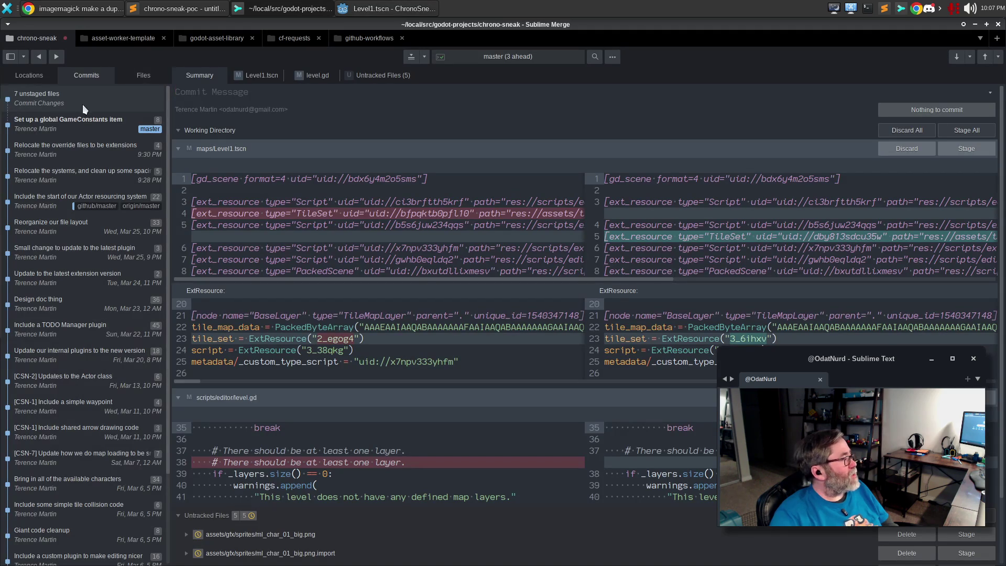
# Step: Stage the Level1.tscn tileset change, amend it into the previous commit, and review untracked files
pyautogui.click(262, 75)
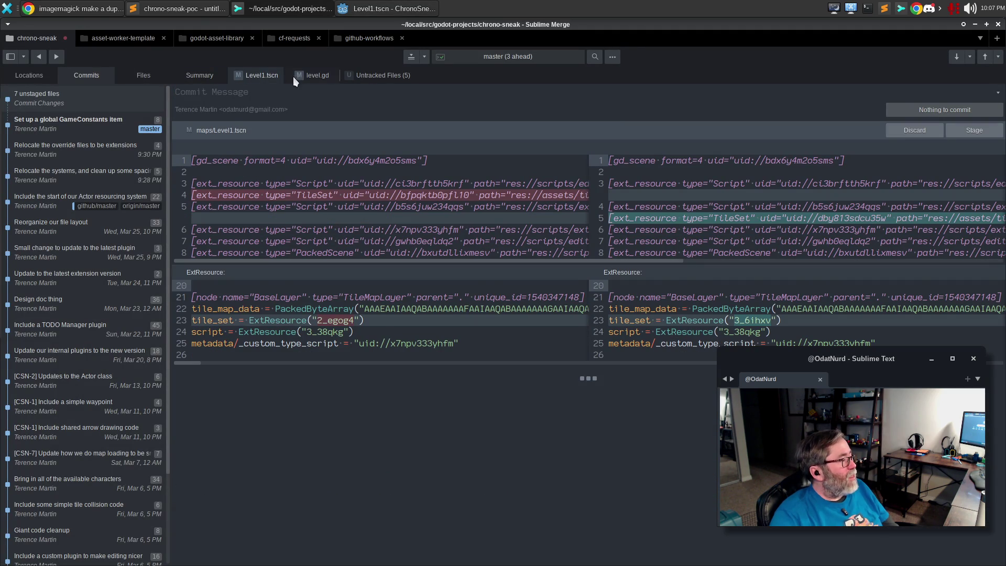
pyautogui.click(317, 77)
pyautogui.moveTo(638, 208)
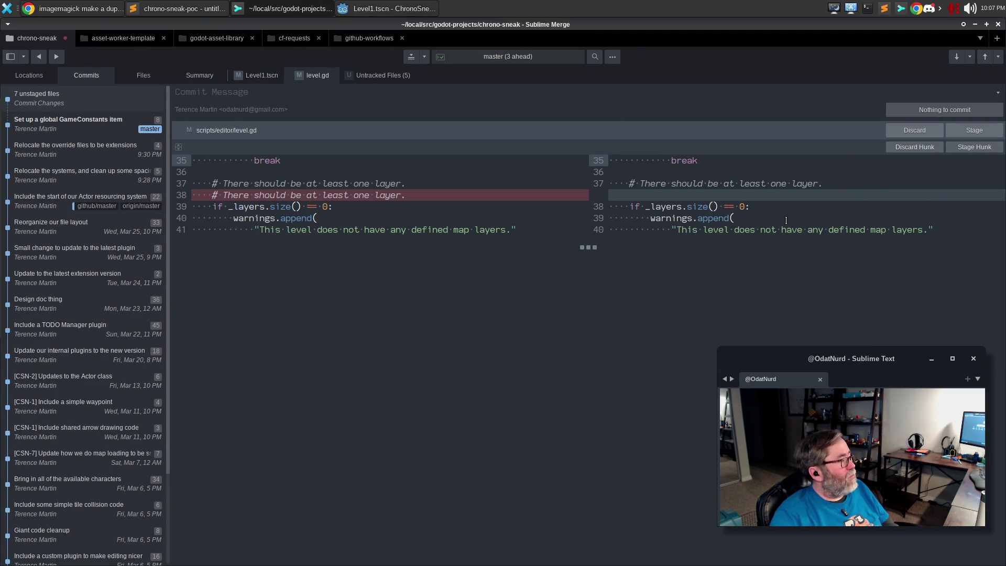
pyautogui.click(978, 147)
pyautogui.click(997, 109)
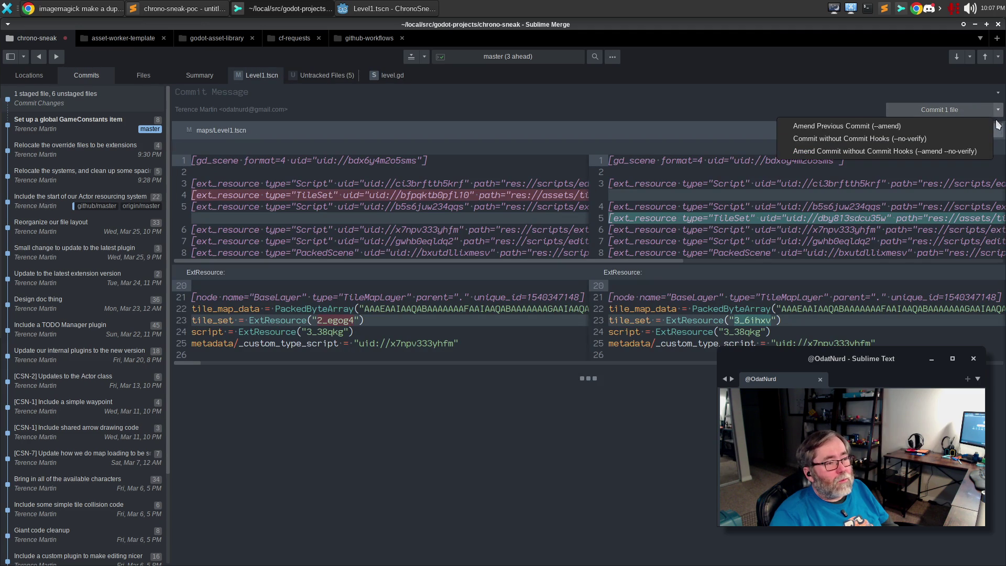
pyautogui.click(988, 126)
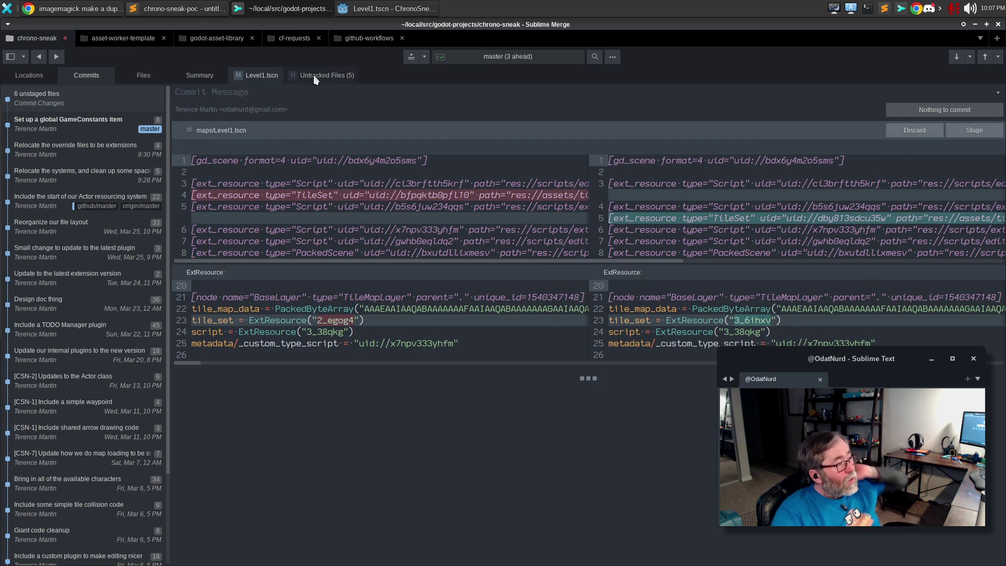
pyautogui.click(316, 76)
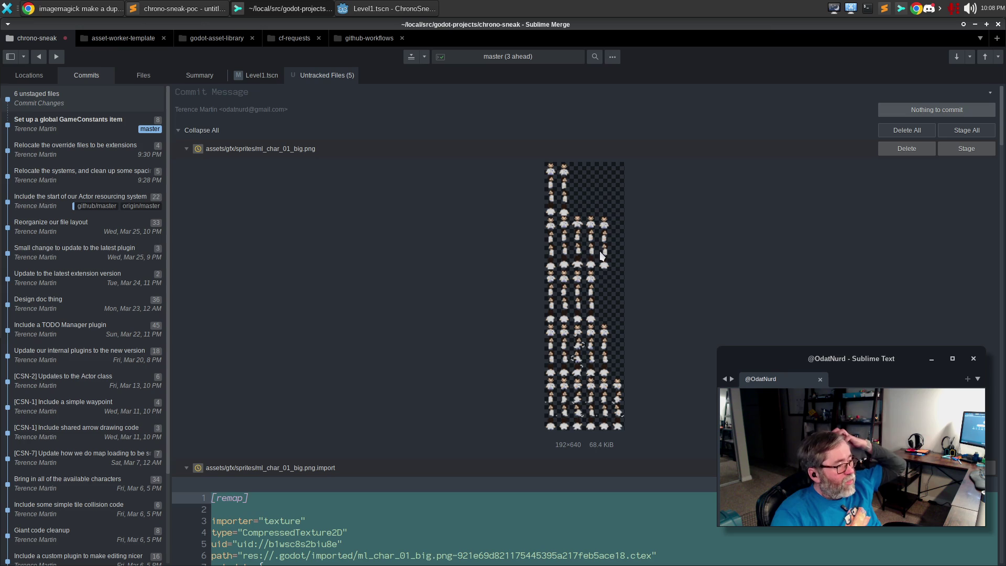
pyautogui.click(383, 15)
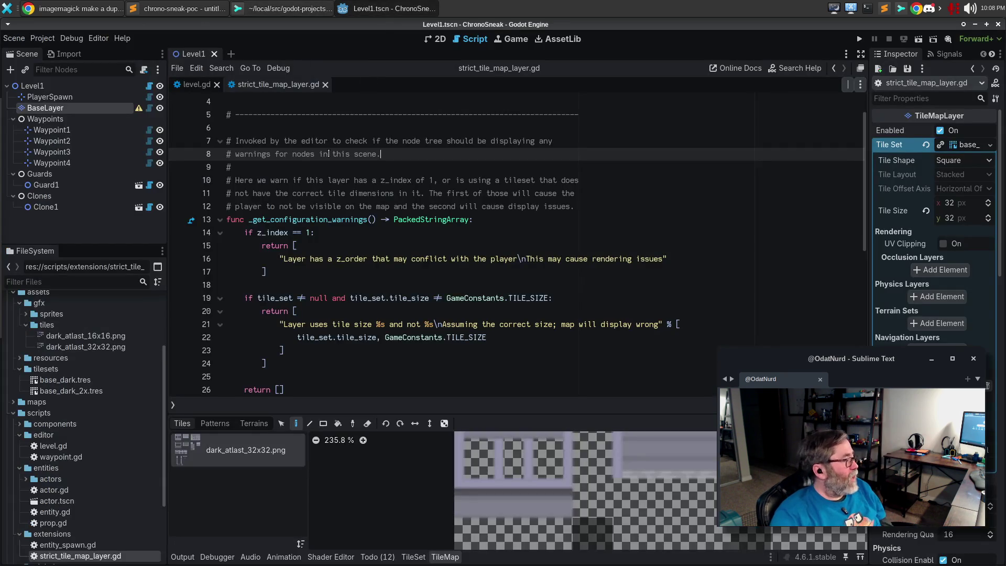
# Step: Preview dark_atlast_32x32.png enlarged, pan to the top-left tile, close it, and expand sprites
pyautogui.click(108, 348)
pyautogui.rightClick(109, 348)
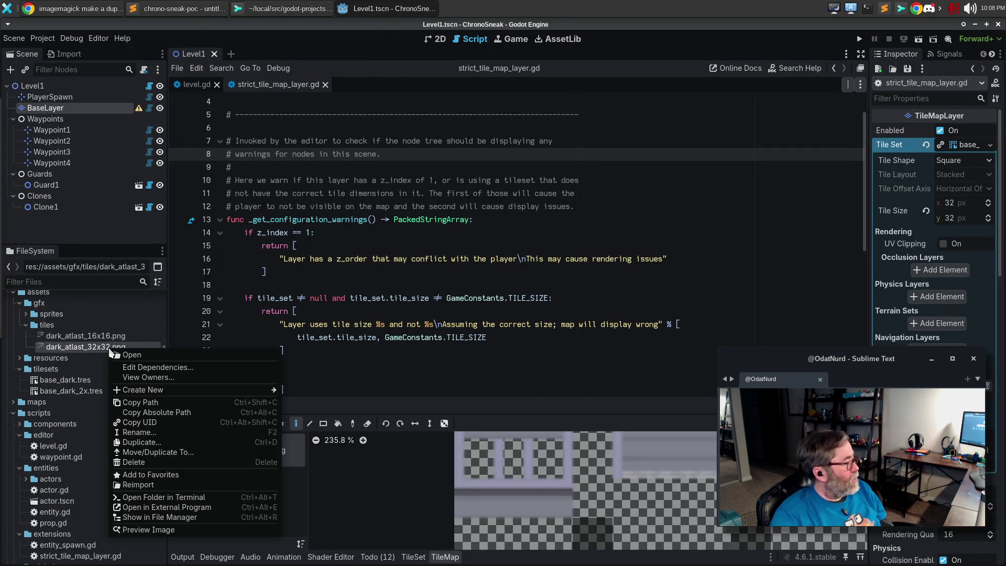
pyautogui.click(227, 525)
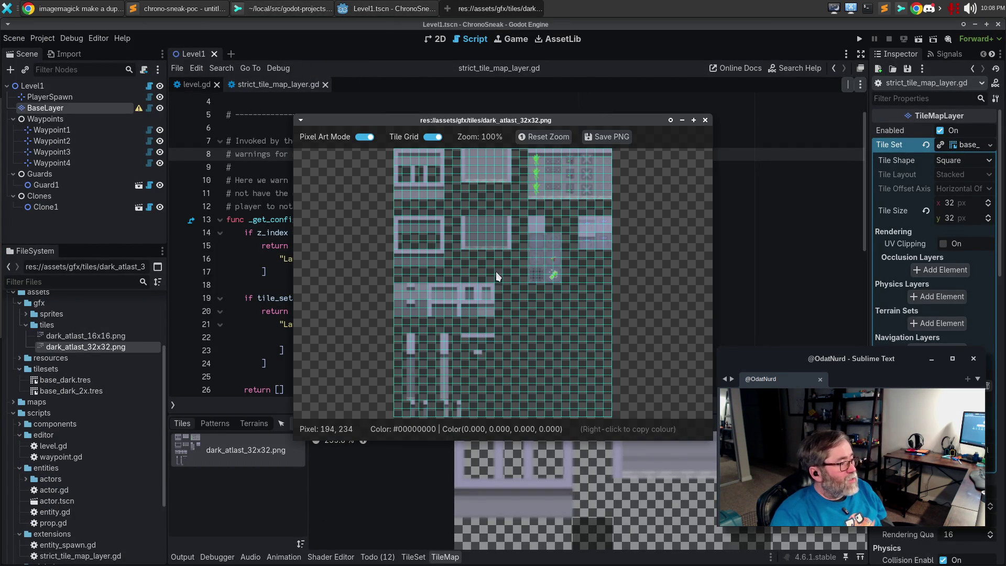
pyautogui.moveTo(388, 121); pyautogui.dragTo(434, 167)
pyautogui.scroll(7, 463, 218)
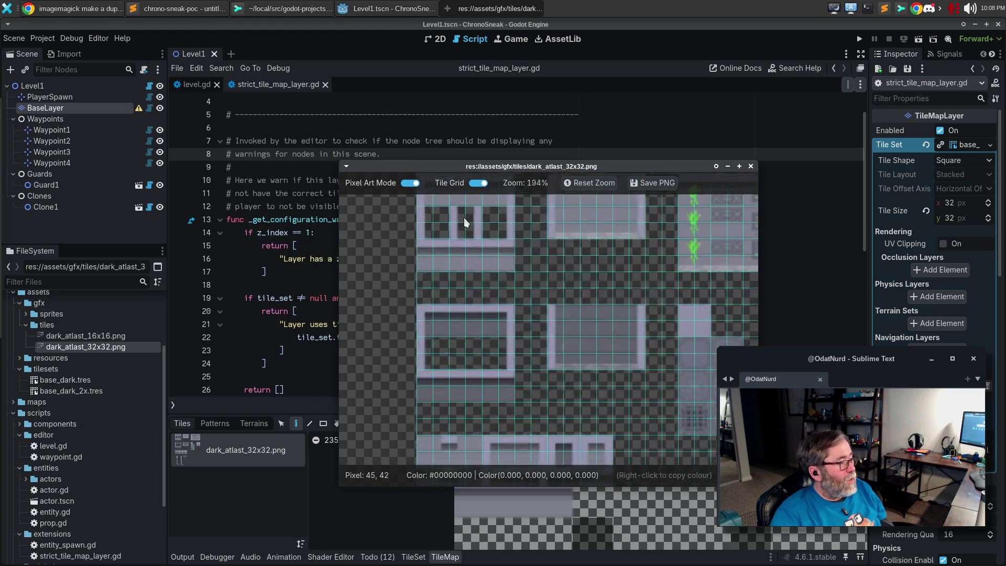
pyautogui.moveTo(549, 259)
pyautogui.mouseDown()
pyautogui.moveTo(675, 458)
pyautogui.moveTo(612, 426)
pyautogui.moveTo(520, 337)
pyautogui.mouseUp()
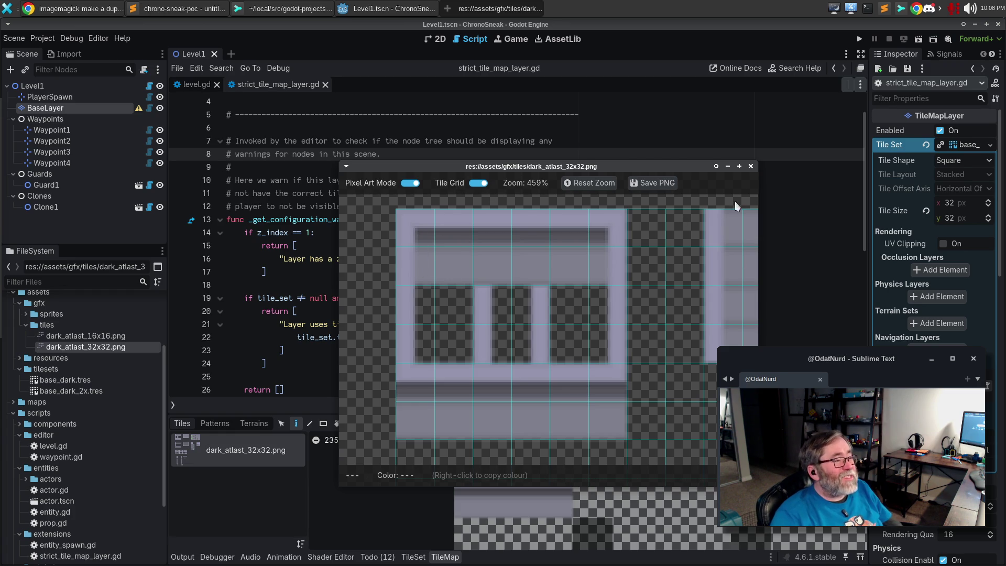
pyautogui.click(750, 167)
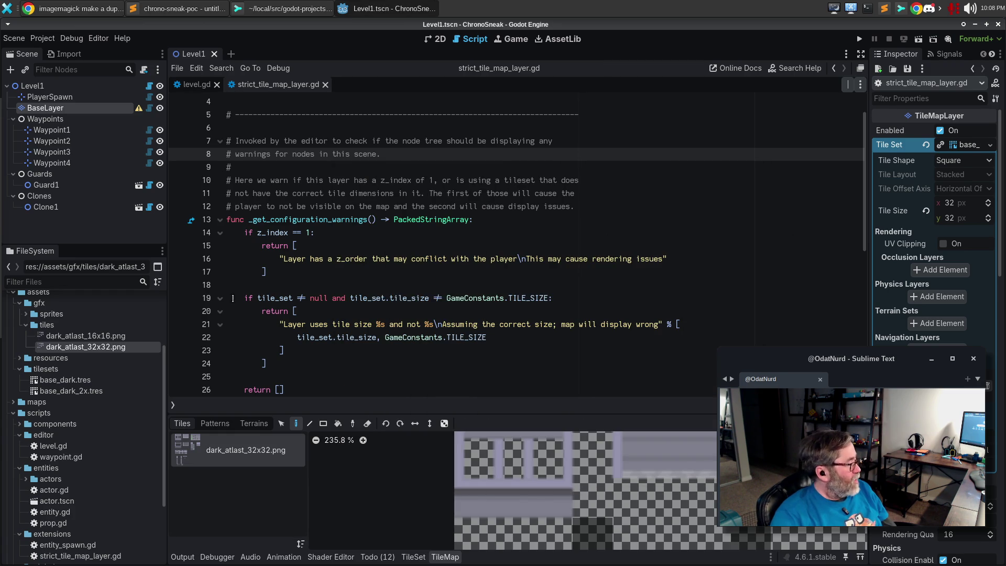
pyautogui.click(27, 315)
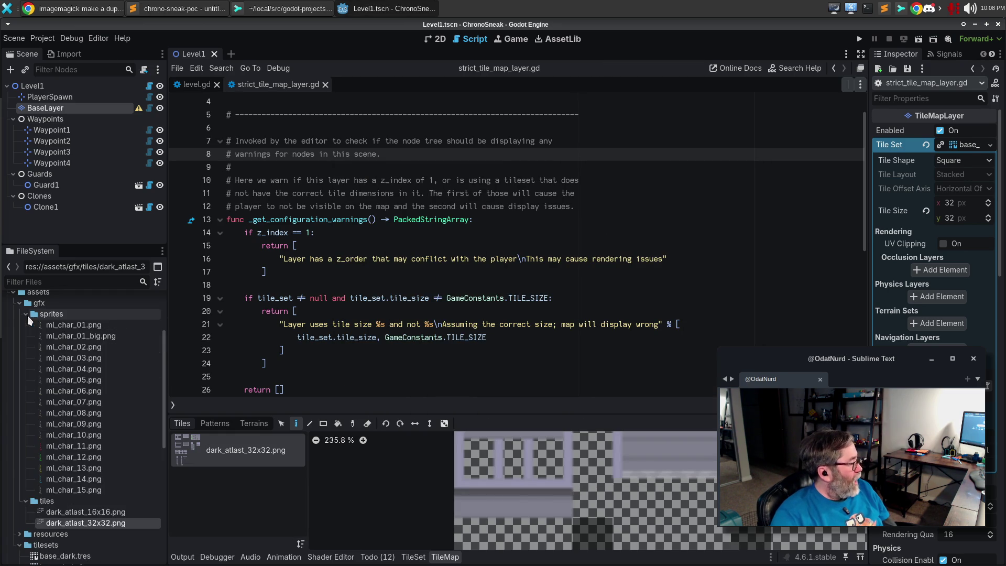
# Step: Zoom into the ml_char_01_big.png preview, toggle Pixel Art Mode off and on, then return to Chrome
pyautogui.click(83, 339)
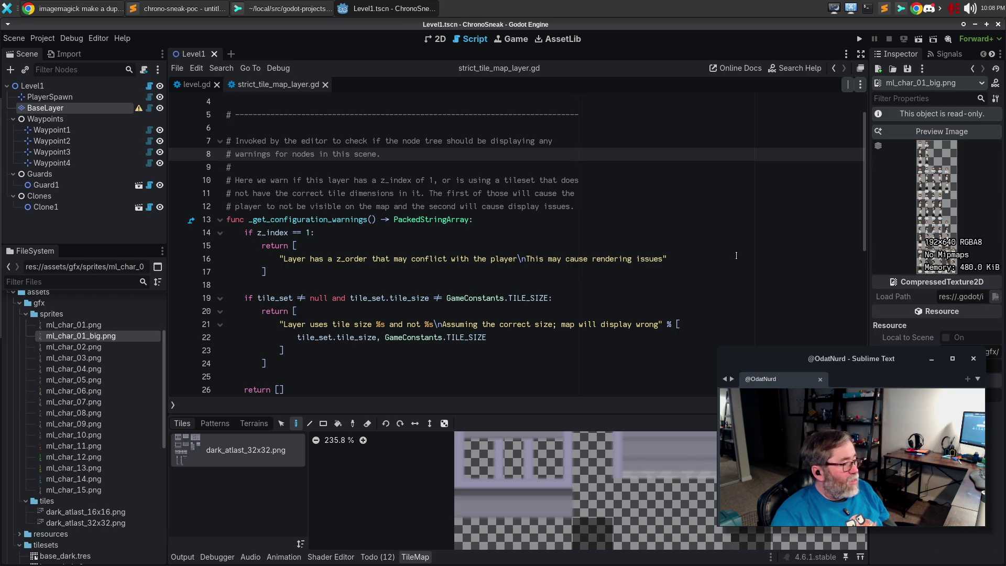
pyautogui.click(952, 133)
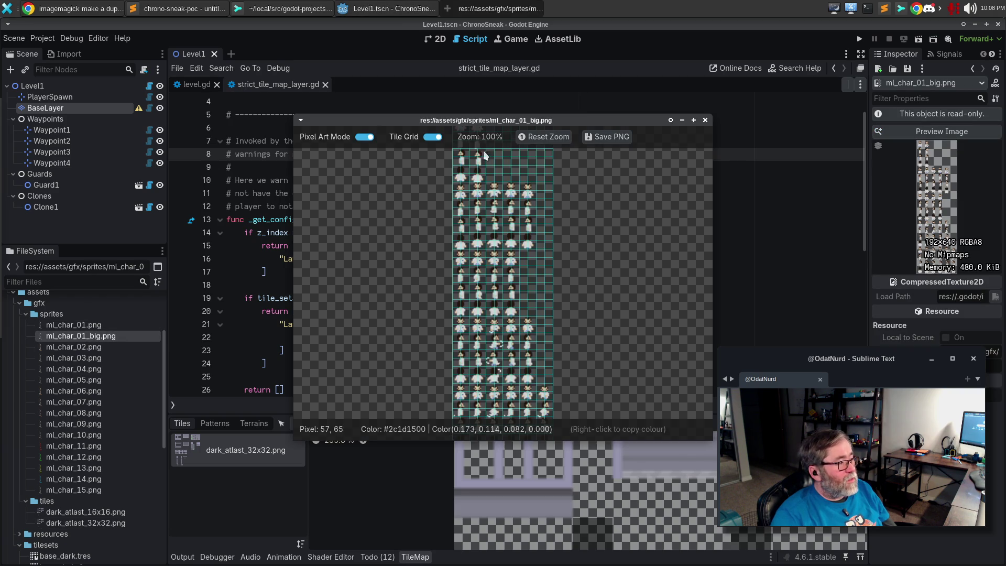
pyautogui.scroll(10, 479, 170)
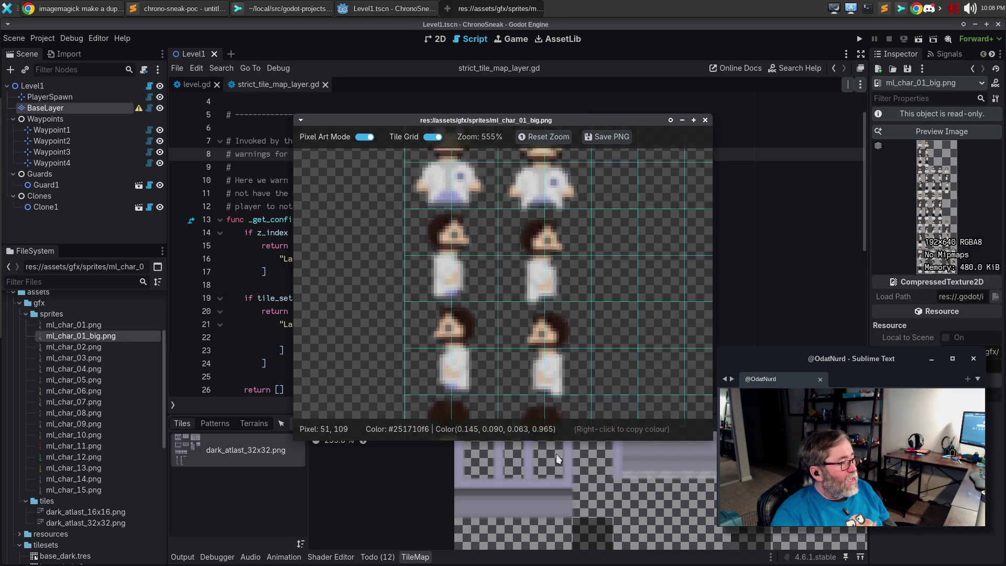
pyautogui.moveTo(646, 347)
pyautogui.mouseDown()
pyautogui.moveTo(533, 251)
pyautogui.moveTo(456, 278)
pyautogui.moveTo(473, 269)
pyautogui.mouseUp()
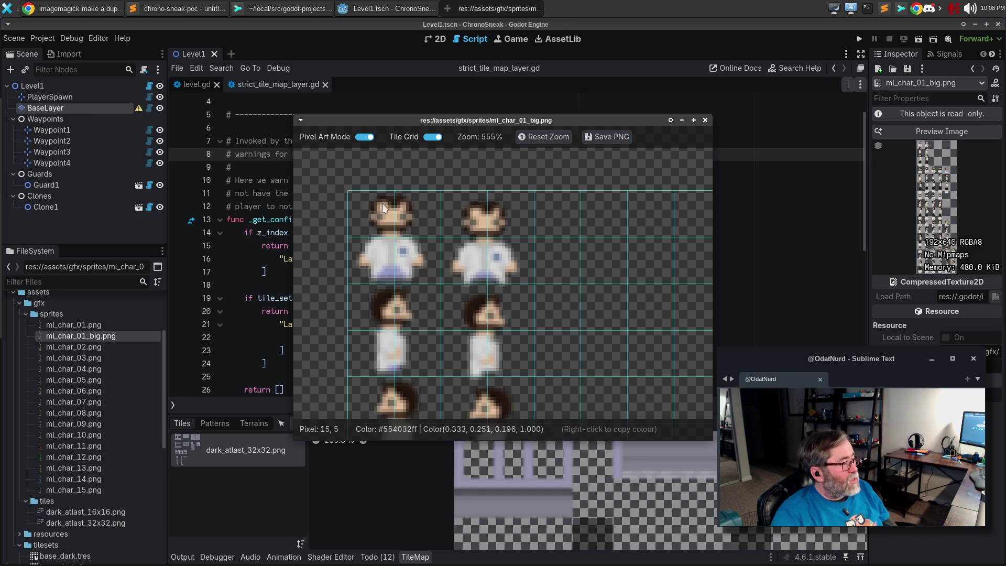
pyautogui.click(364, 138)
pyautogui.click(363, 137)
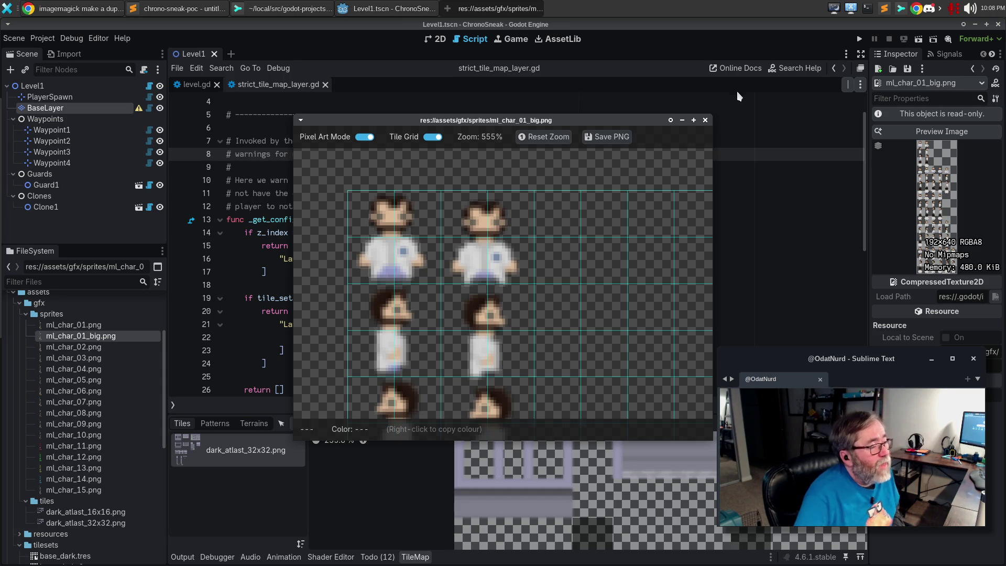
pyautogui.click(704, 120)
pyautogui.click(98, 7)
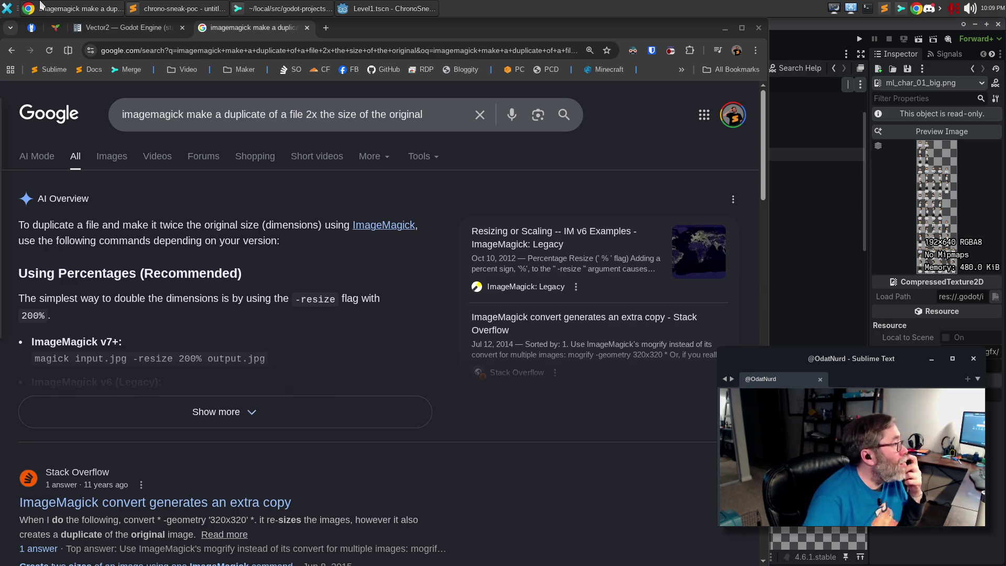
# Step: Search Google for 'godot detect when a property changes in the base class'
pyautogui.click(316, 52)
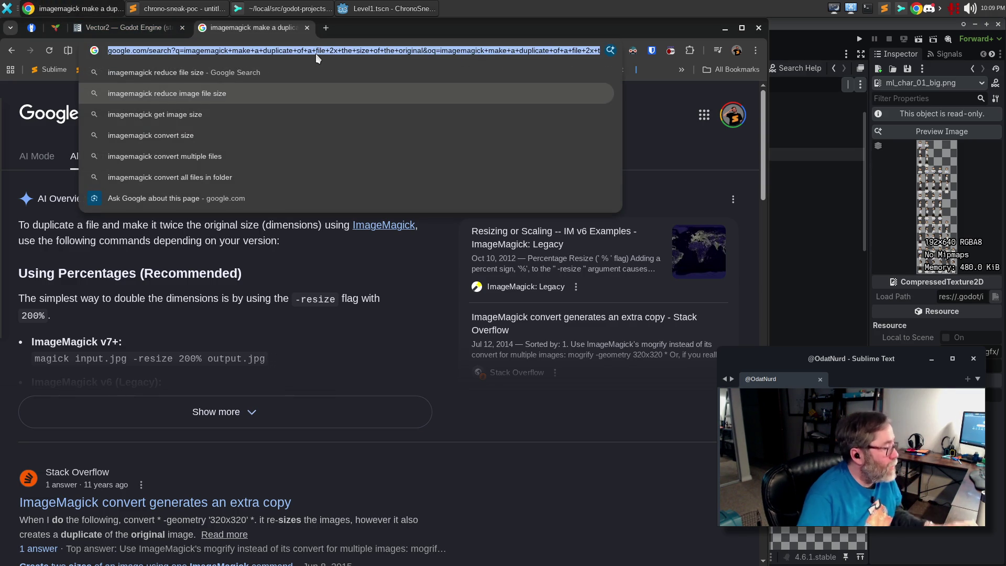
pyautogui.write('godot d')
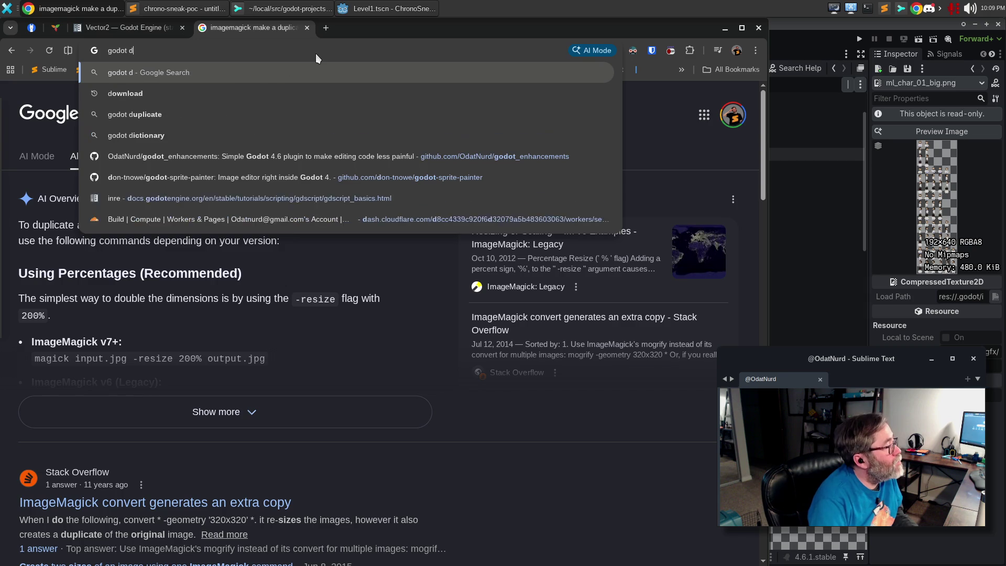
pyautogui.write('etect when a property changes on an underlying class')
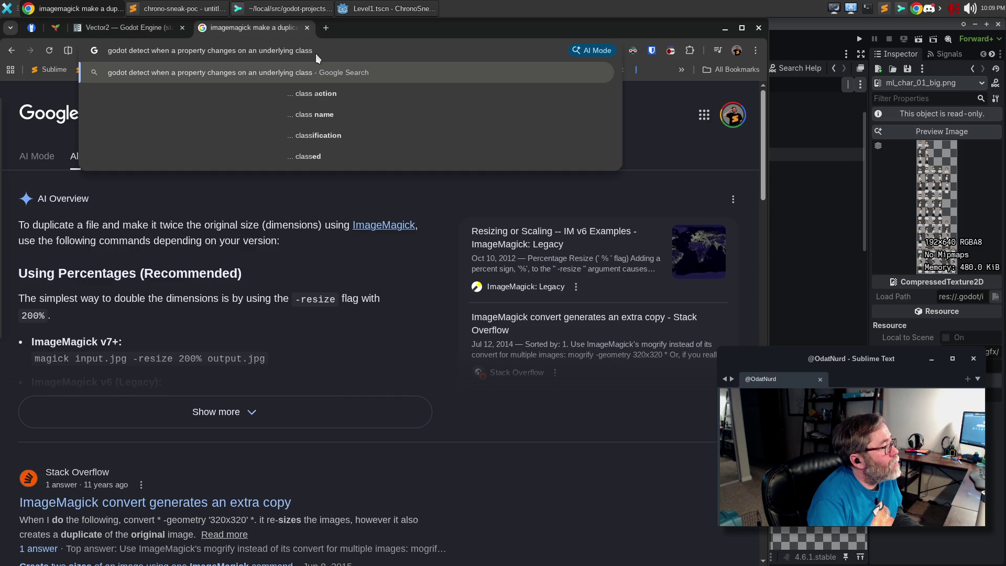
pyautogui.hotkey('ctrl', 'BackSpace')
pyautogui.hotkey('ctrl', 'BackSpace')
pyautogui.hotkey('ctrl', 'BackSpace')
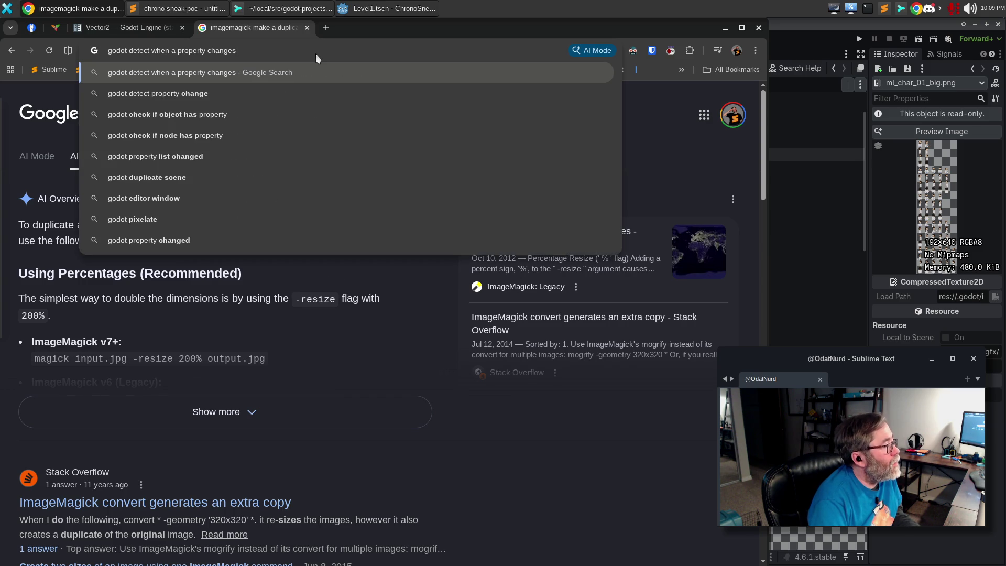
pyautogui.write('in the base class')
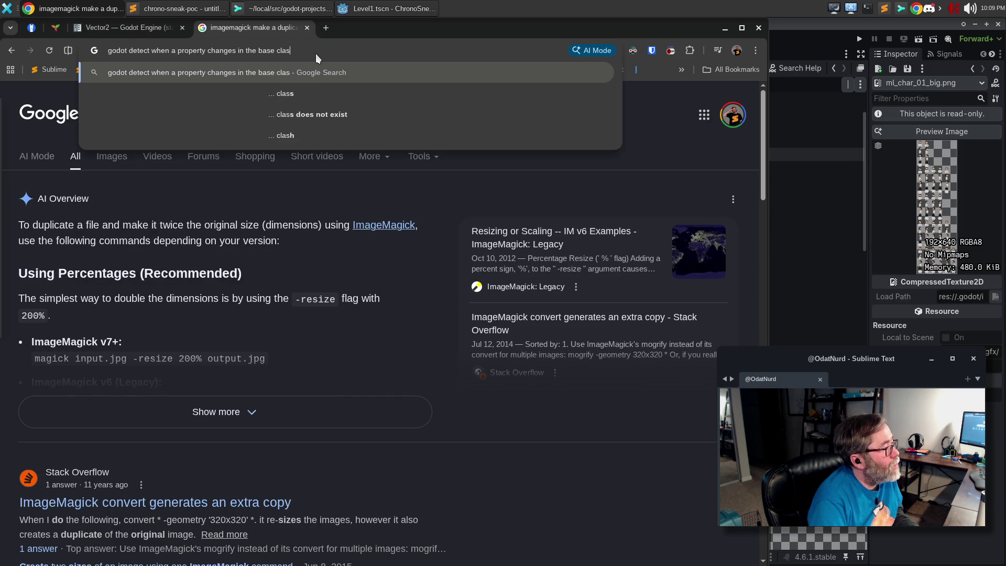
pyautogui.press('Return')
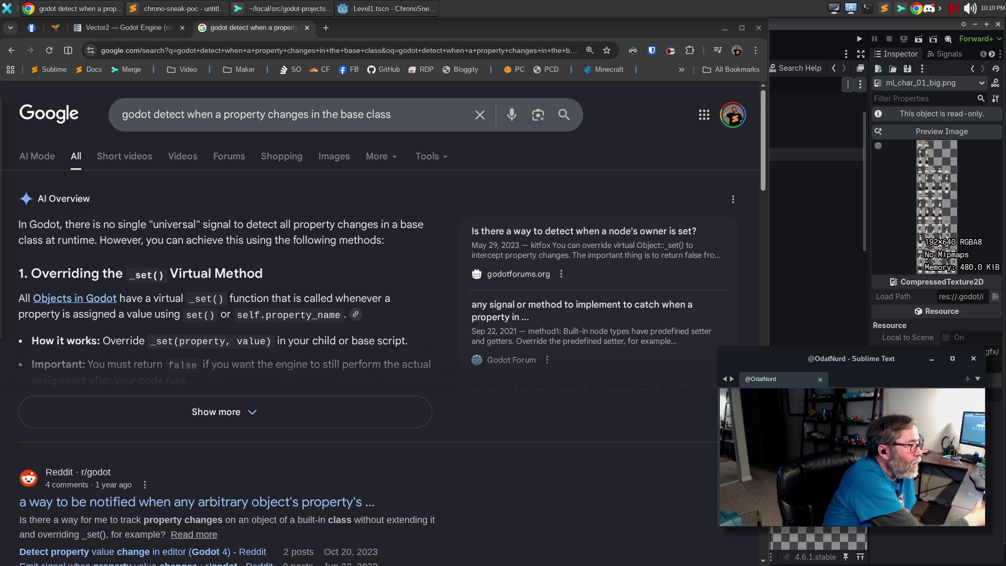
# Step: Read the r/godot thread on property change notifications, then go back to the results
pyautogui.click(225, 501)
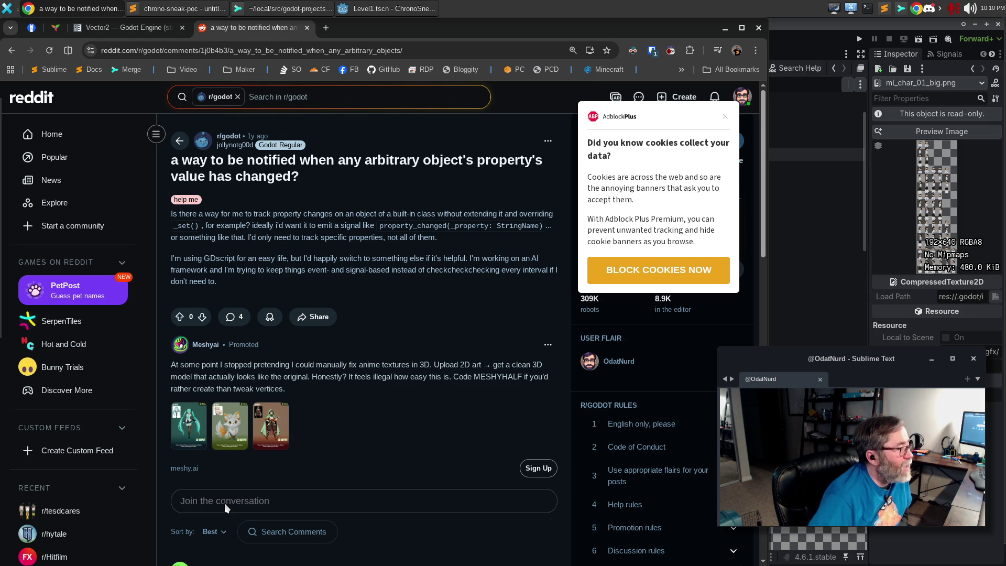
pyautogui.scroll(-4, 226, 506)
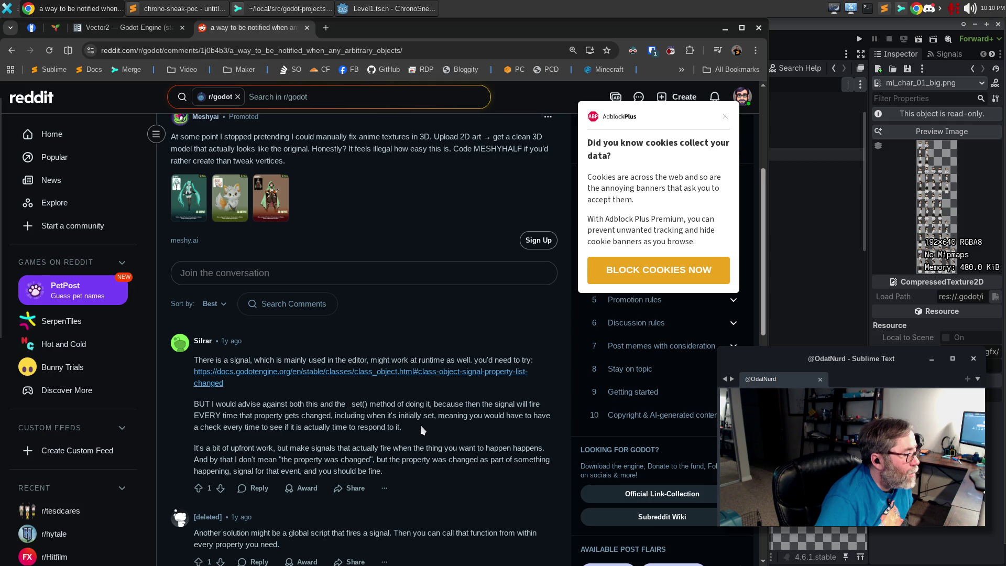
pyautogui.scroll(-4, 421, 429)
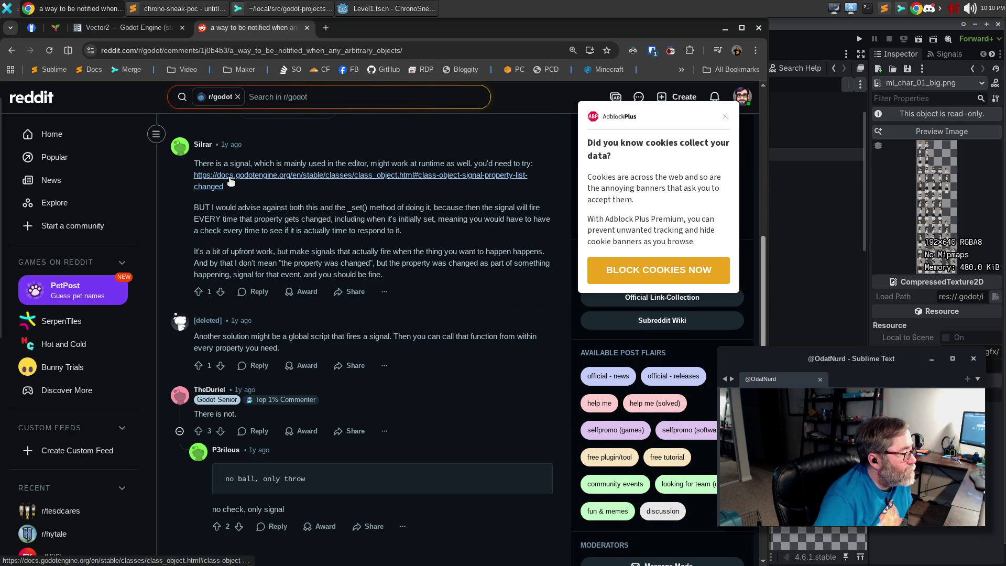
pyautogui.scroll(-5, 224, 181)
pyautogui.click(13, 51)
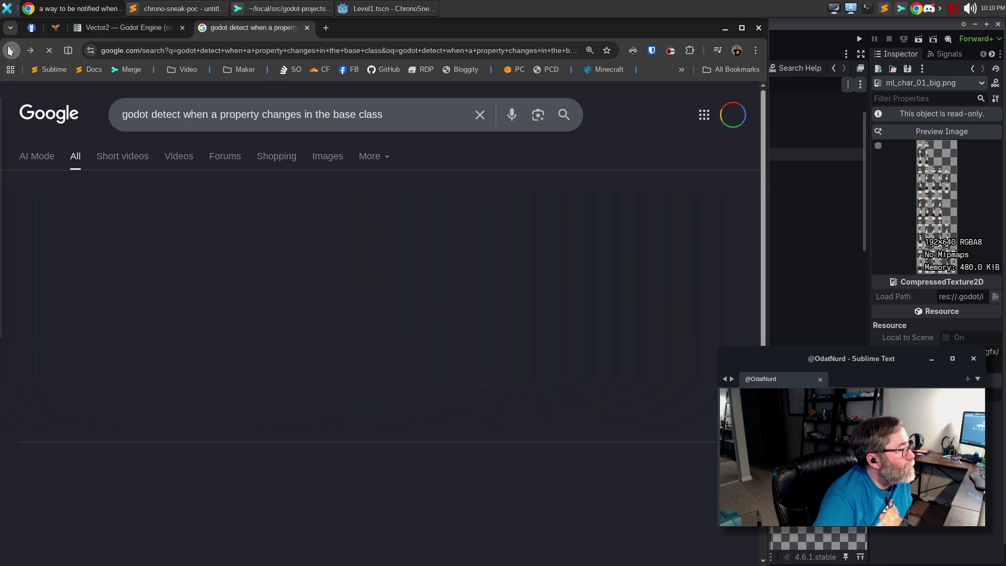
pyautogui.scroll(-4, 377, 287)
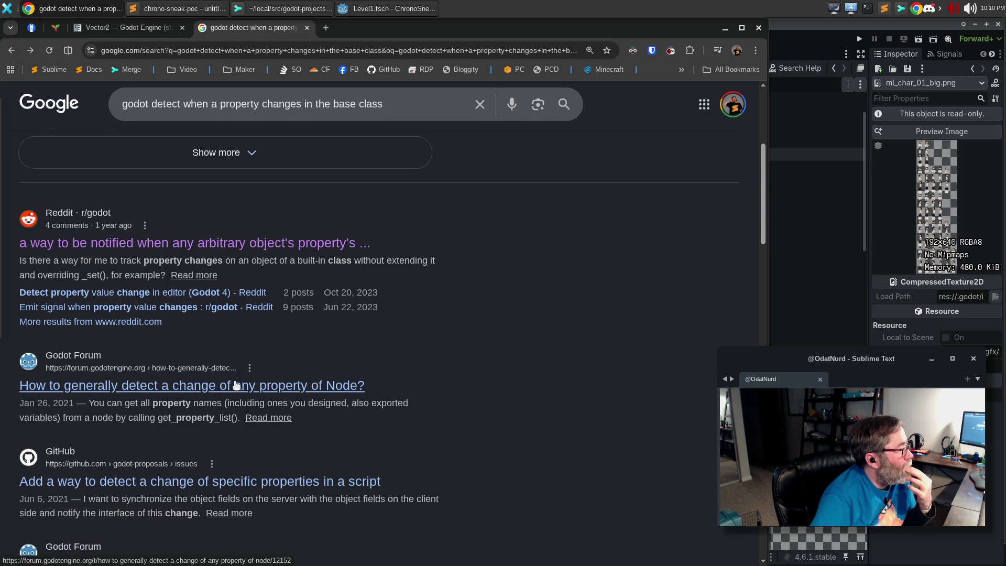
pyautogui.scroll(-4, 268, 398)
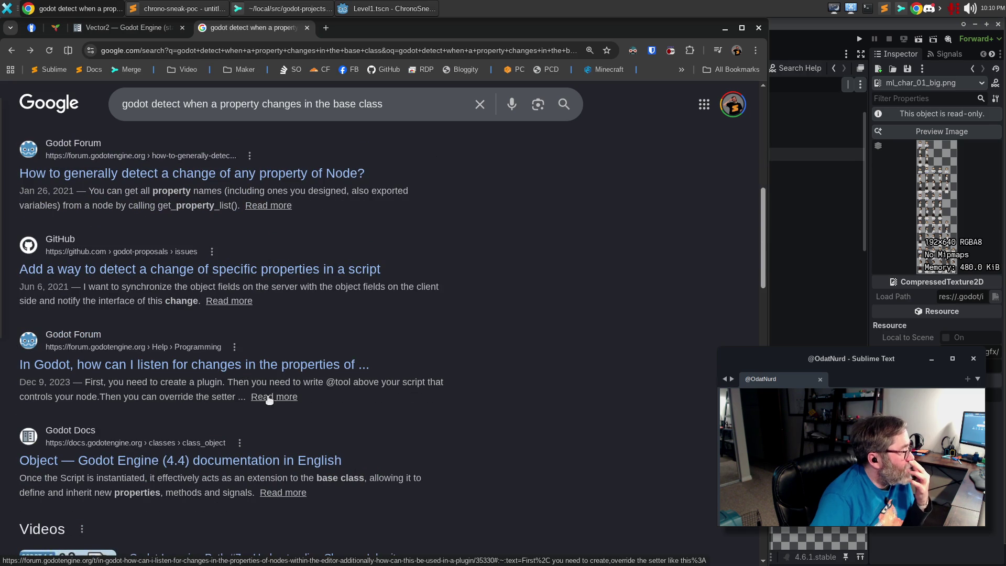
pyautogui.click(327, 365)
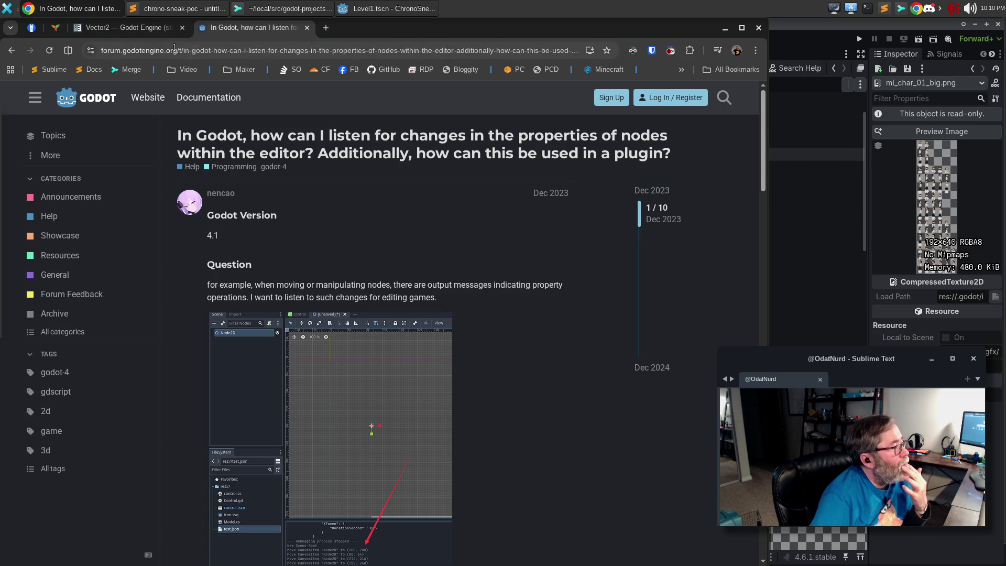
pyautogui.click(11, 51)
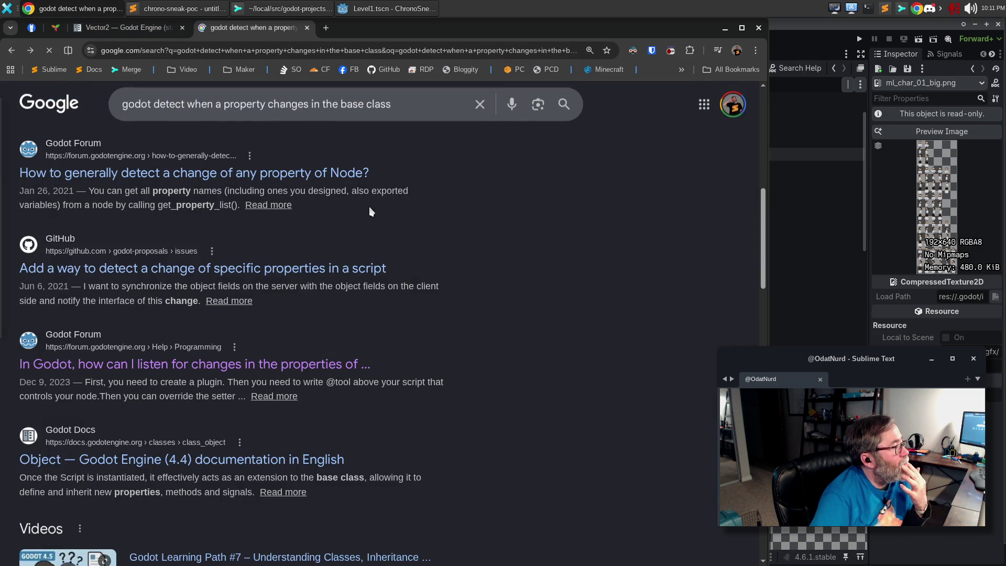
# Step: Reword the query to 'godot detect when a property changes in my base class' and search
pyautogui.doubleClick(325, 114)
pyautogui.write('my')
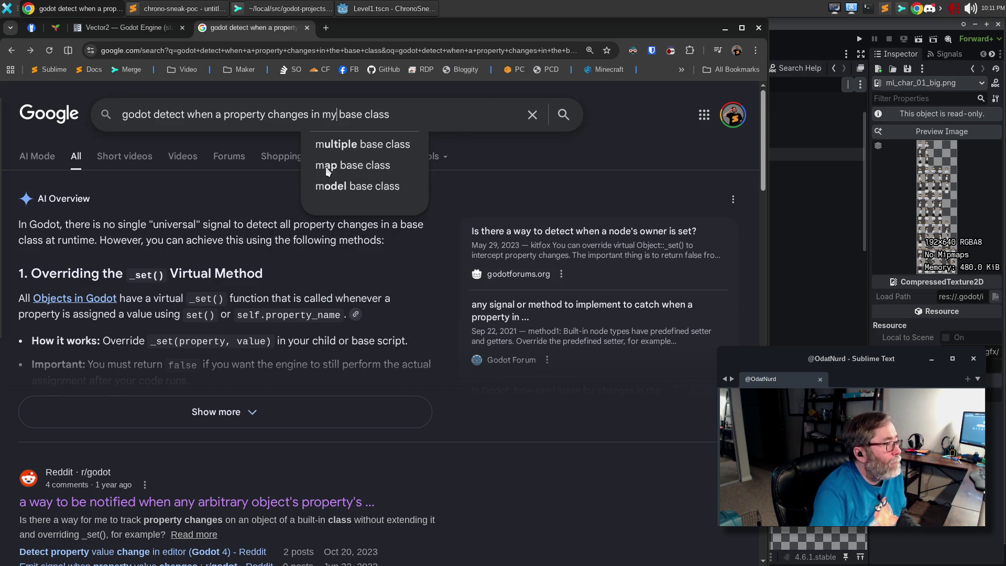
pyautogui.press('End')
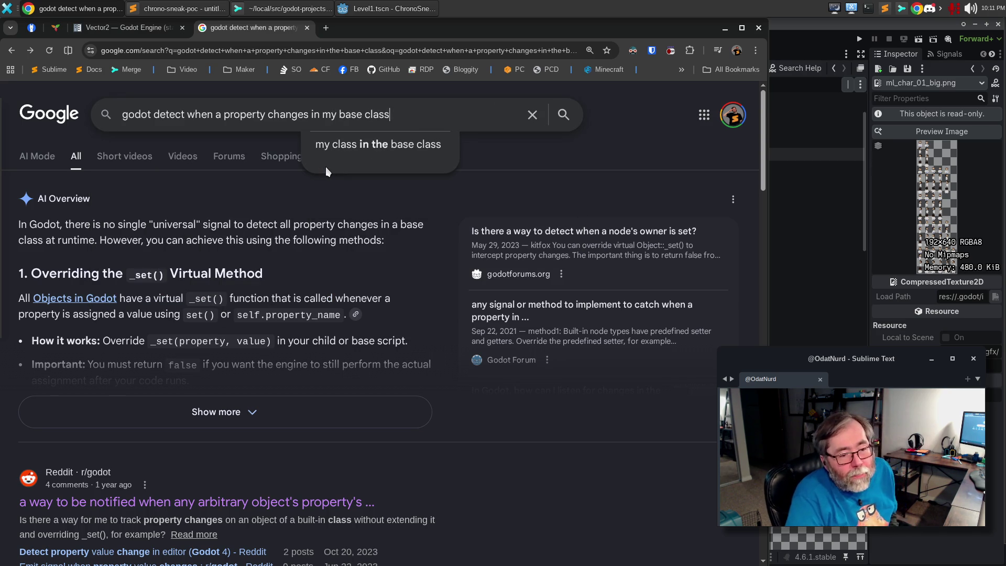
pyautogui.press('Return')
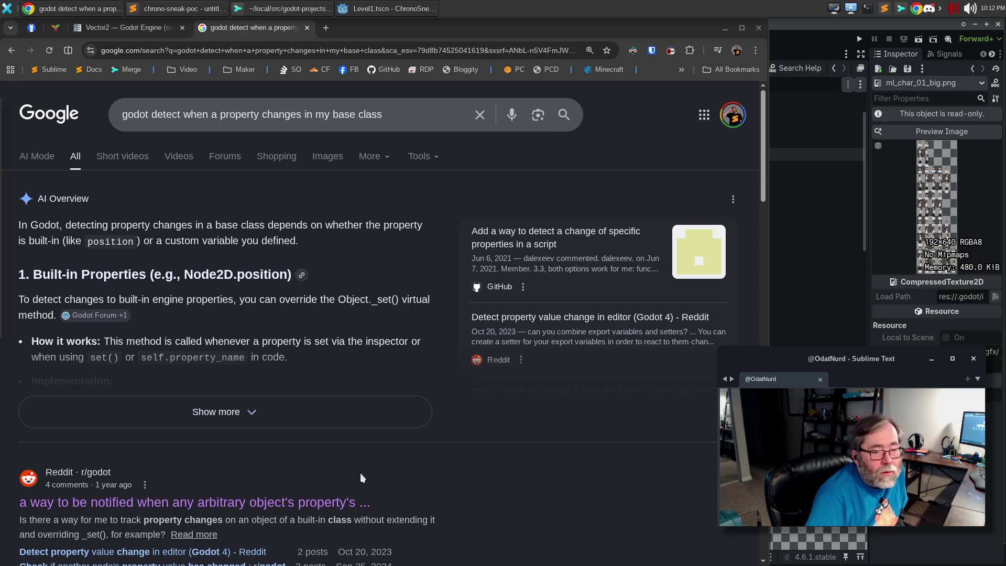
# Step: Expand the AI Mode answer and open its Godot Forum thread on detecting Node property changes
pyautogui.click(99, 315)
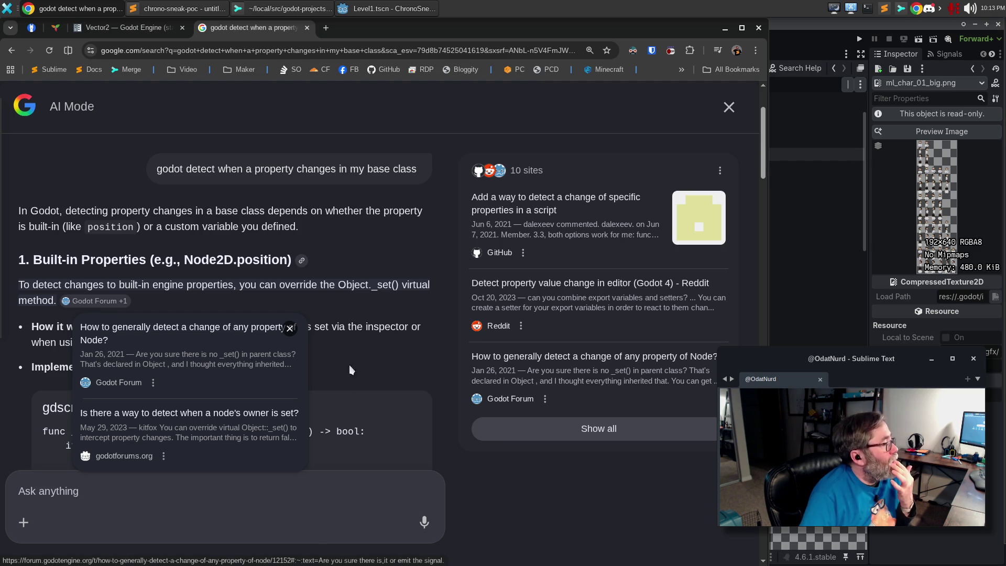
pyautogui.moveTo(99, 301)
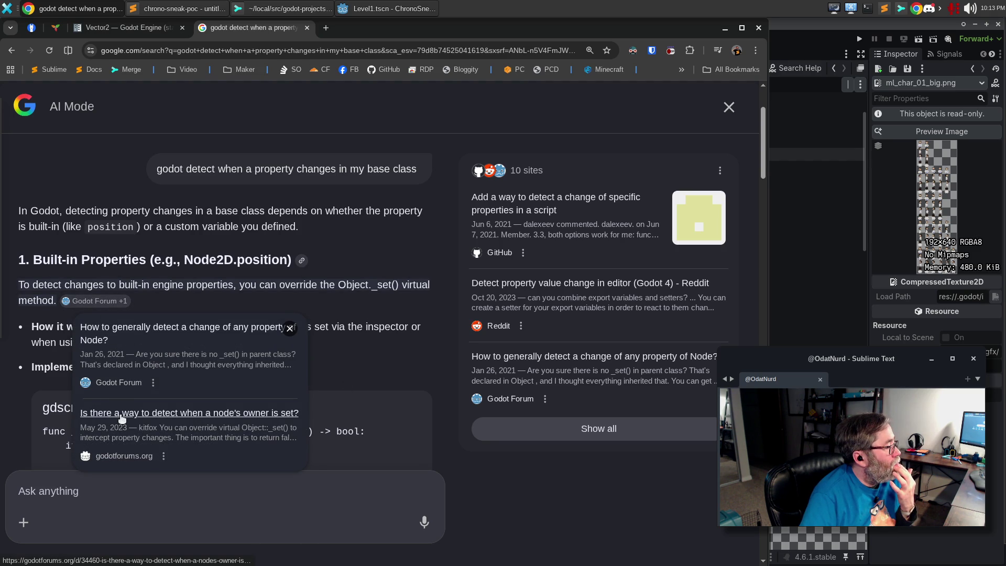
pyautogui.click(134, 330)
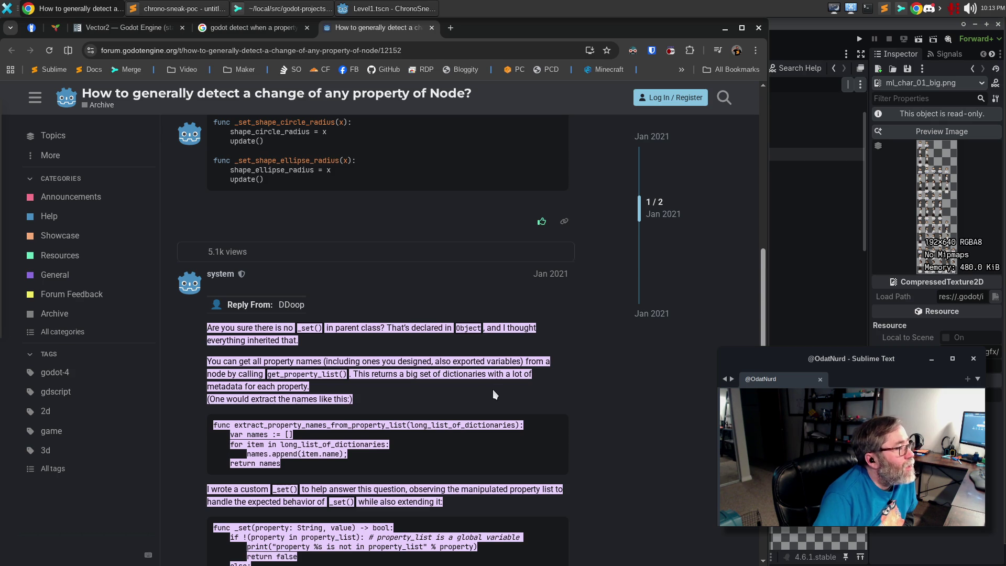
# Step: Read the forum thread's DDoop reply with custom _set() code, then return to the Godot editor
pyautogui.scroll(5, 493, 389)
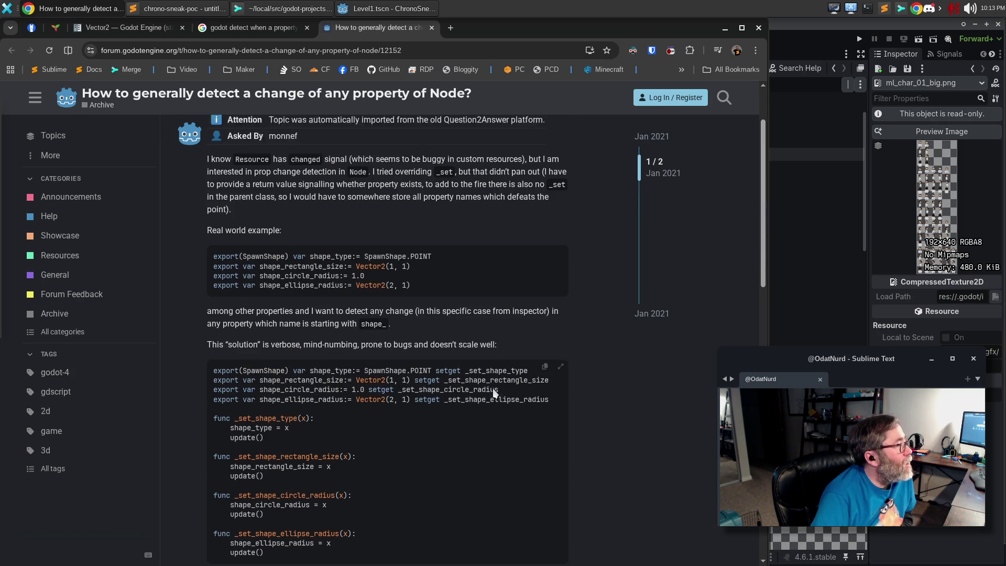
pyautogui.scroll(2, 492, 392)
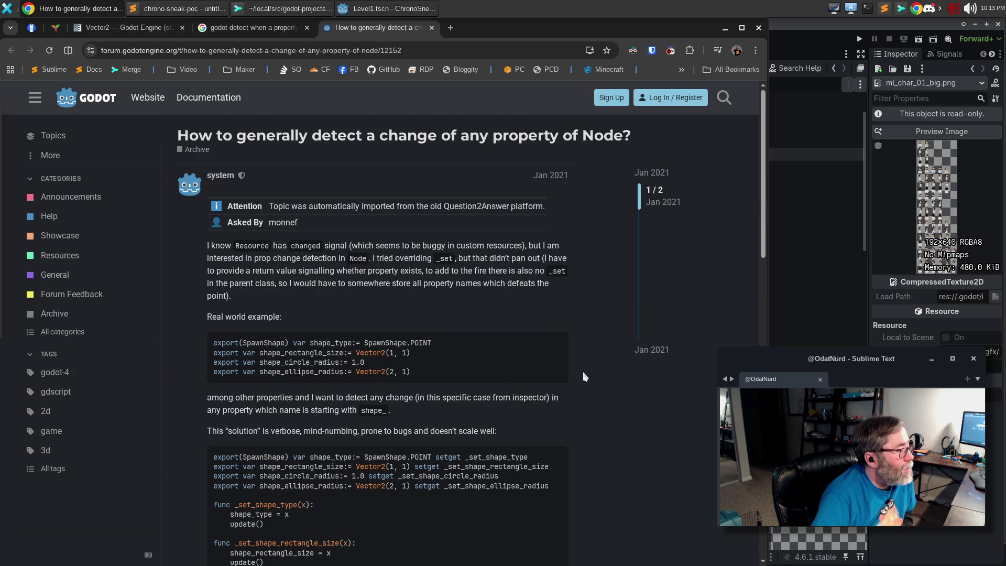
pyautogui.scroll(-5, 582, 372)
pyautogui.scroll(2, 568, 378)
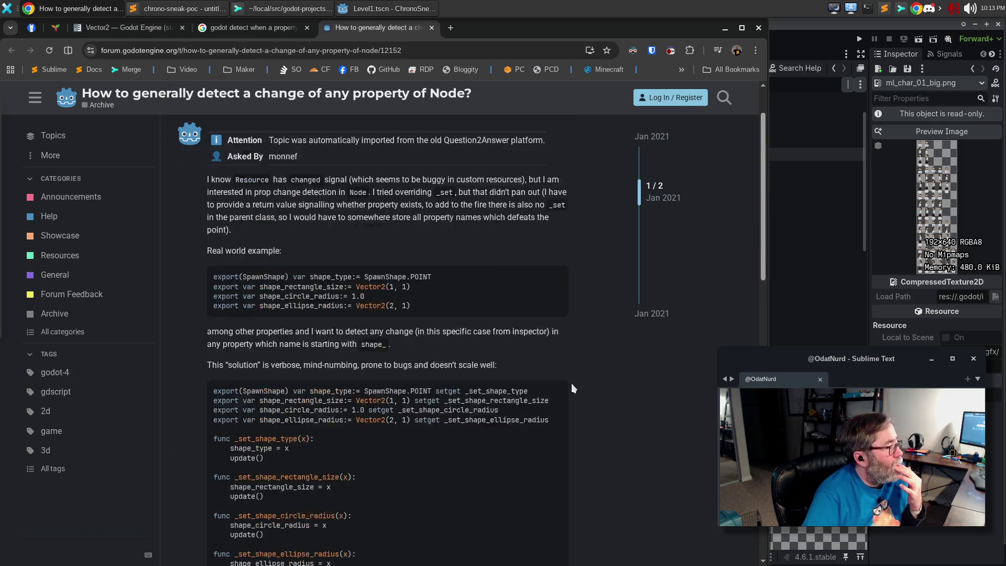
pyautogui.scroll(3, 571, 385)
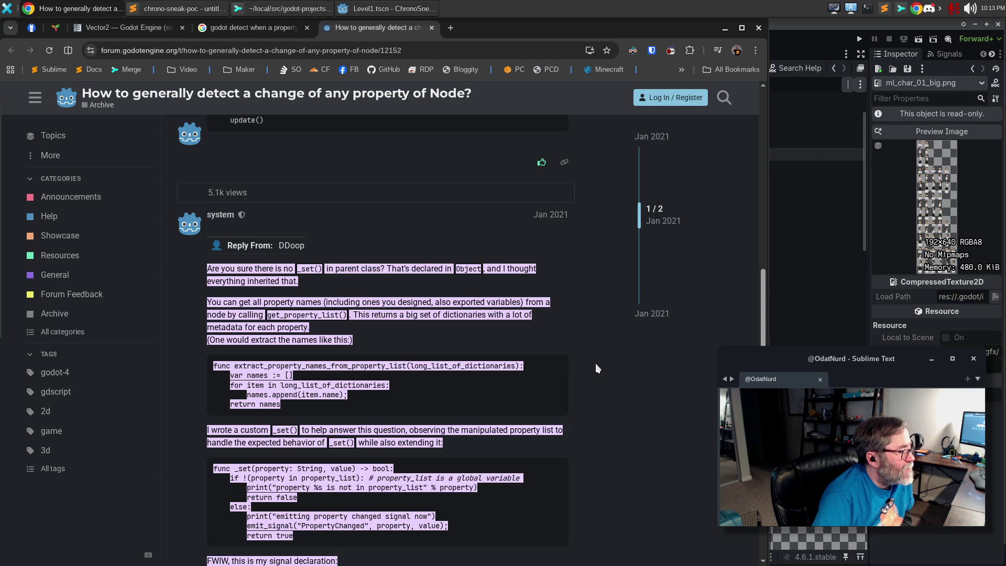
pyautogui.scroll(-4, 595, 363)
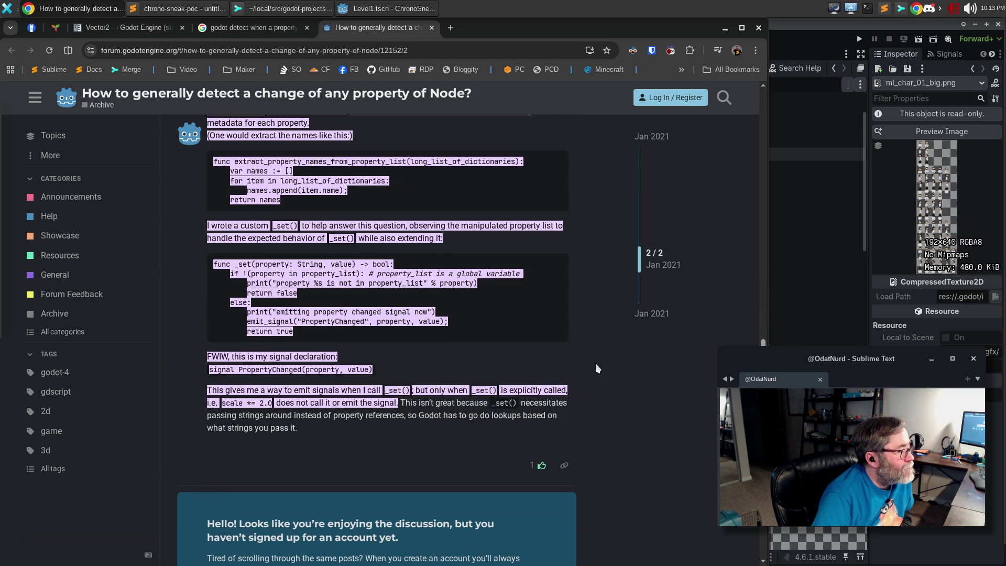
pyautogui.scroll(-3, 595, 363)
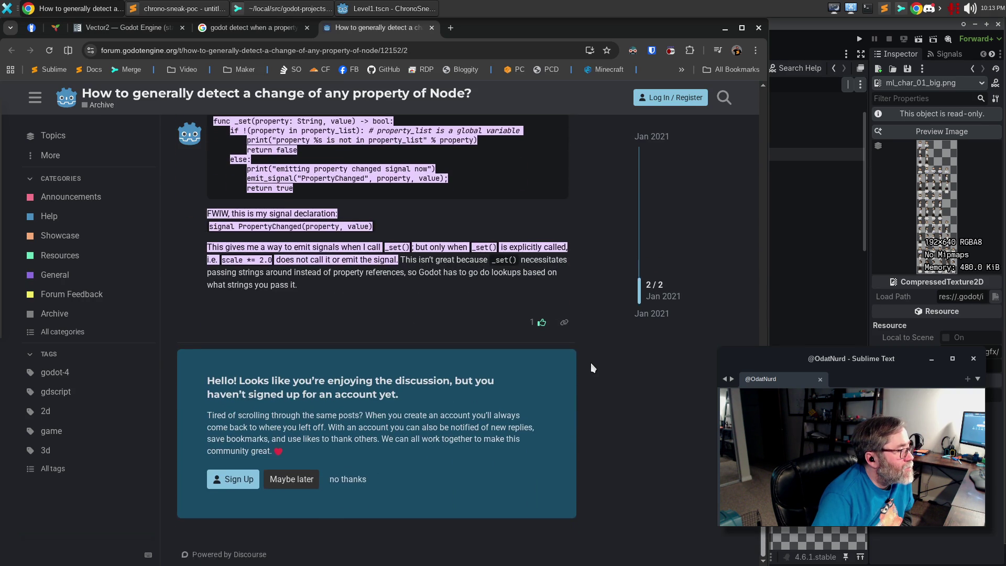
pyautogui.scroll(8, 588, 359)
pyautogui.click(803, 49)
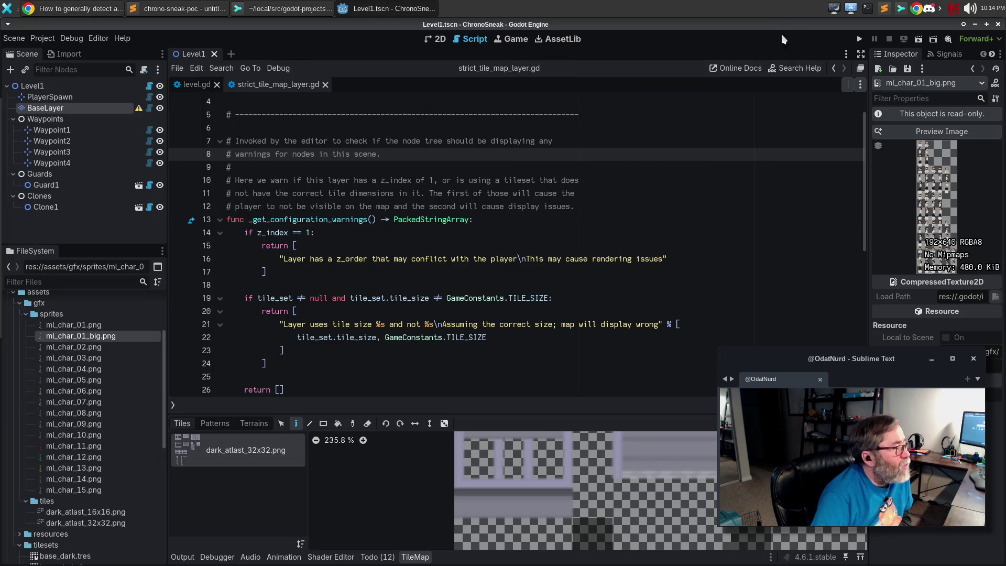
# Step: Insert a copied dashed divider comment and blank lines below line 28 of strict_tile_map_layer.gd
pyautogui.scroll(-2, 423, 233)
pyautogui.click(309, 335)
pyautogui.click(314, 351)
pyautogui.press('Up')
pyautogui.hotkey('ctrl', 'c')
pyautogui.press('Down')
pyautogui.press('Return')
pyautogui.press('Return')
pyautogui.hotkey('ctrl', 'v')
pyautogui.press('Up')
pyautogui.press('Up')
pyautogui.press('Up')
pyautogui.press('Return')
# Step: Write 'func _set(name: StringName, value: Variant) -> bool:' returning false, followed by a closing divider
pyautogui.write('func _set() ')
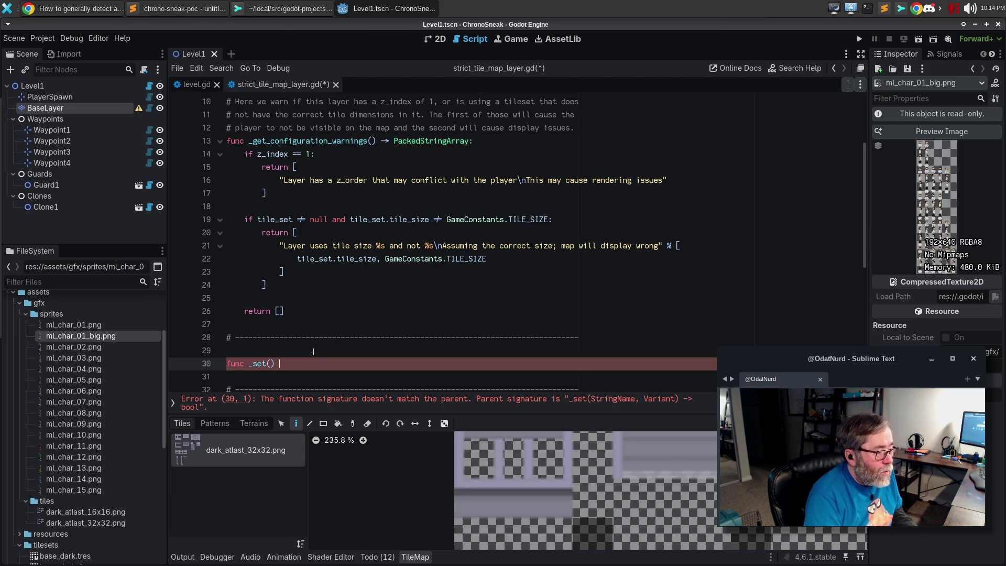
pyautogui.write('-> bool:')
pyautogui.press('Return')
pyautogui.write('return F')
pyautogui.write('false')
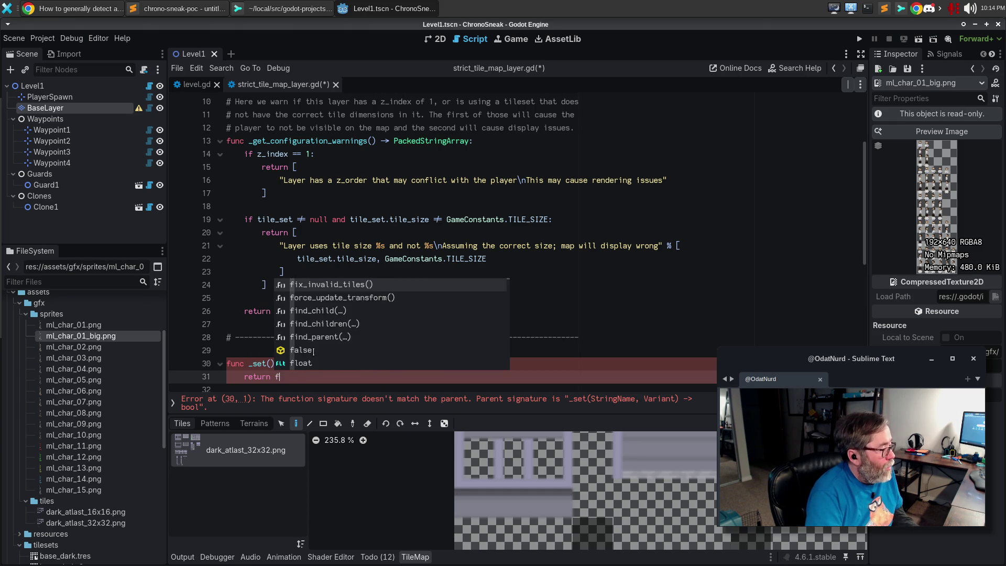
pyautogui.press('Return')
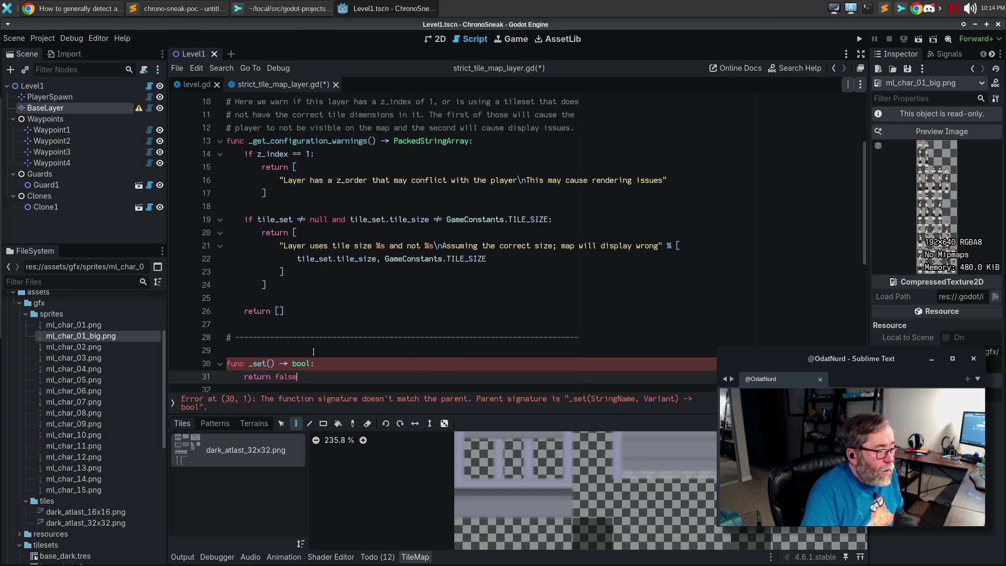
pyautogui.press('Up')
pyautogui.press('Left')
pyautogui.press('Left')
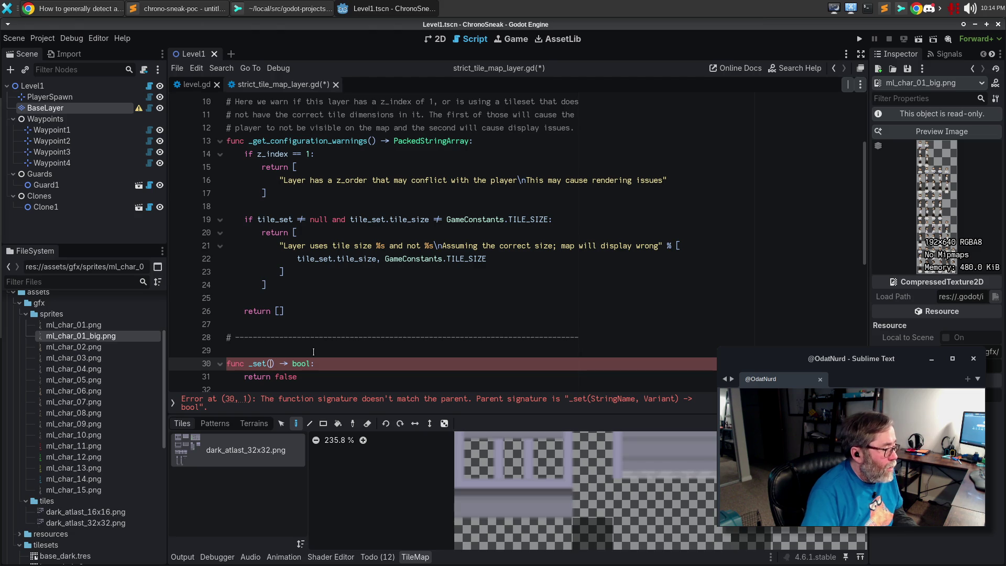
pyautogui.write('name: ')
pyautogui.write('StringName, ')
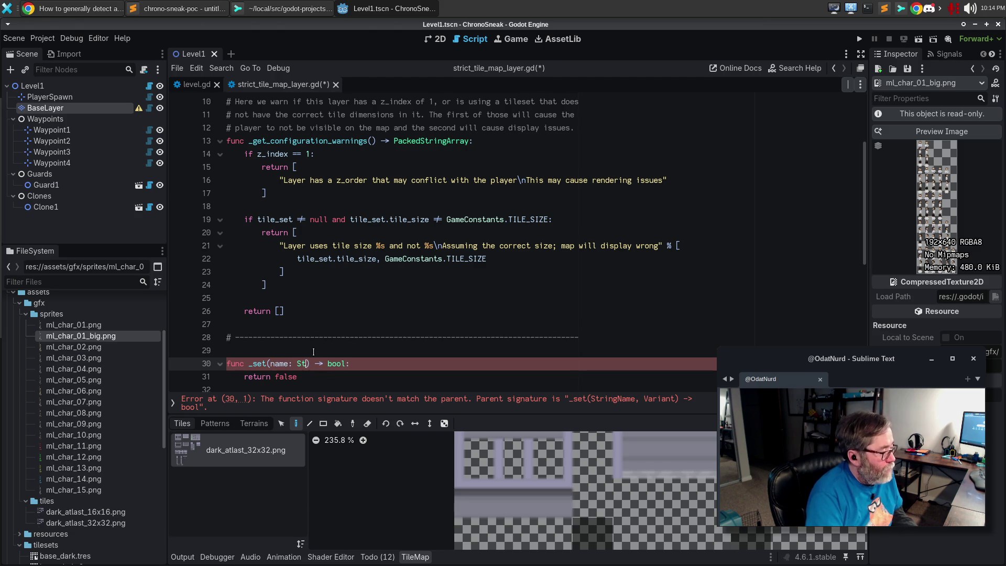
pyautogui.write('value: Variant')
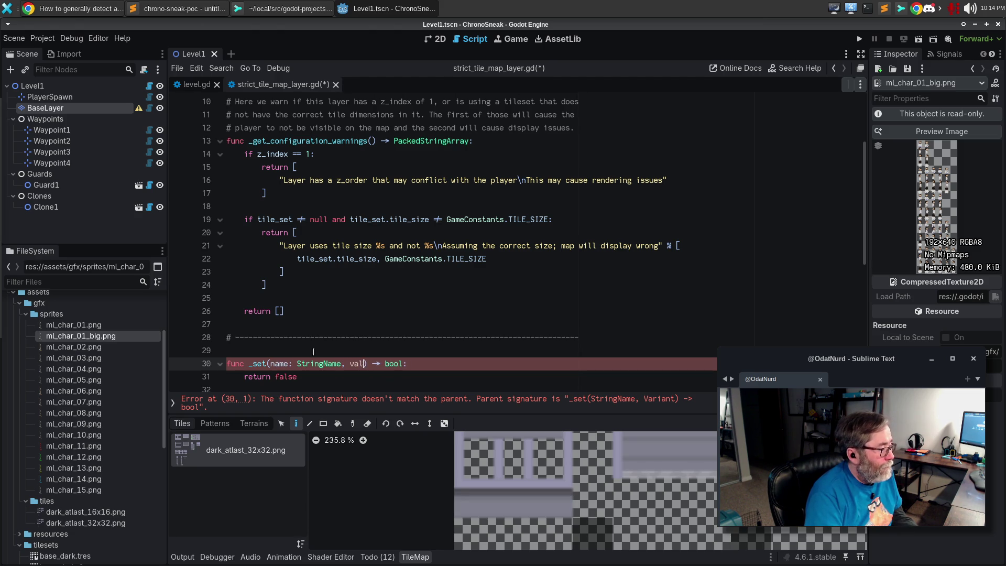
pyautogui.press('Escape')
pyautogui.press('Down')
pyautogui.press('Down')
pyautogui.press('Down')
pyautogui.hotkey('ctrl', 'v')
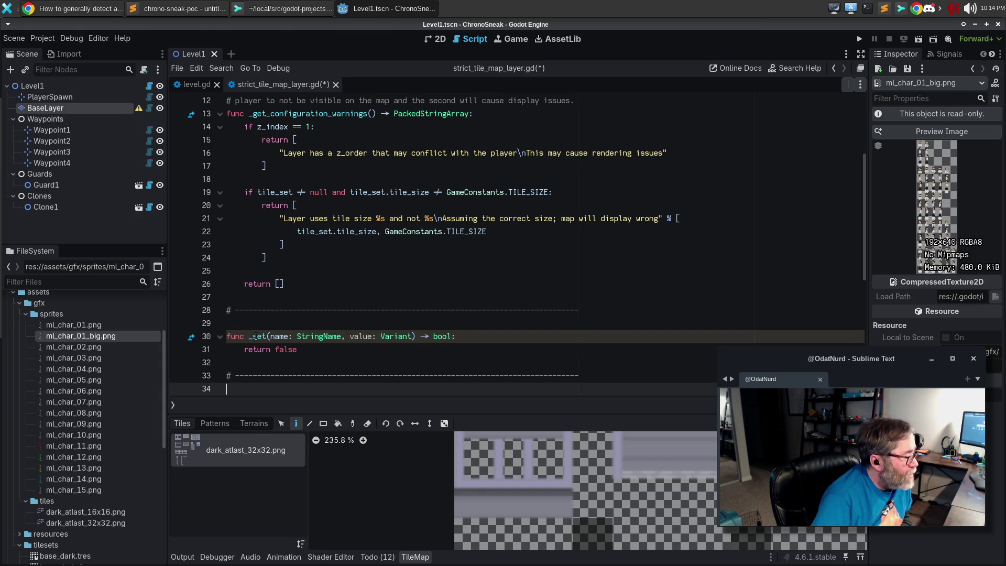
pyautogui.moveTo(255, 336)
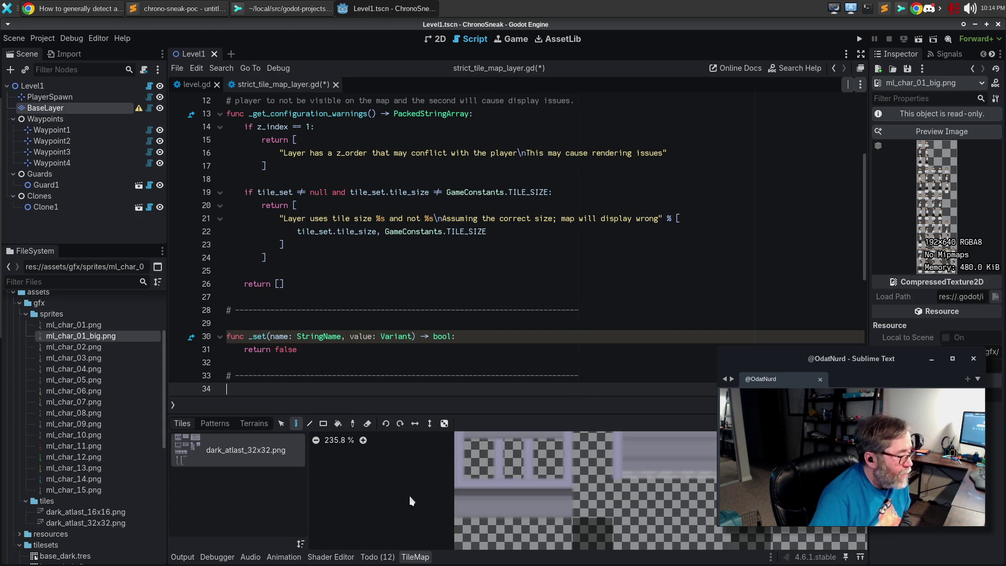
# Step: Rename the _set parameters to _prop_name and _value, then open Object's _set() documentation
pyautogui.click(415, 557)
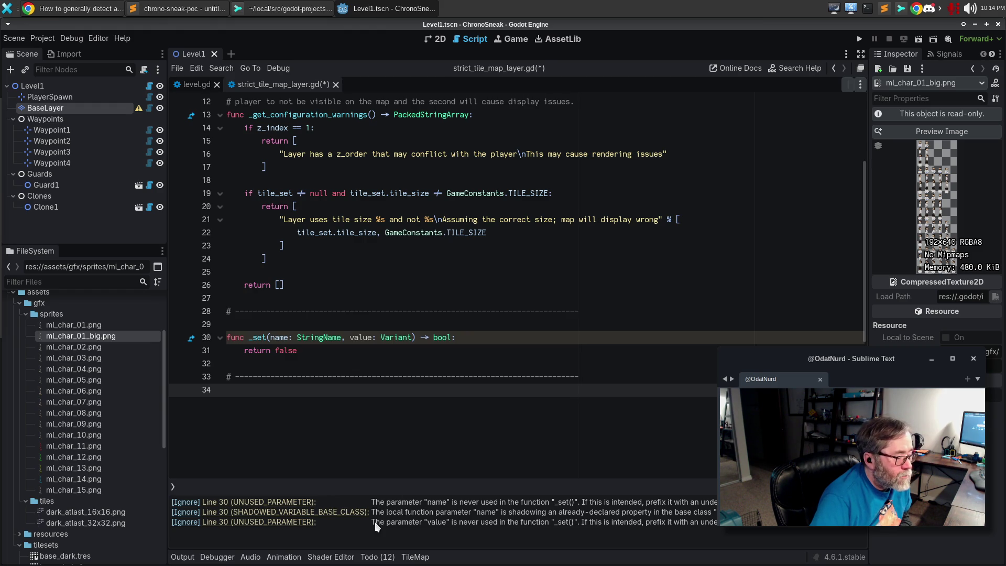
pyautogui.click(271, 335)
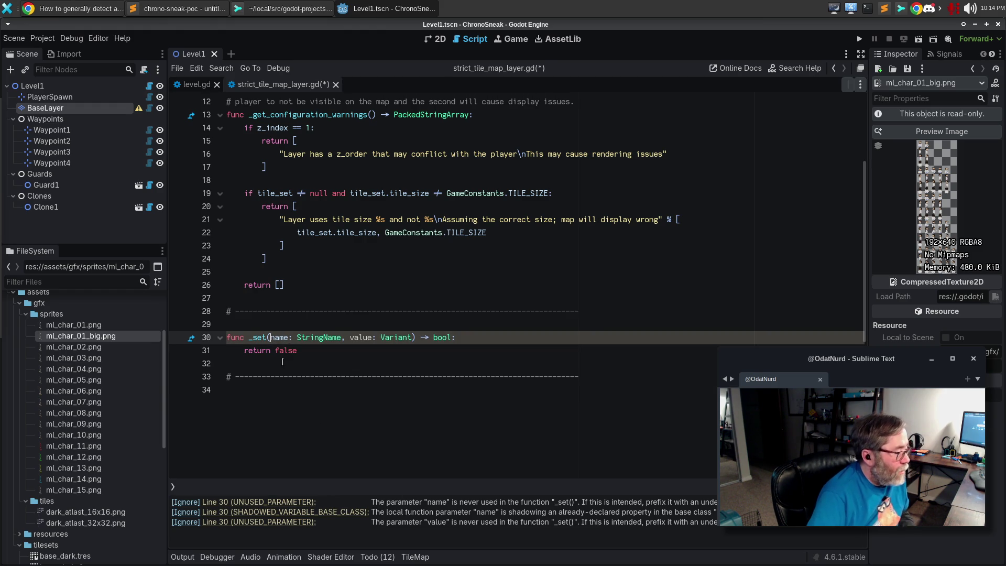
pyautogui.write('prop_')
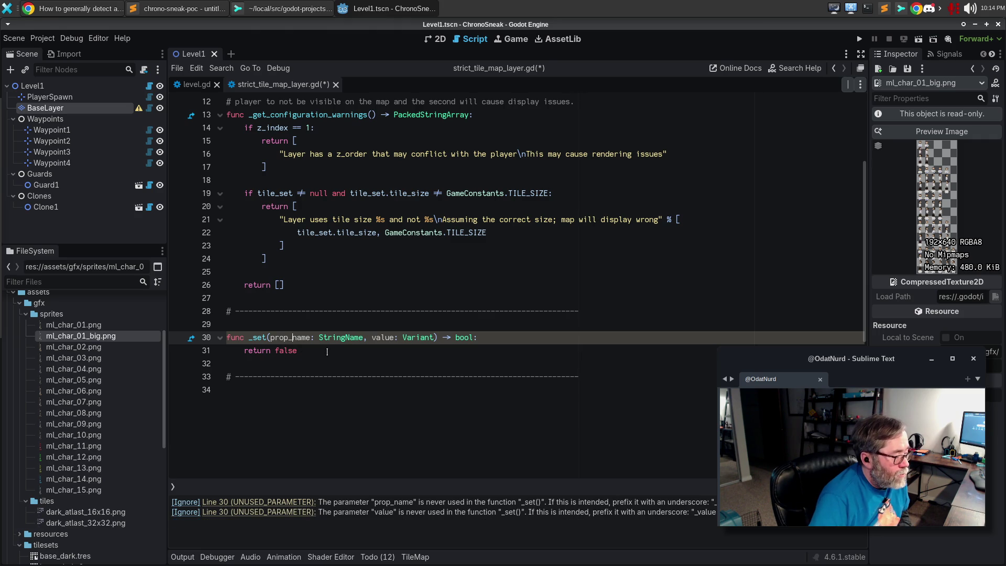
pyautogui.write('_')
pyautogui.press('BackSpace')
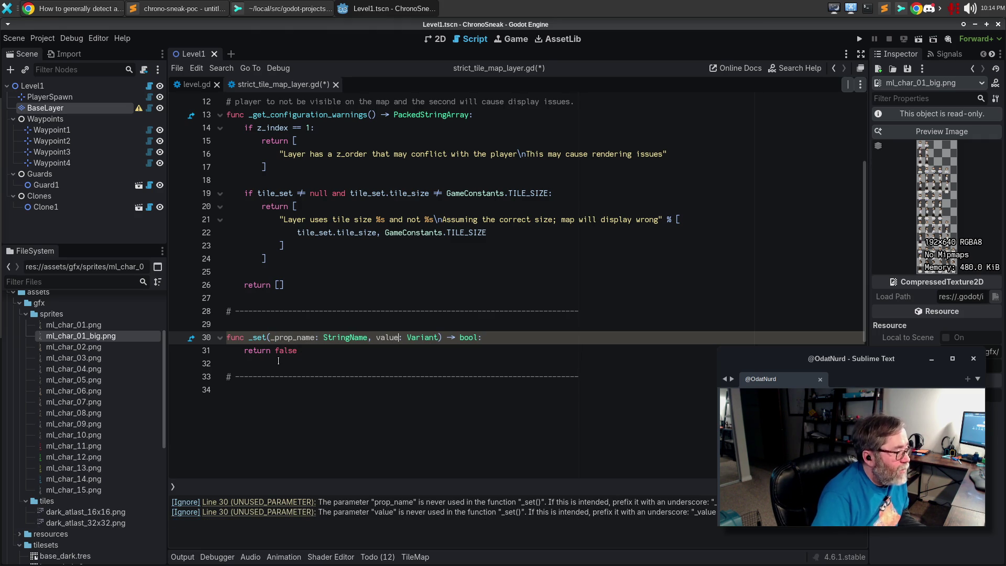
pyautogui.write('_')
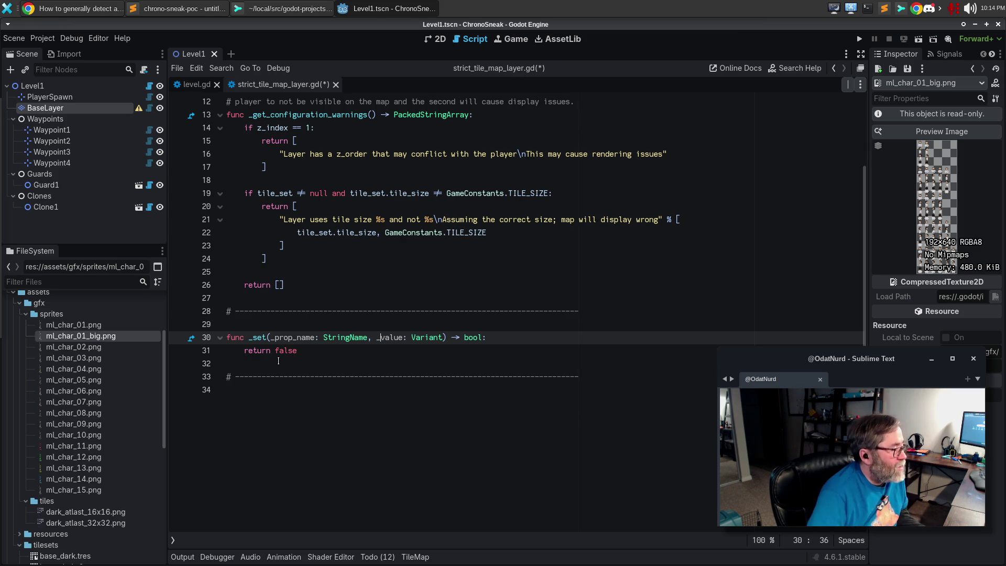
pyautogui.keyDown('ctrl'); pyautogui.click(264, 336); pyautogui.keyUp('ctrl')
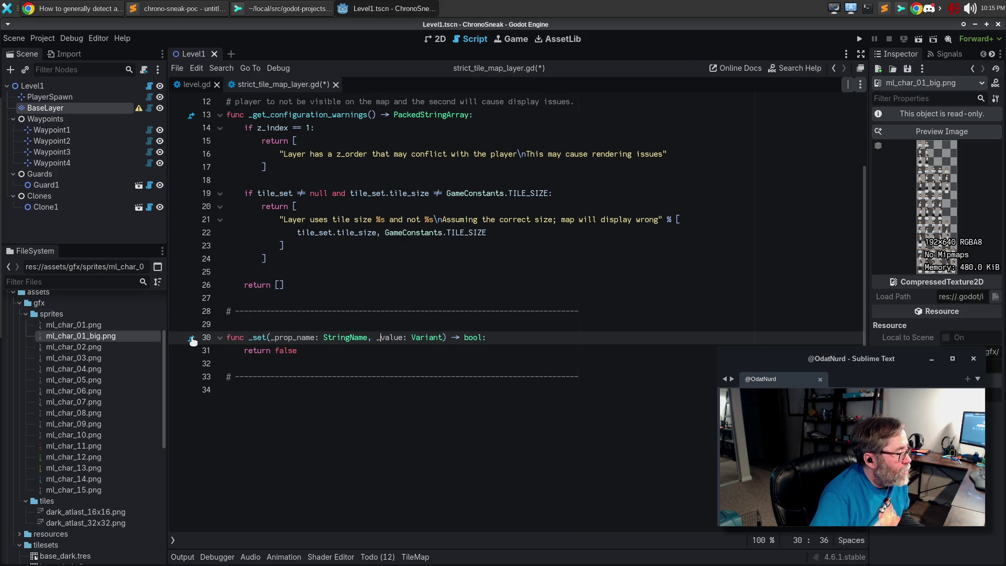
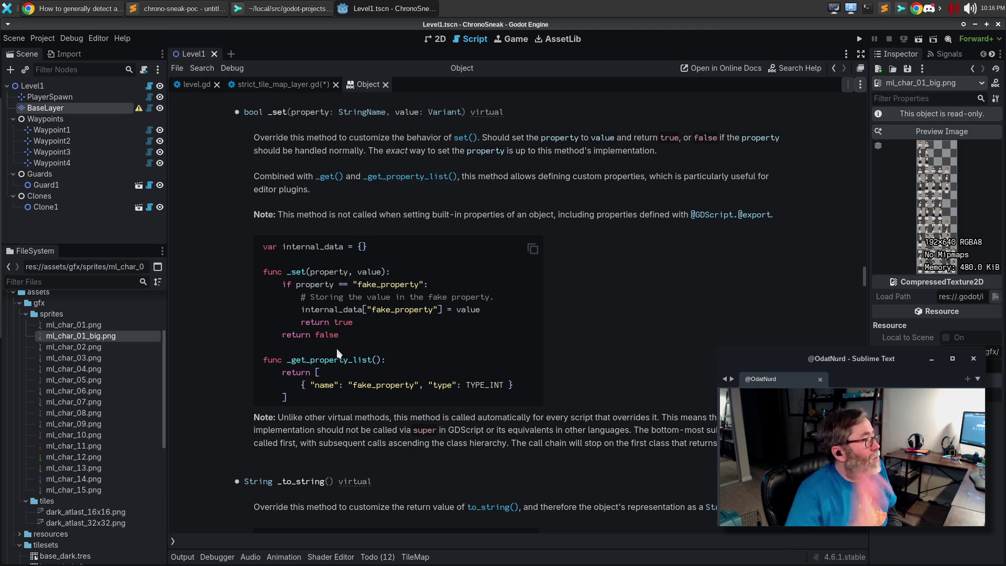
# Step: In strict_tile_map_layer.gd, add an `if prop_name == "tile_set":` check with a `pass` body under _set
pyautogui.click(280, 84)
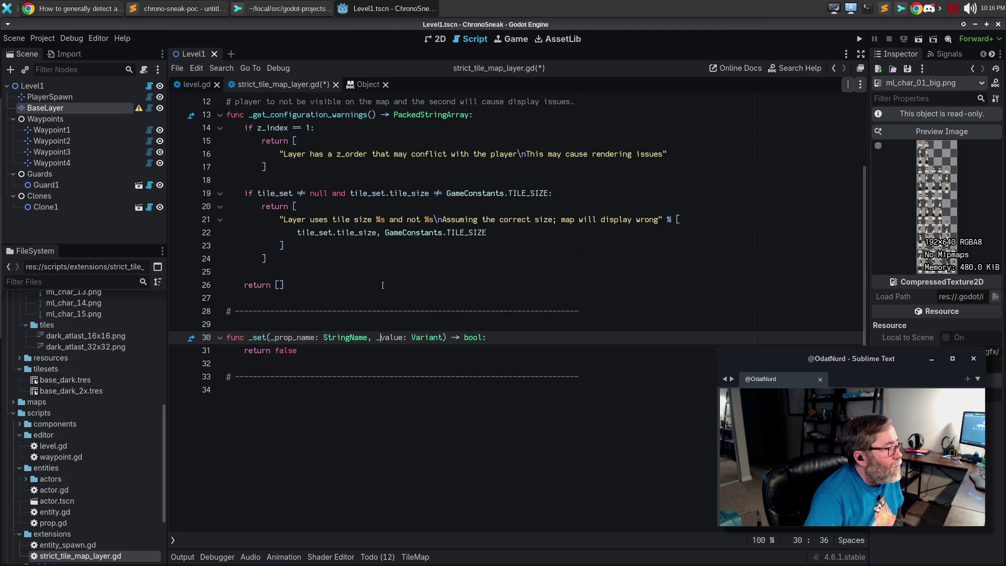
pyautogui.click(512, 340)
pyautogui.press('Return')
pyautogui.write('if ')
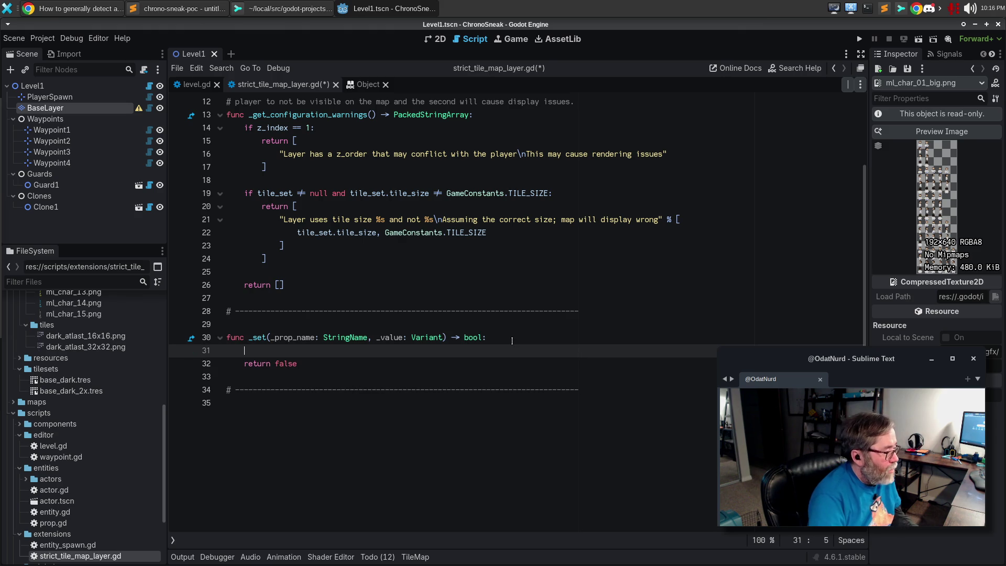
pyautogui.write('_prop_nam')
pyautogui.press('BackSpace')
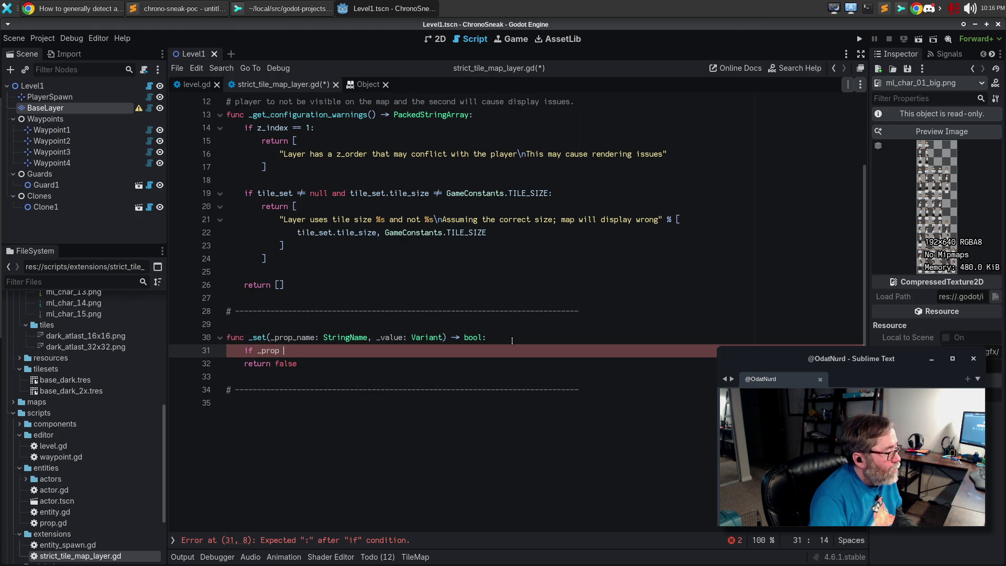
pyautogui.write('name')
pyautogui.press('BackSpace')
pyautogui.press('BackSpace')
pyautogui.press('BackSpace')
pyautogui.write('name =')
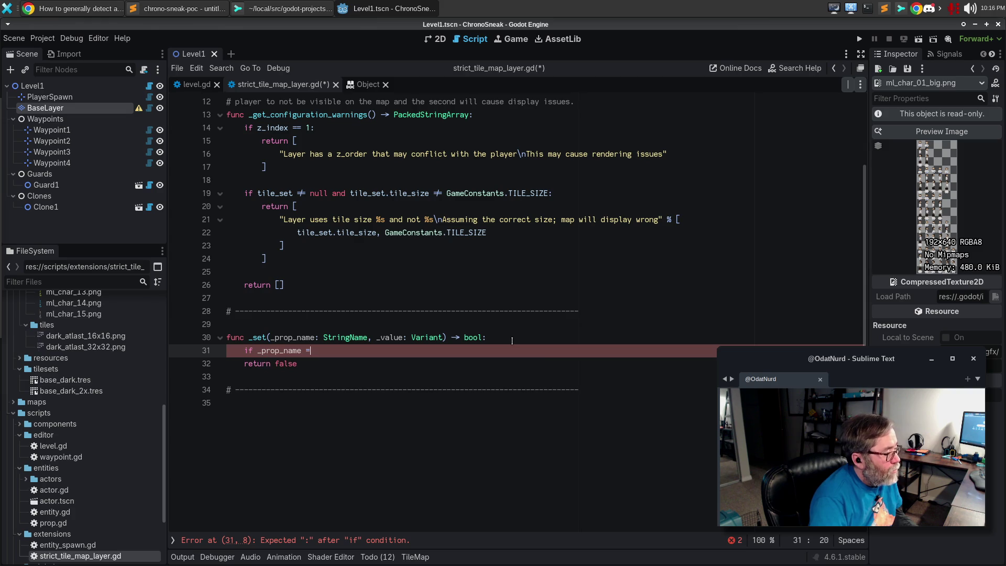
pyautogui.write(' "tile)')
pyautogui.press('BackSpace')
pyautogui.write('_set":')
pyautogui.press('Return')
pyautogui.write('pass')
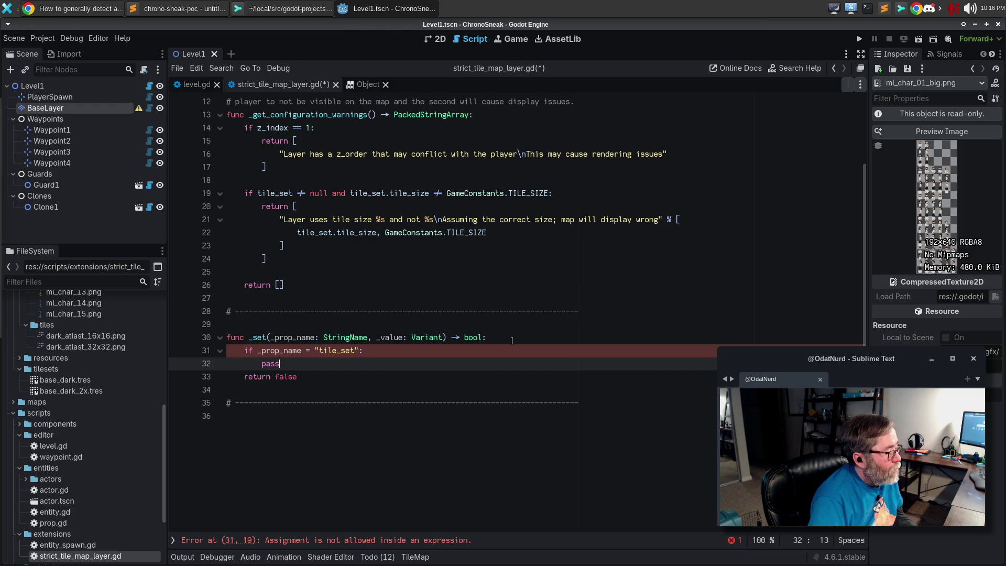
pyautogui.press('Up')
pyautogui.write('=')
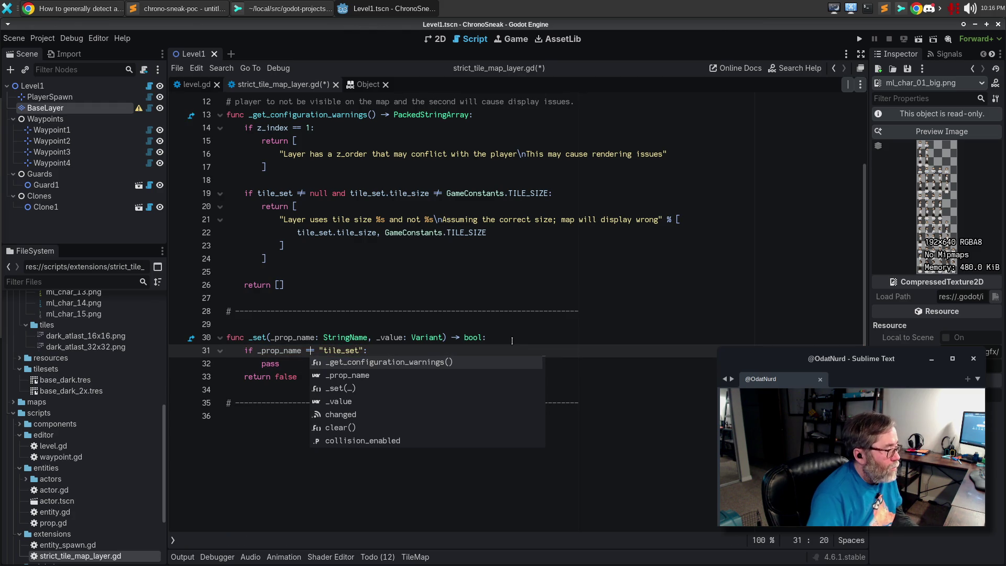
pyautogui.press('Escape')
# Step: Rename _prop_name to prop_name in both places with multi-cursor, and add a blank line after pass
pyautogui.press('Up')
pyautogui.hotkey('ctrl', 'd')
pyautogui.hotkey('ctrl', 'd')
pyautogui.press('Left')
pyautogui.press('Delete')
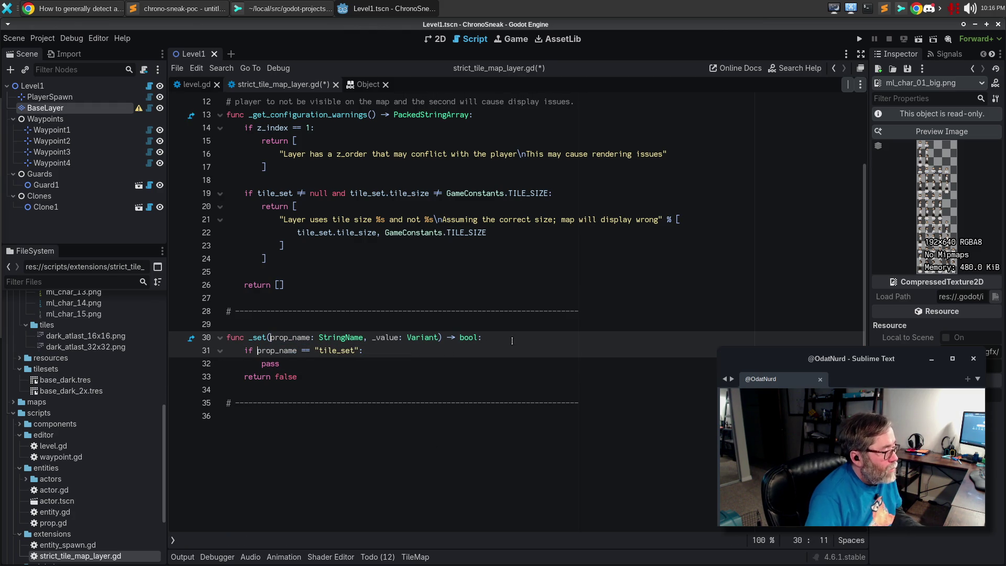
pyautogui.press('Escape')
pyautogui.press('Down')
pyautogui.press('Down')
pyautogui.press('End')
pyautogui.press('Return')
pyautogui.press('Up')
pyautogui.press('Up')
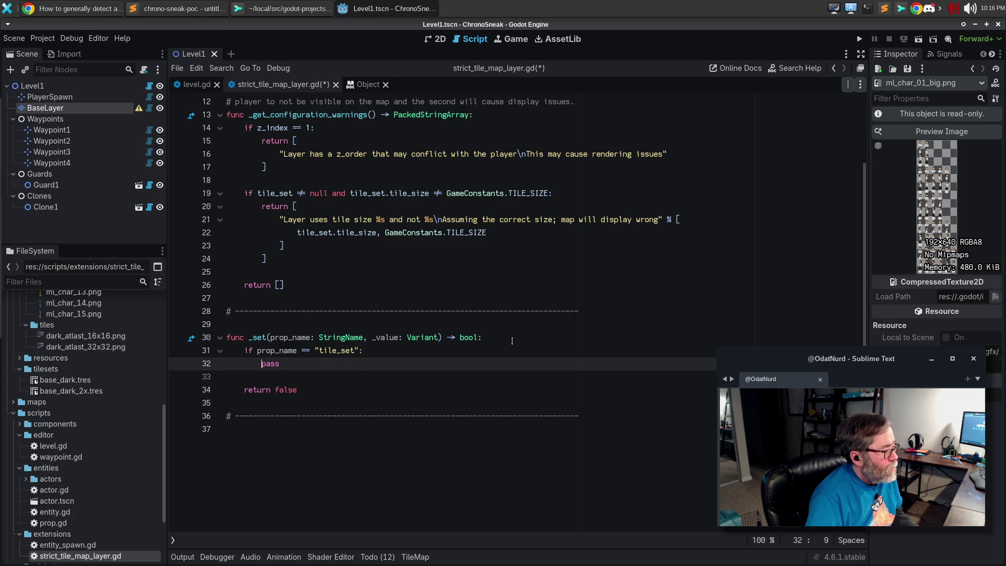
pyautogui.press('End')
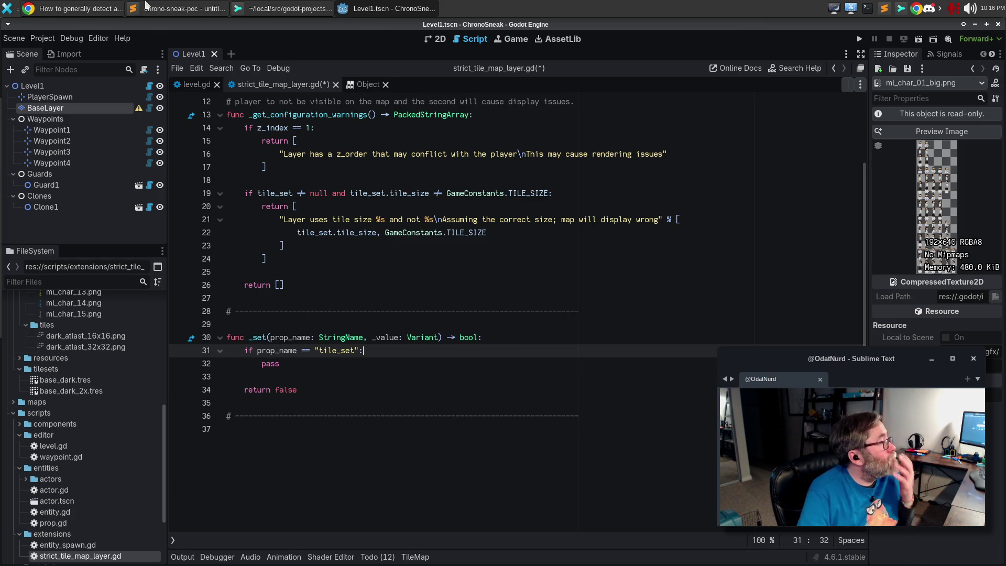
pyautogui.click(100, 8)
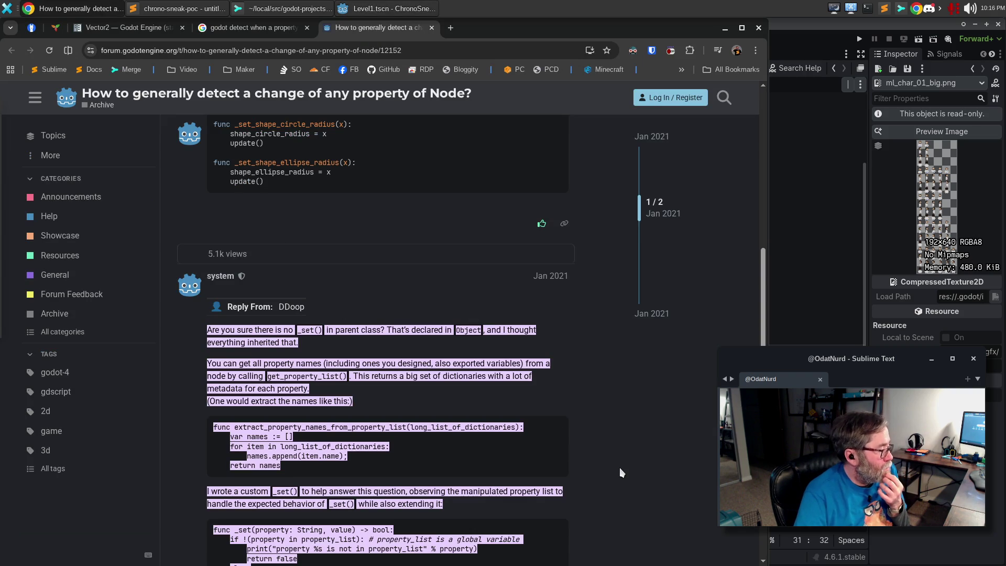
pyautogui.scroll(-2, 315, 538)
pyautogui.scroll(-1, 315, 538)
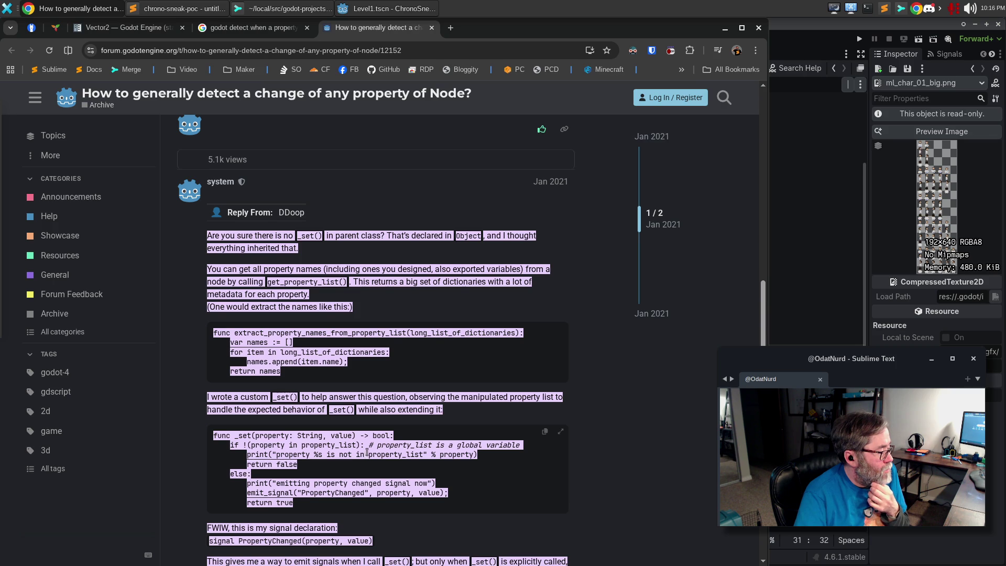
pyautogui.scroll(-5, 377, 403)
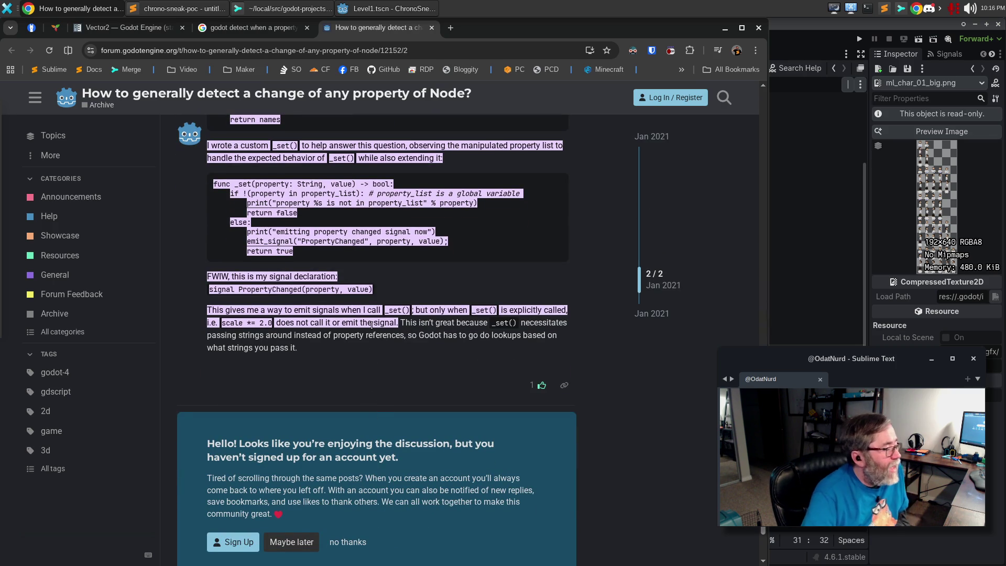
pyautogui.scroll(15, 475, 385)
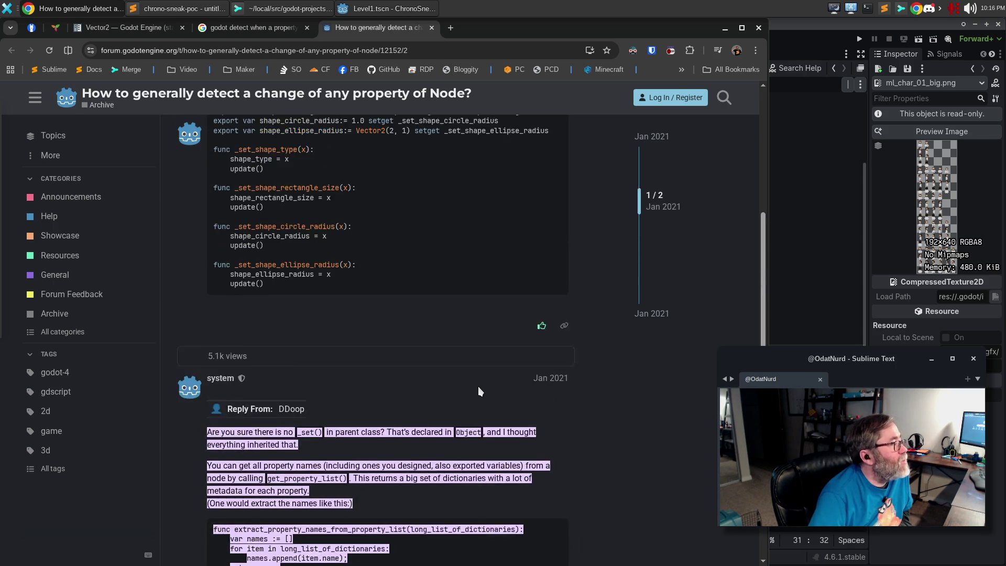
pyautogui.scroll(-4, 478, 390)
pyautogui.scroll(4, 482, 383)
pyautogui.scroll(-7, 489, 373)
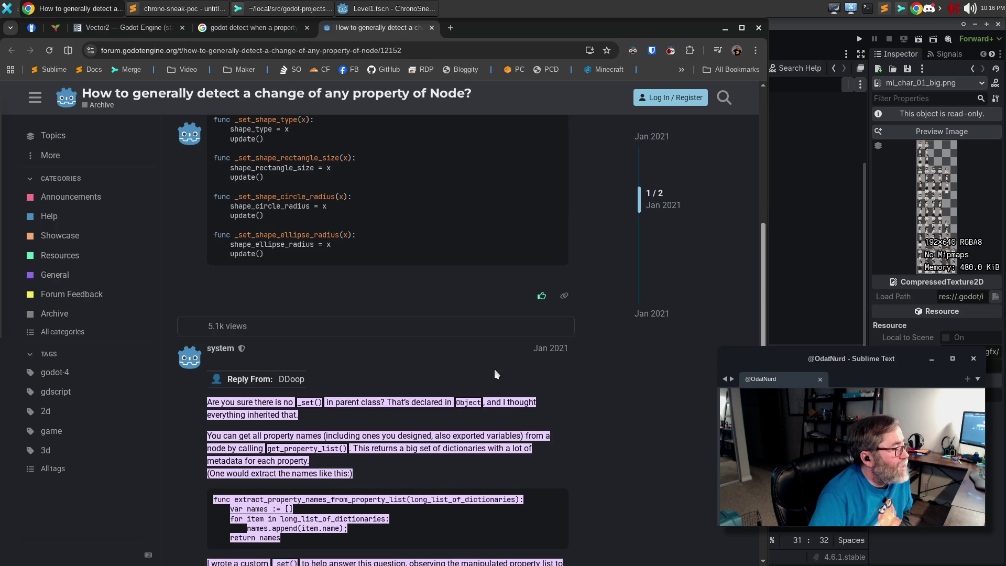
pyautogui.scroll(8, 495, 368)
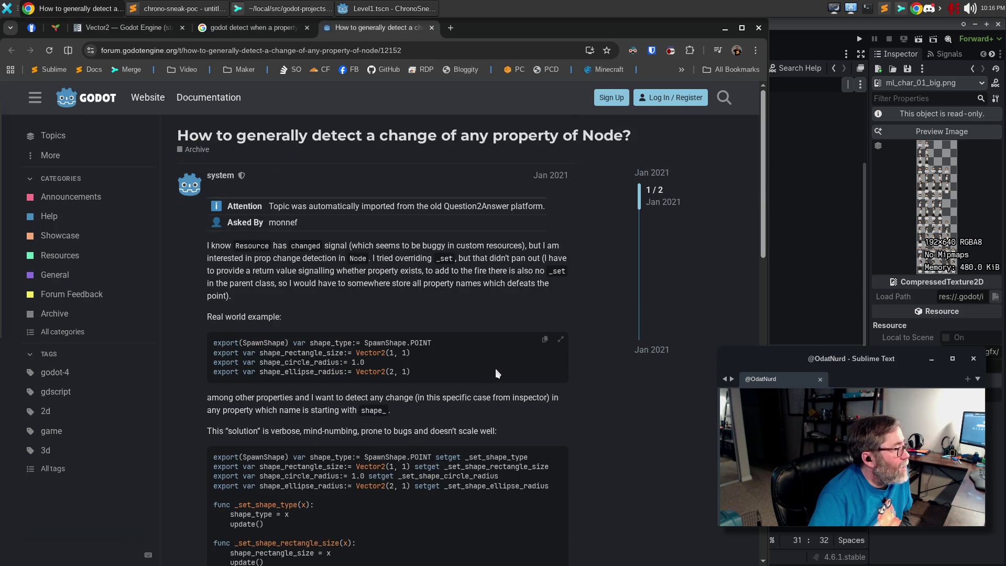
pyautogui.click(241, 27)
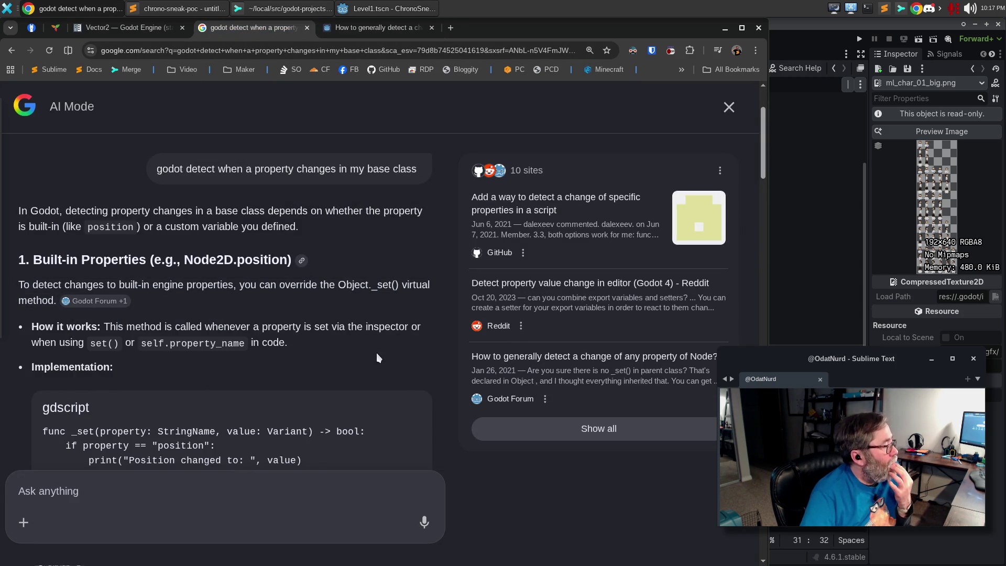
pyautogui.scroll(-3, 376, 353)
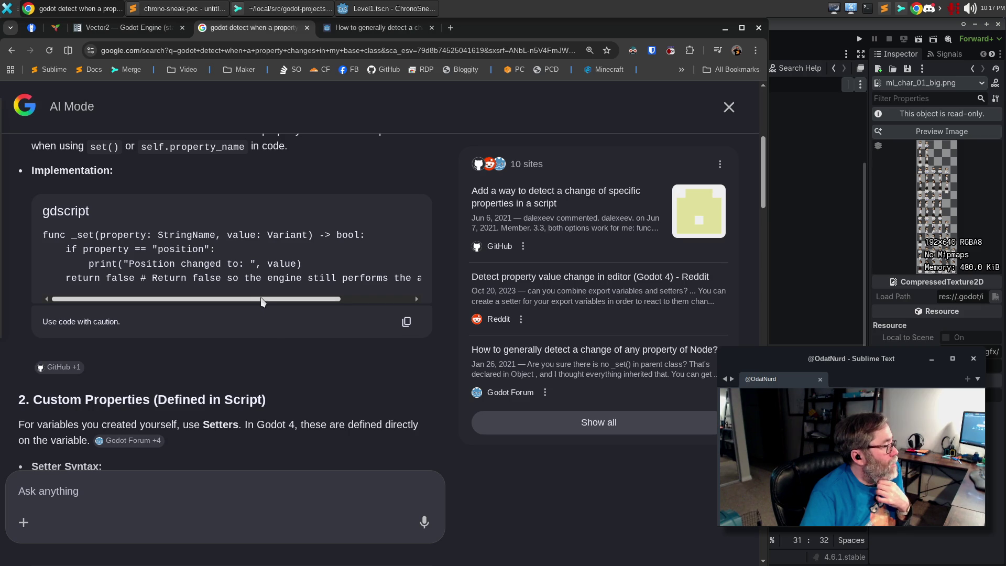
pyautogui.moveTo(262, 302)
pyautogui.mouseDown()
pyautogui.moveTo(346, 302)
pyautogui.moveTo(160, 302)
pyautogui.mouseUp()
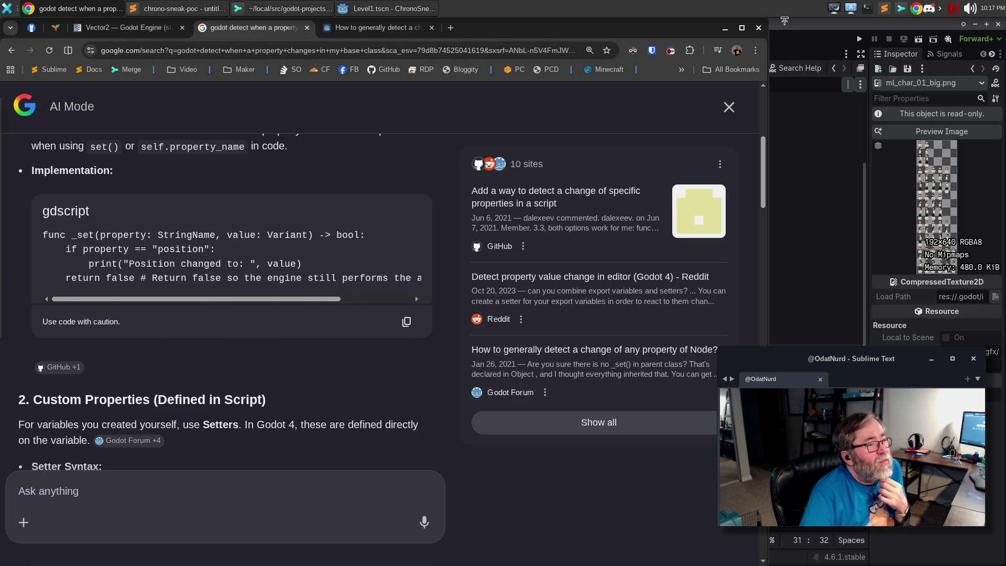
pyautogui.click(725, 28)
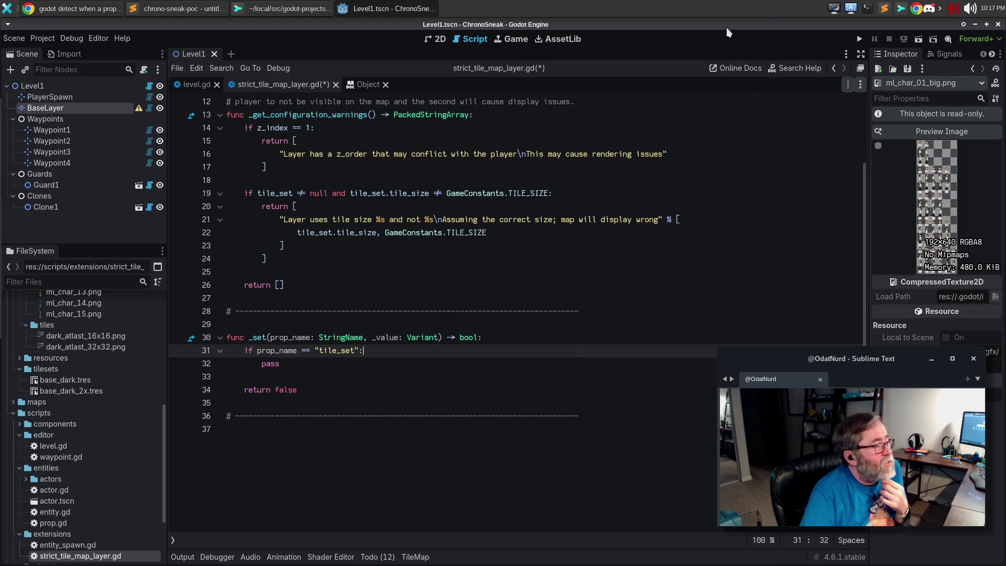
# Step: Check the Object _set documentation, add a blank line above pass in the tile_set check, and return to Chrome
pyautogui.click(356, 84)
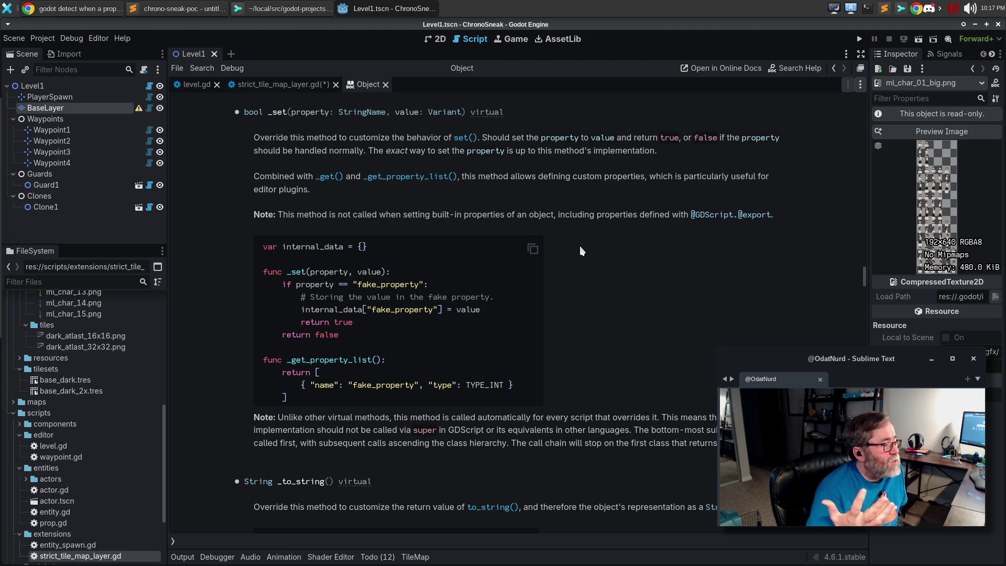
pyautogui.click(262, 87)
pyautogui.scroll(2, 473, 367)
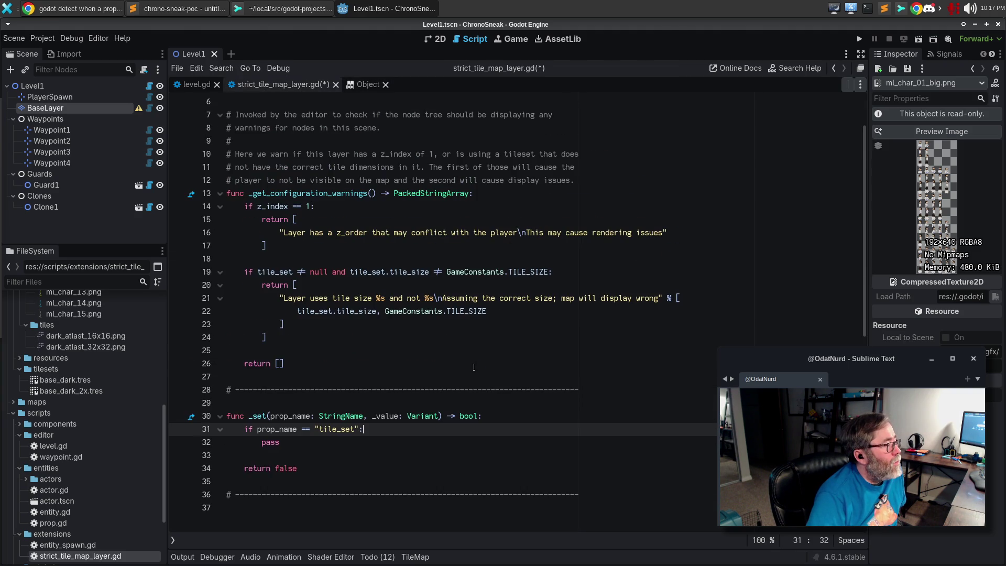
pyautogui.moveTo(439, 415)
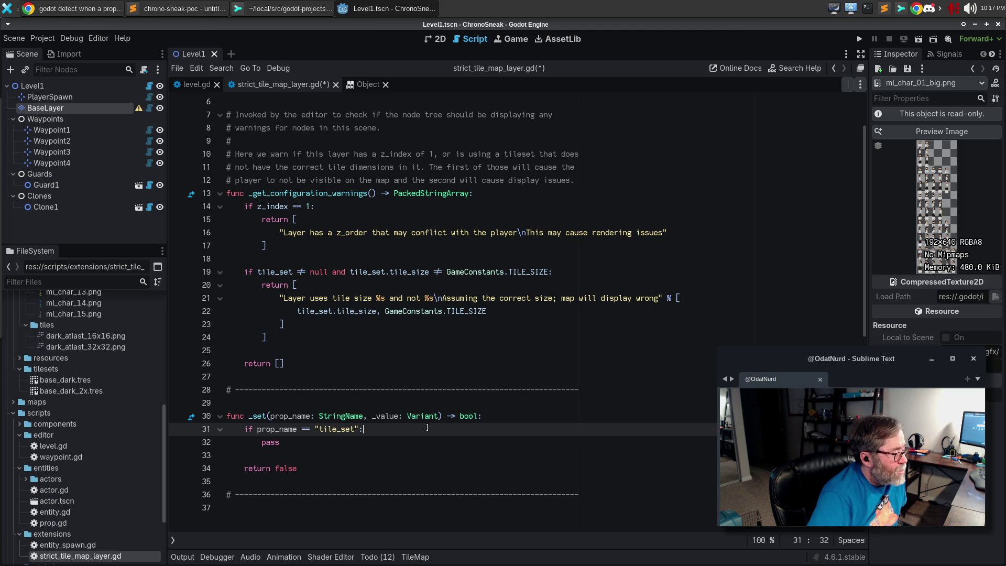
pyautogui.press('Return')
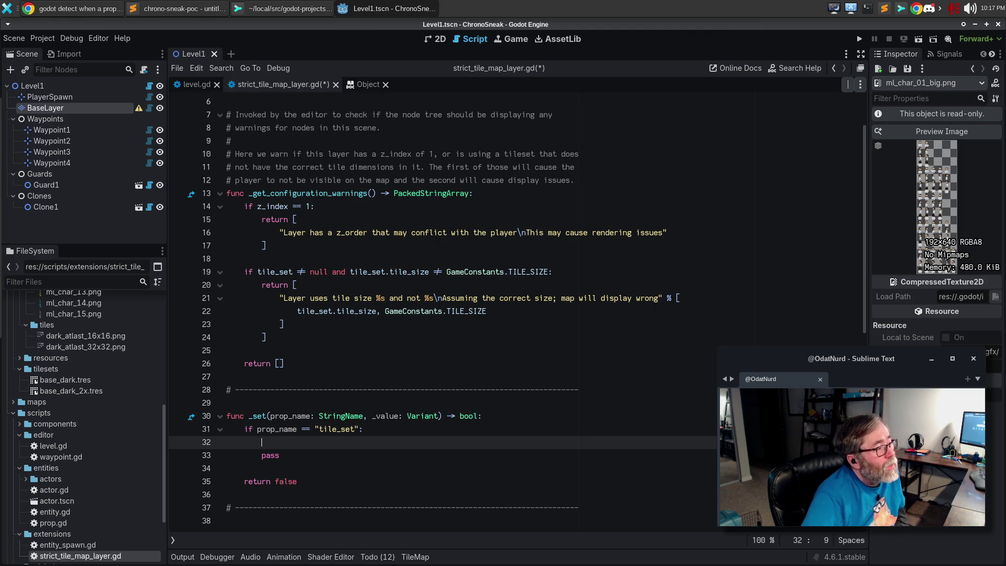
pyautogui.click(52, 10)
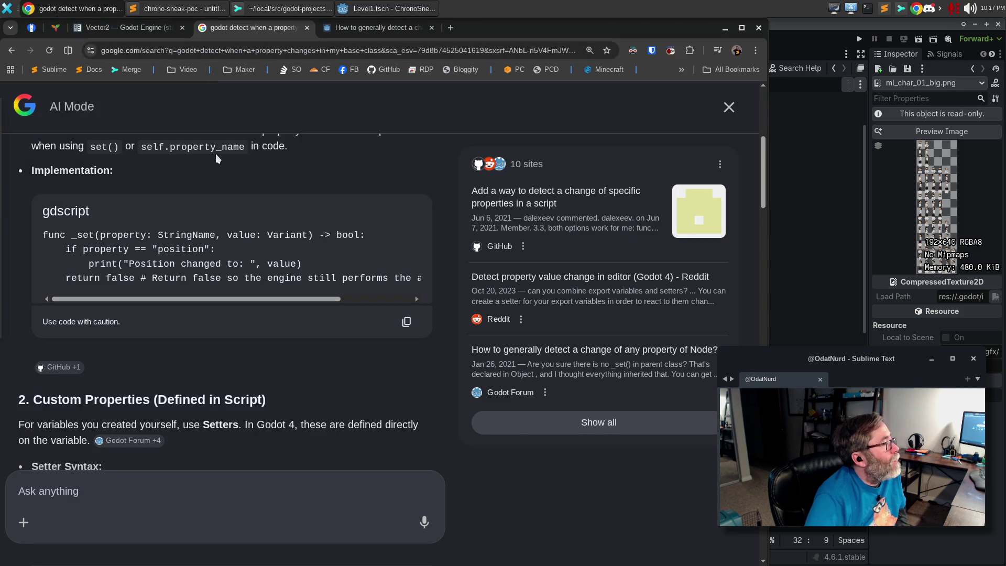
# Step: Google 'godot tell editor to re-check' when a property changes, then return to Godot
pyautogui.click(346, 29)
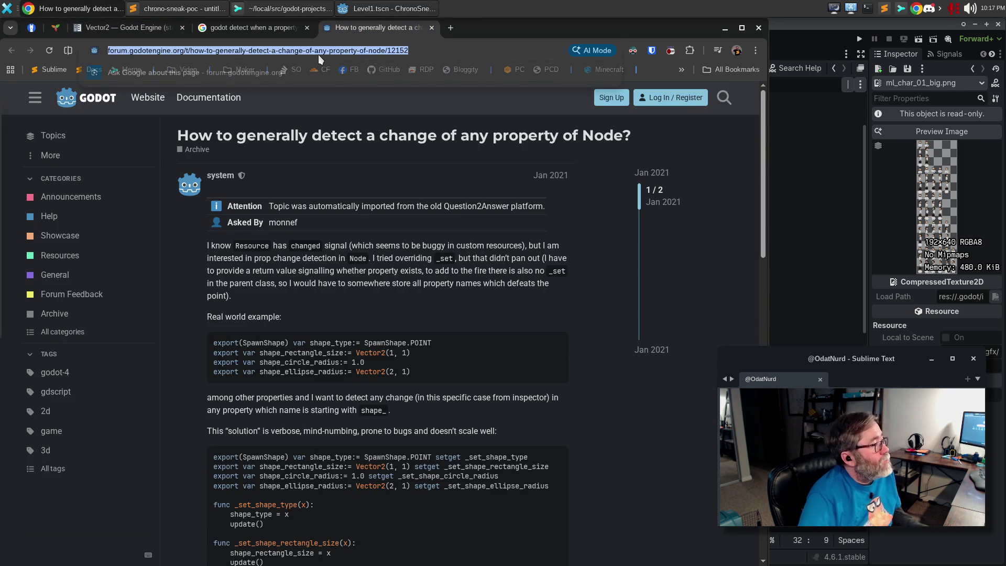
pyautogui.click(323, 52)
pyautogui.write('godot tell editor to re-check')
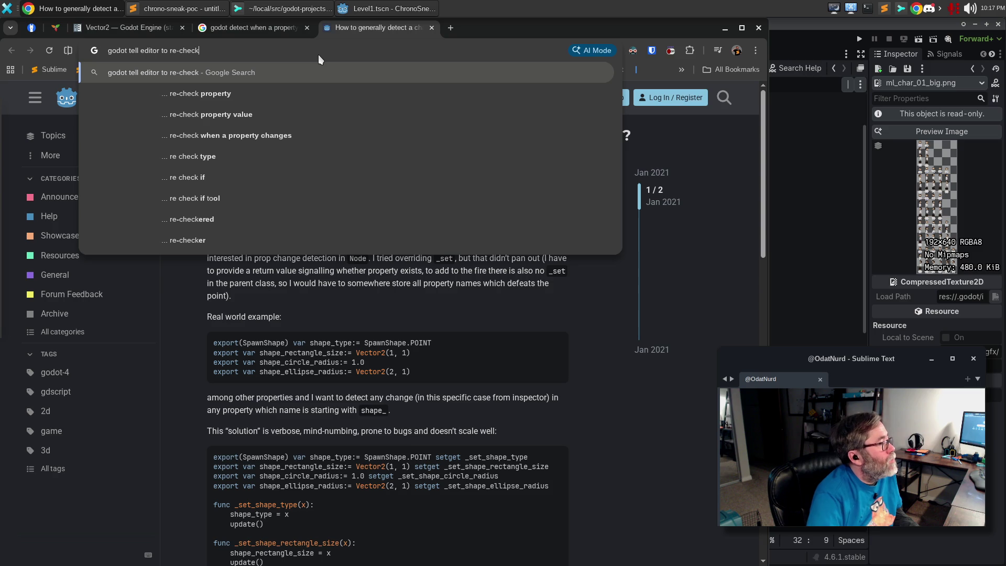
pyautogui.press('Down')
pyautogui.press('Down')
pyautogui.press('Down')
pyautogui.press('Return')
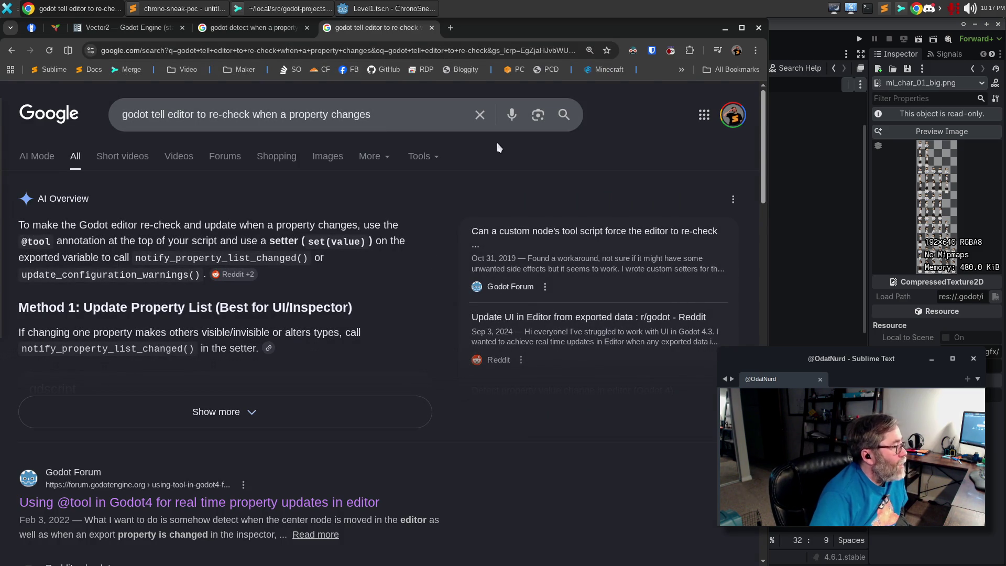
pyautogui.click(805, 48)
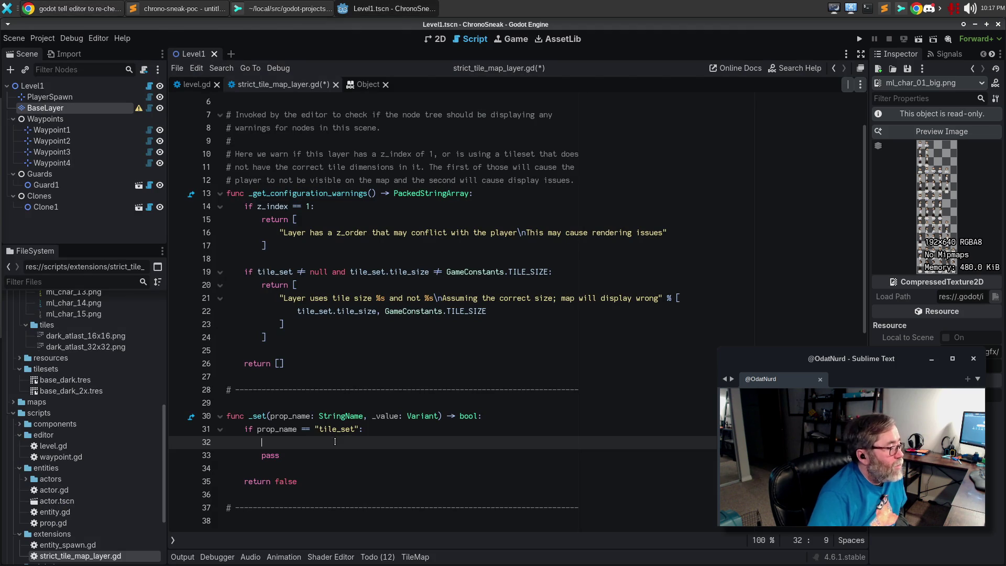
# Step: Replace pass with update_configuration_warnings() in the tile_set check, save the script, and show the 2D view
pyautogui.write('update_con')
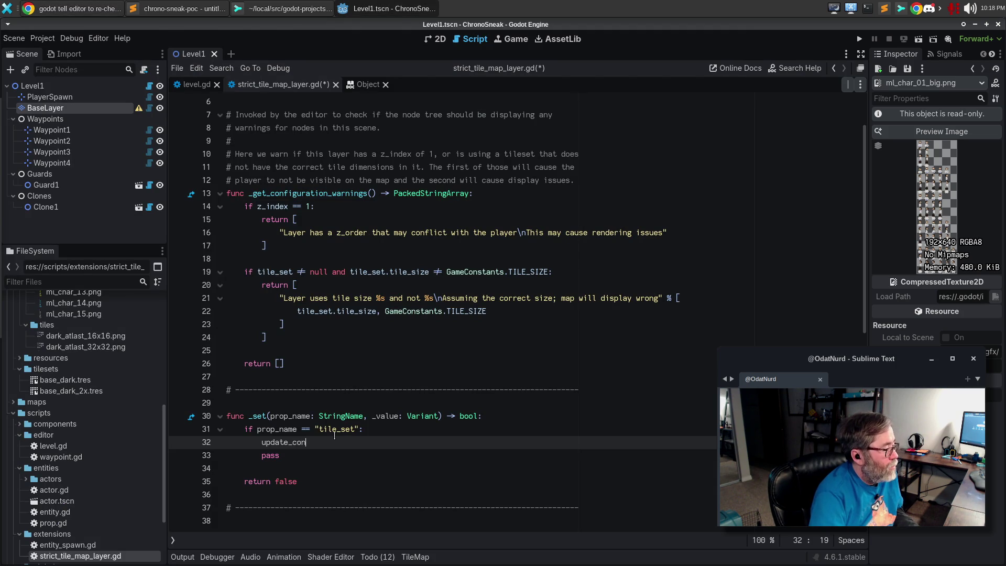
pyautogui.press('Return')
pyautogui.press('Down')
pyautogui.press('BackSpace')
pyautogui.press('BackSpace')
pyautogui.press('BackSpace')
pyautogui.press('Delete')
pyautogui.hotkey('ctrl', 's')
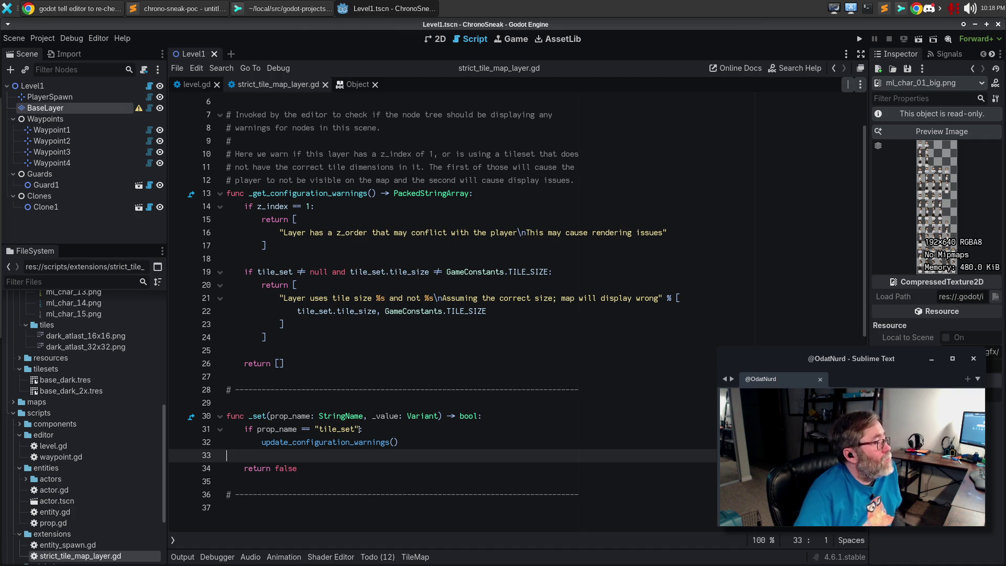
pyautogui.click(432, 40)
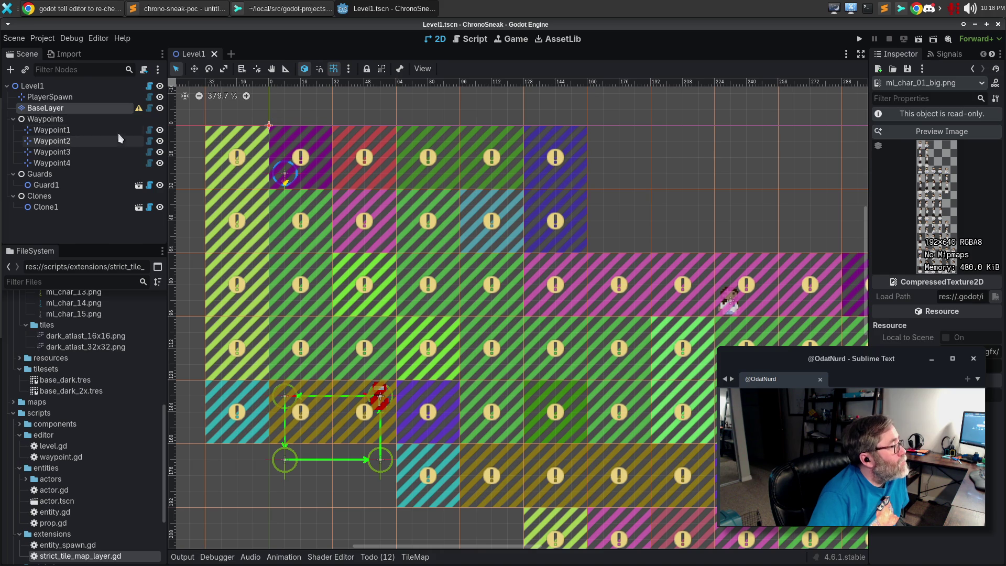
# Step: Select BaseLayer and quick-load base_dark.tres, then base_dark_2x.tres, as its tile set
pyautogui.click(111, 108)
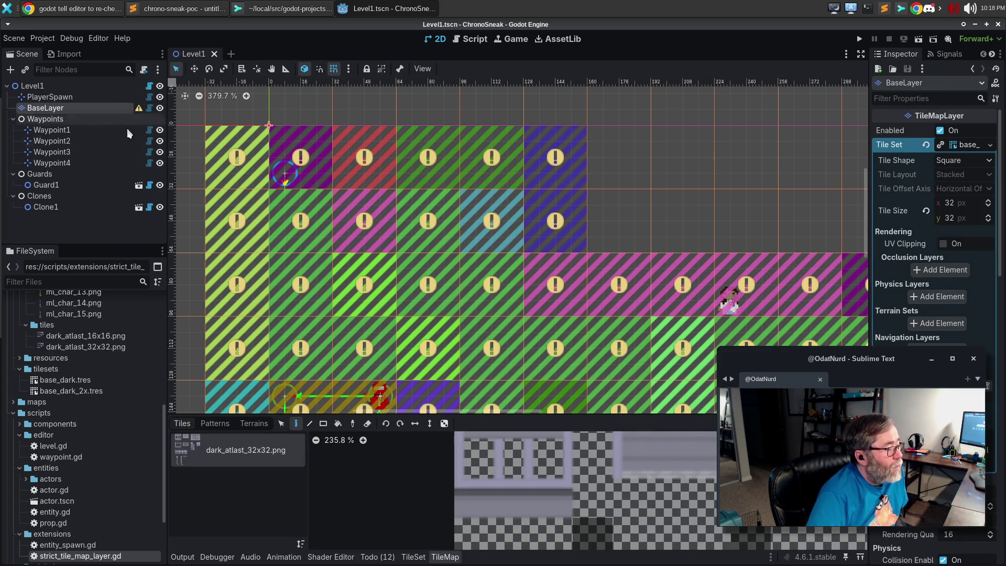
pyautogui.click(978, 148)
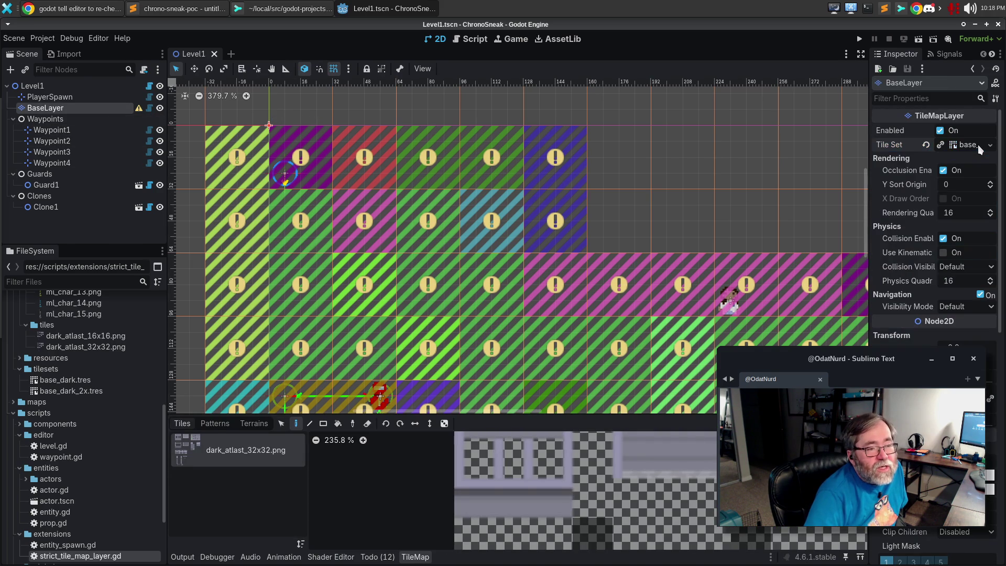
pyautogui.click(974, 146)
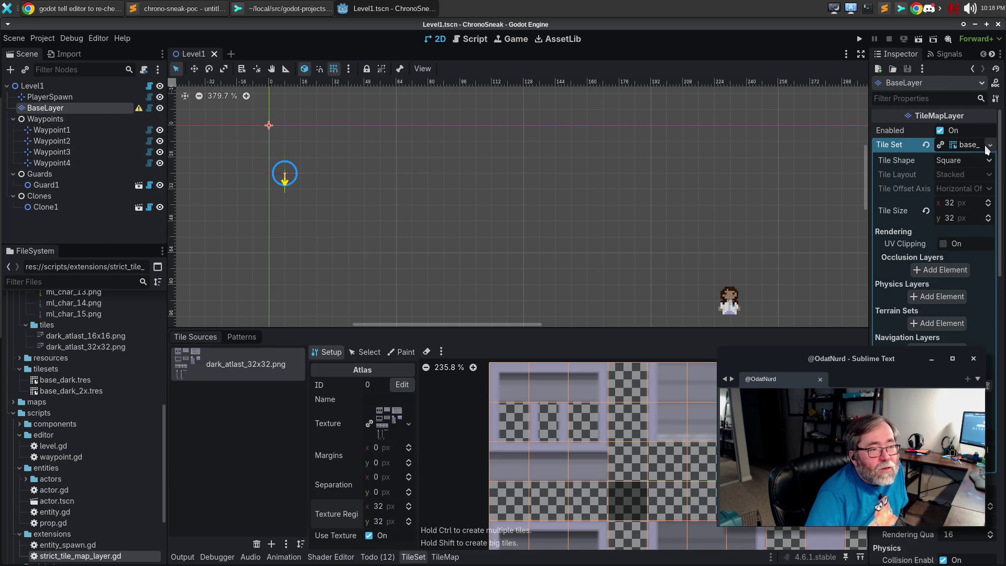
pyautogui.click(957, 146)
pyautogui.click(991, 146)
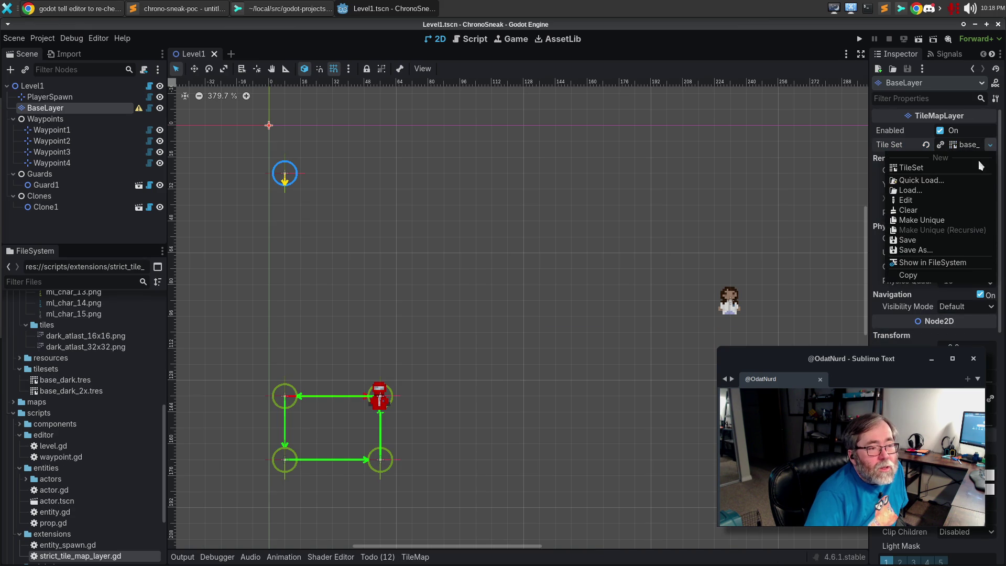
pyautogui.click(961, 183)
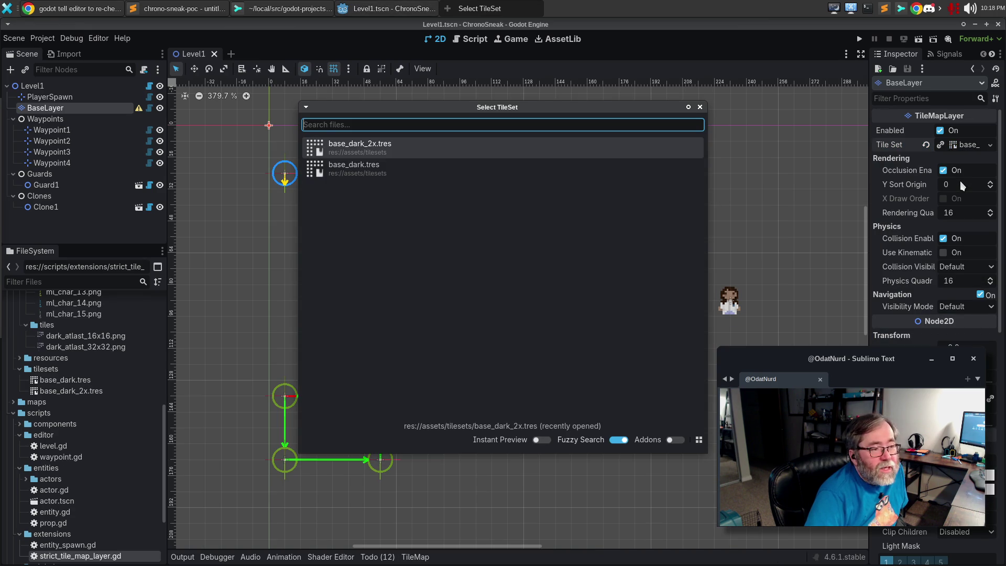
pyautogui.doubleClick(379, 169)
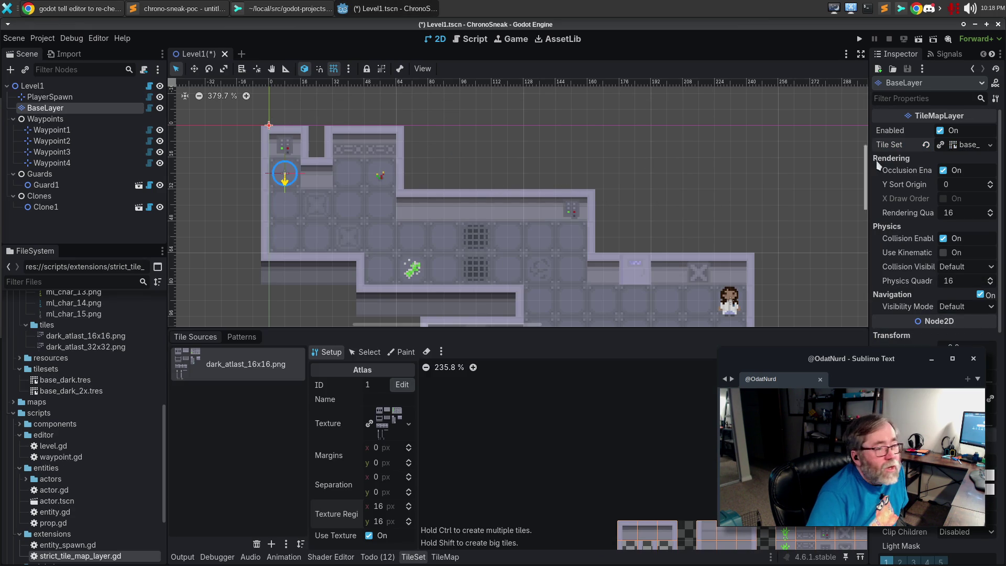
pyautogui.click(988, 149)
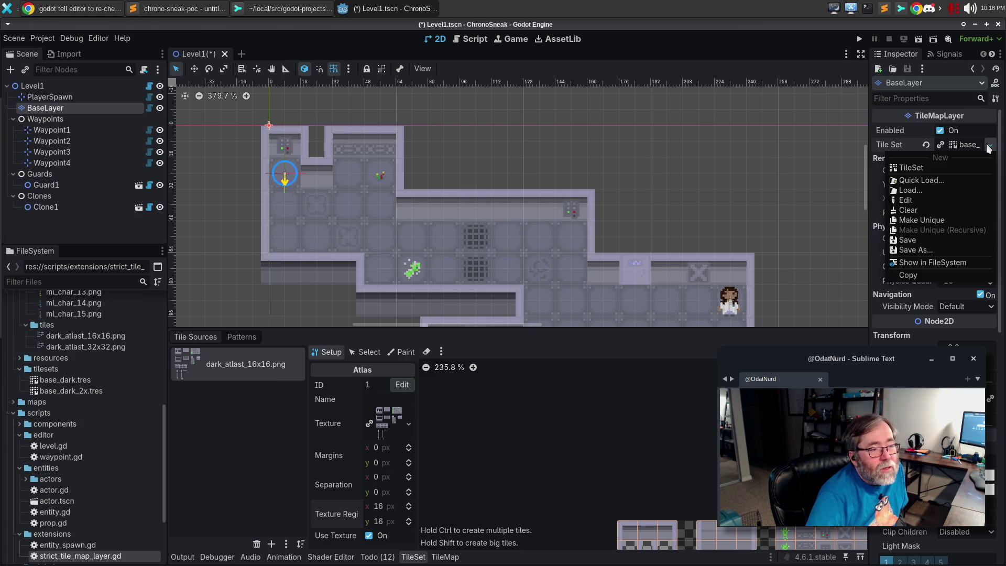
pyautogui.click(921, 179)
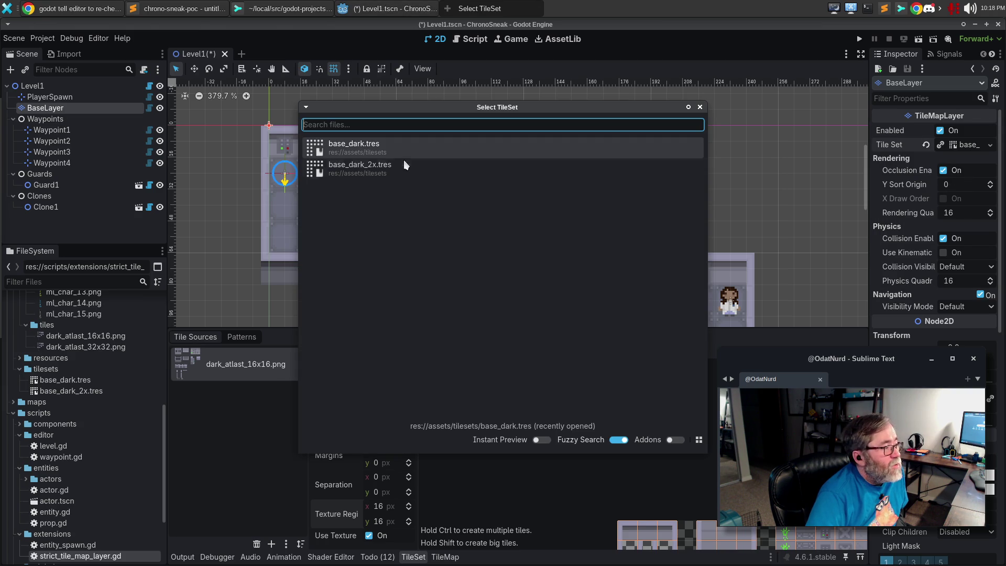
pyautogui.click(391, 168)
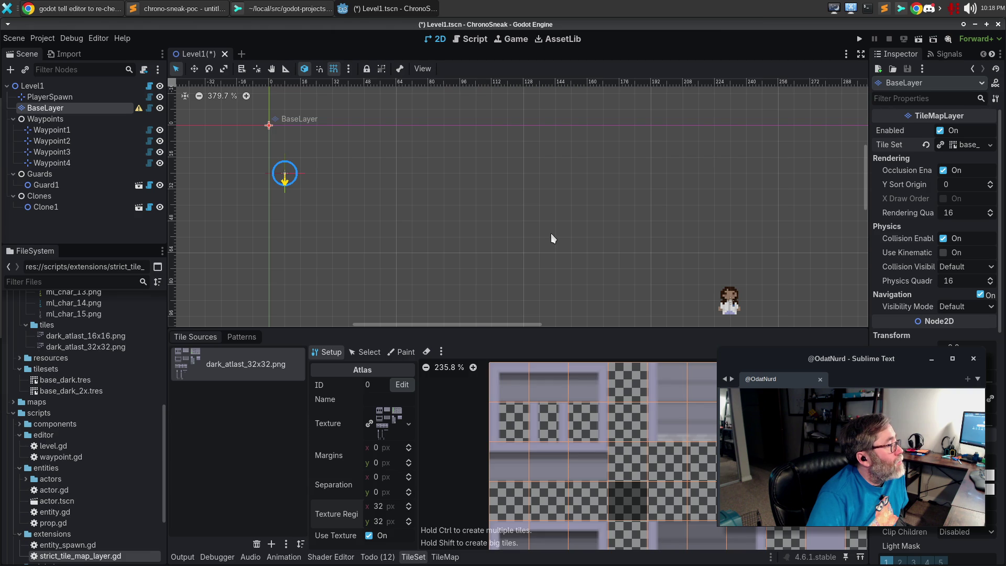
# Step: Reassign base_dark.tres as BaseLayer's tile set
pyautogui.click(980, 147)
pyautogui.click(986, 147)
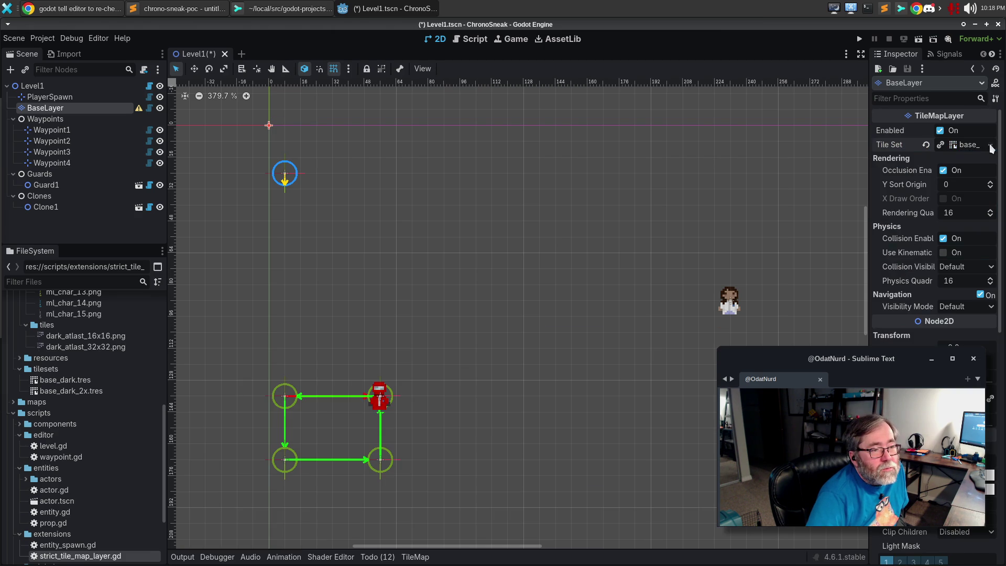
pyautogui.click(989, 146)
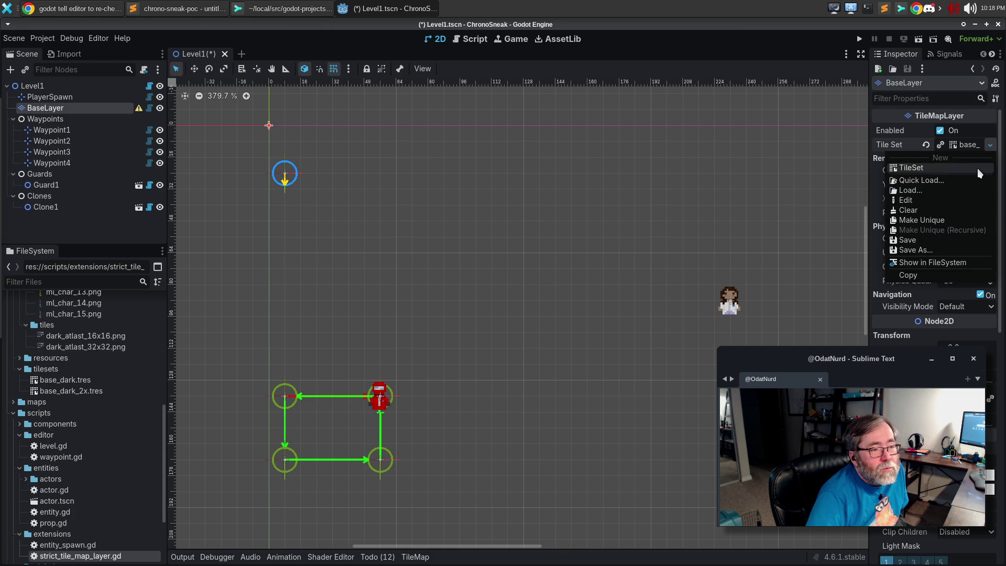
pyautogui.click(965, 181)
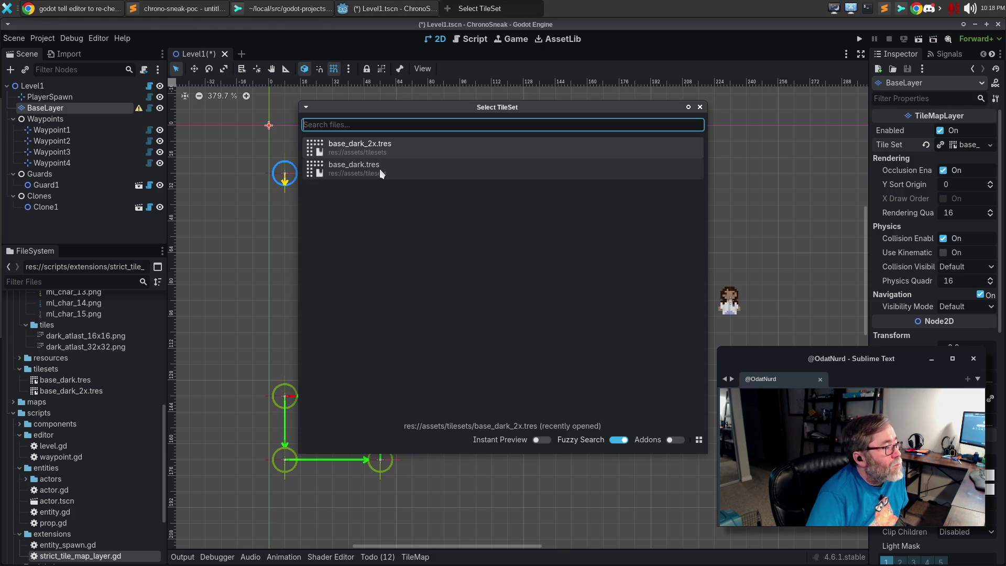
pyautogui.click(379, 168)
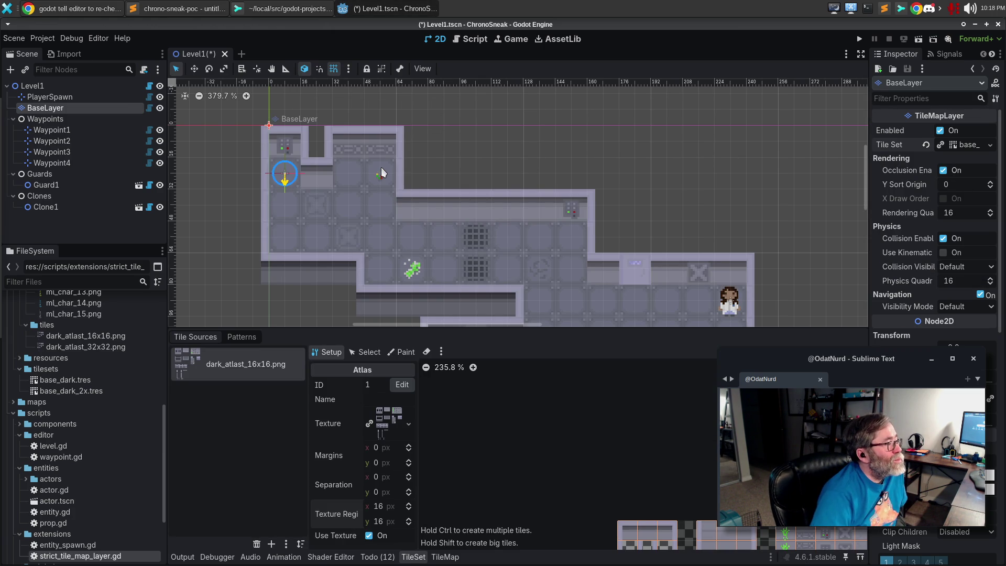
# Step: Save Level1, run the game with F5, and walk the player up and down
pyautogui.hotkey('ctrl', 's')
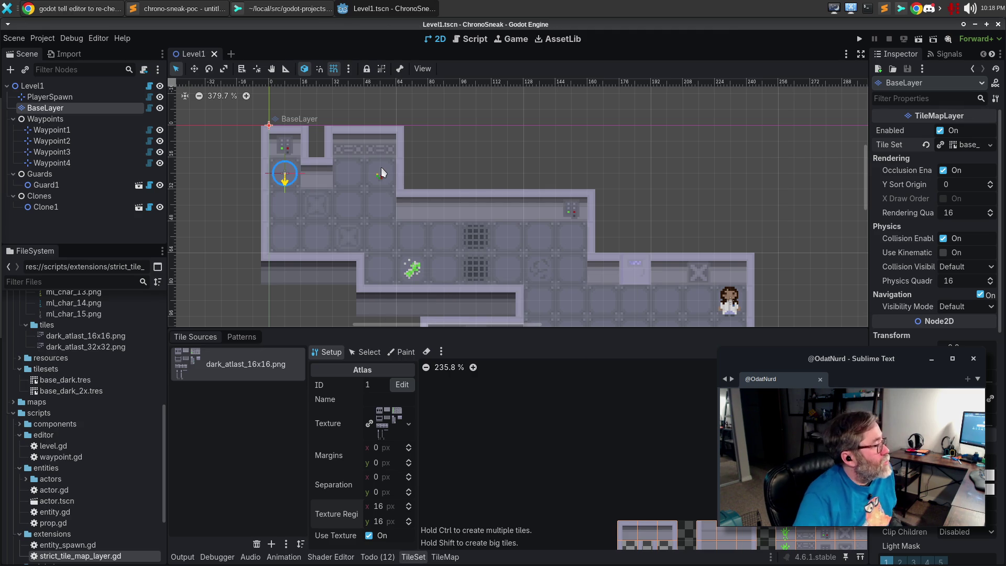
pyautogui.press('F5')
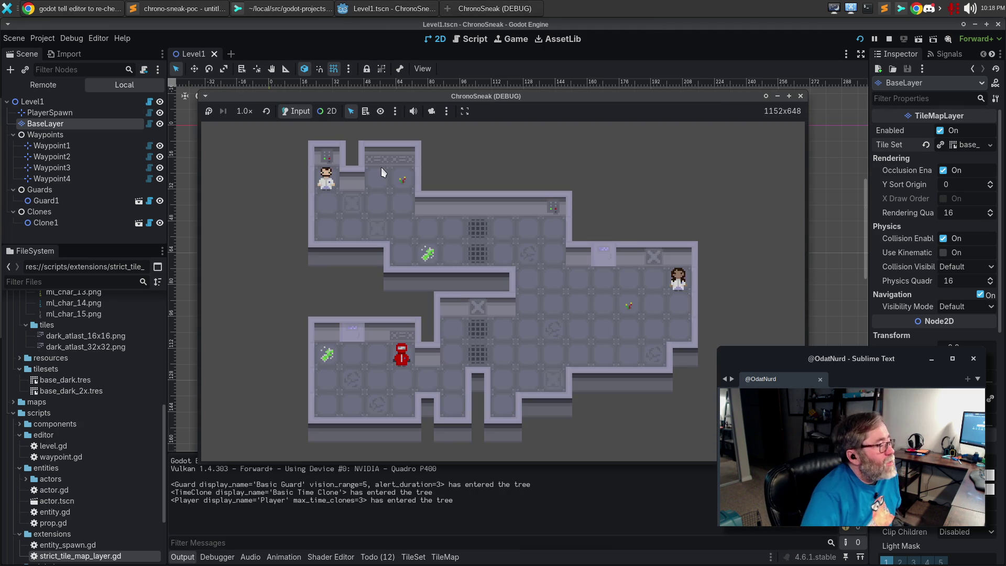
pyautogui.press('Down')
pyautogui.press('Up')
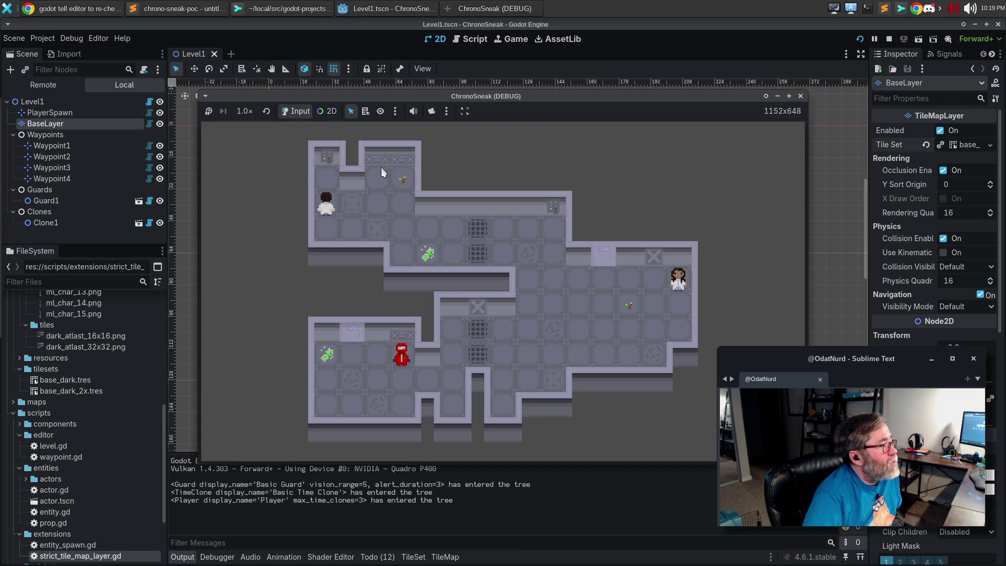
pyautogui.click(179, 7)
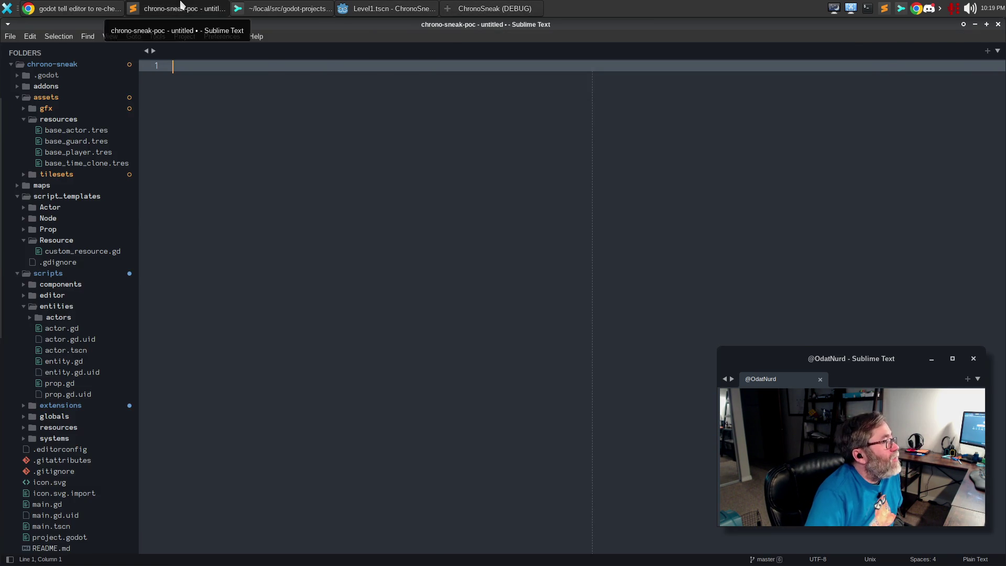
# Step: Open the unstaged strict_tile_map_layer.gd diff in Sublime Merge, then return to Godot
pyautogui.click(372, 7)
pyautogui.click(280, 7)
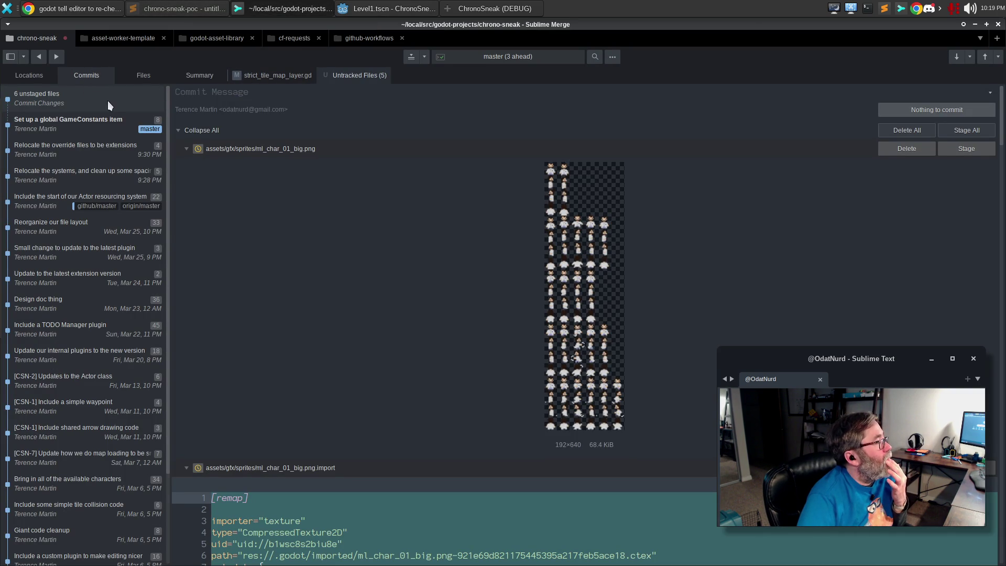
pyautogui.click(267, 77)
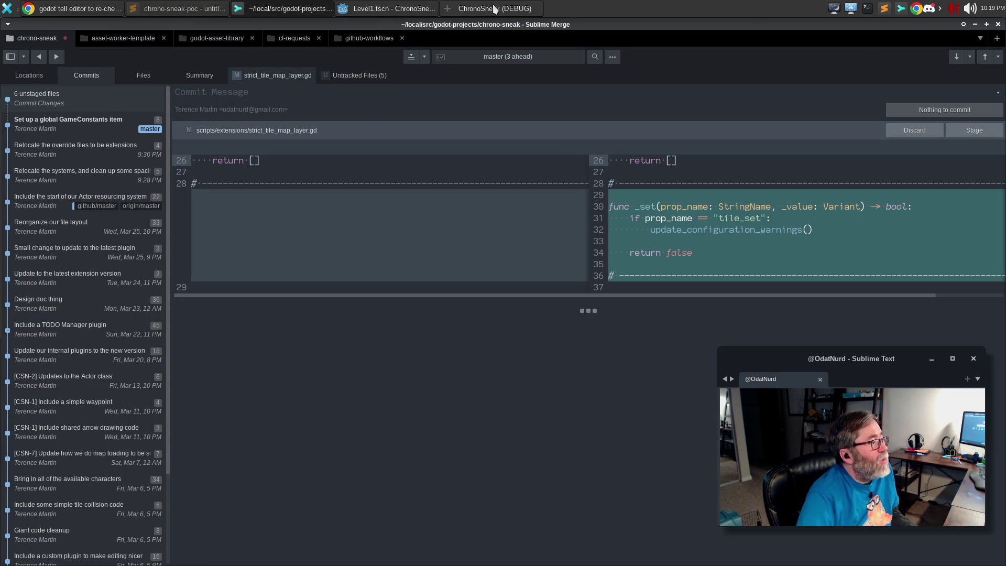
pyautogui.click(365, 7)
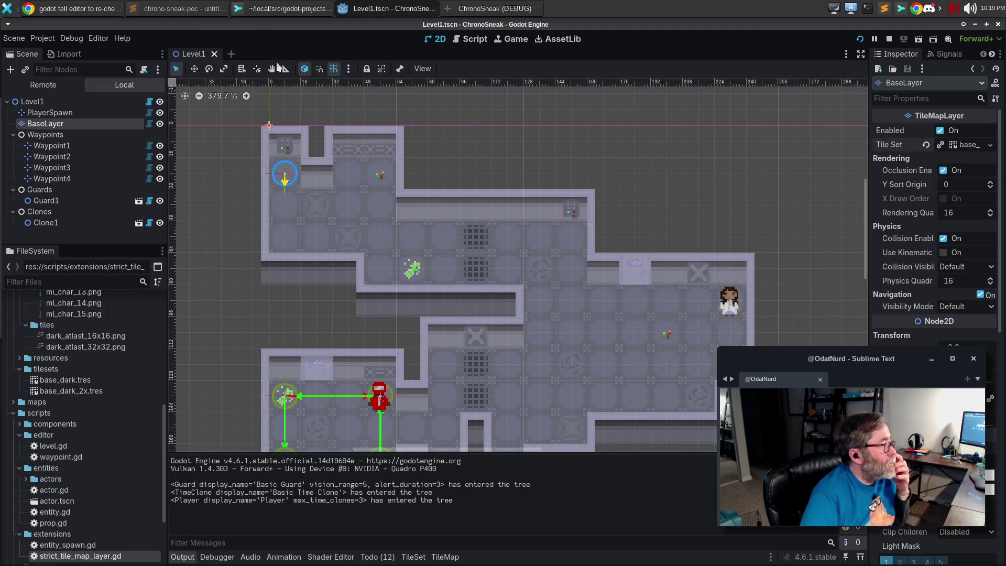
# Step: Add a comment above _set saying it is invoked whenever a property changes on the object
pyautogui.click(477, 39)
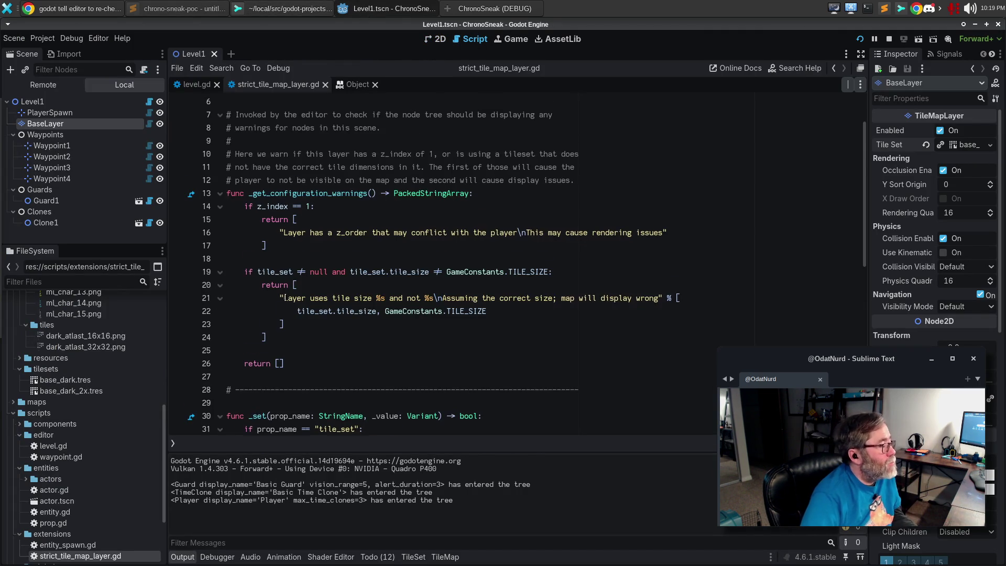
pyautogui.scroll(-2, 279, 299)
pyautogui.click(269, 324)
pyautogui.press('Return')
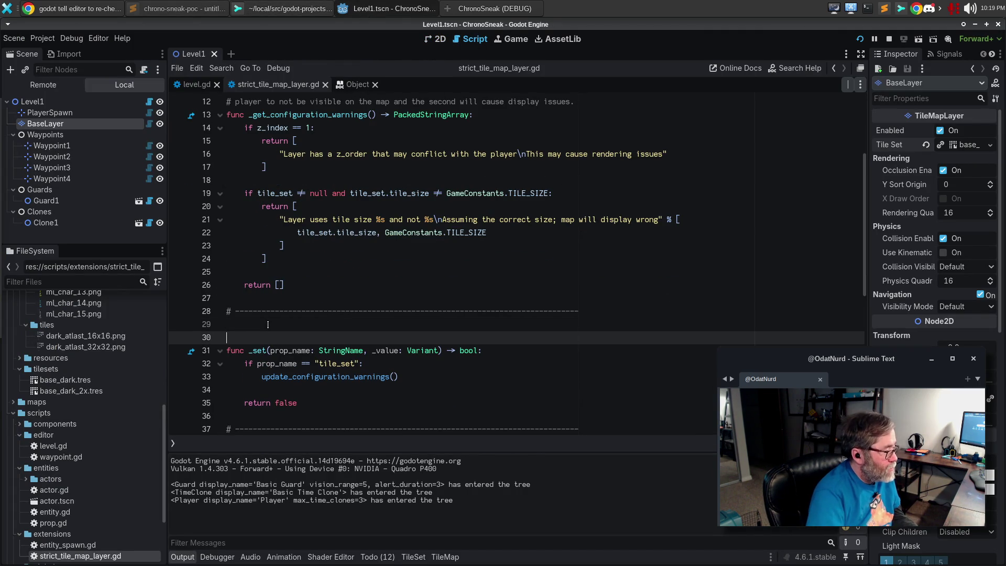
pyautogui.write('#This gets inv')
pyautogui.write('oke')
pyautogui.hotkey('ctrl', 'BackSpace')
pyautogui.hotkey('ctrl', 'BackSpace')
pyautogui.hotkey('ctrl', 'BackSpace')
pyautogui.write('IInvoked whenevert ')
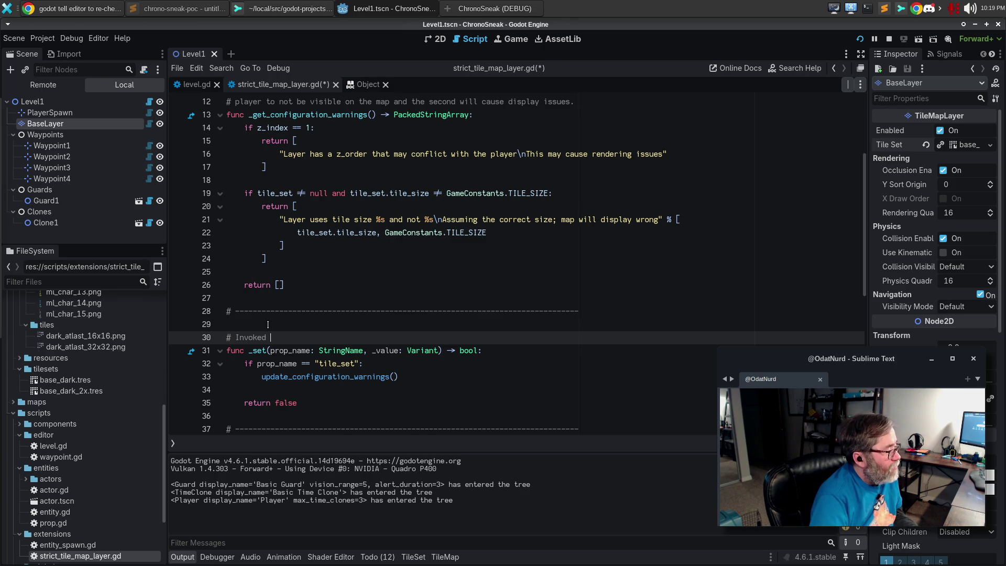
pyautogui.write('roperty changes on ou')
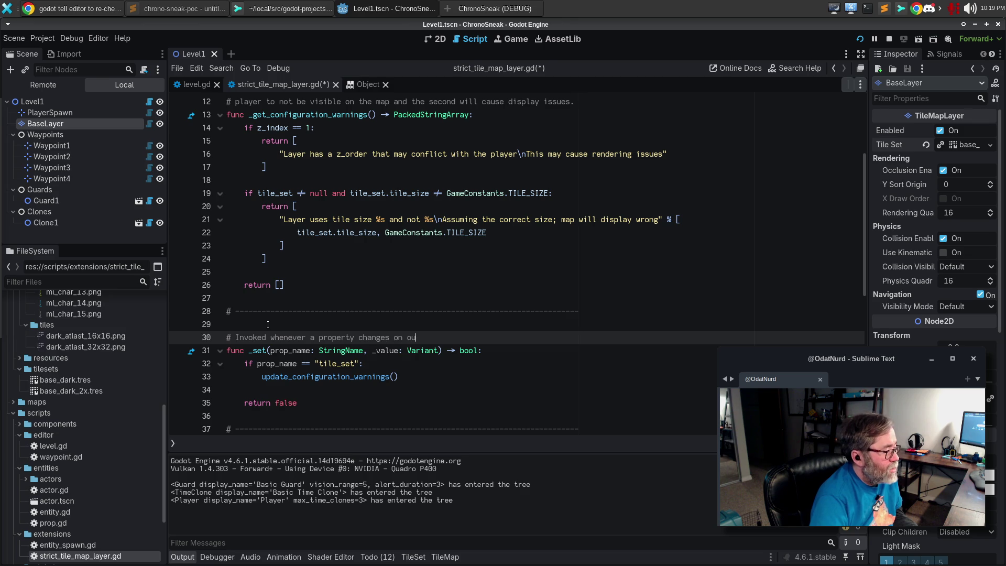
pyautogui.write('object; this gives a chance to go')
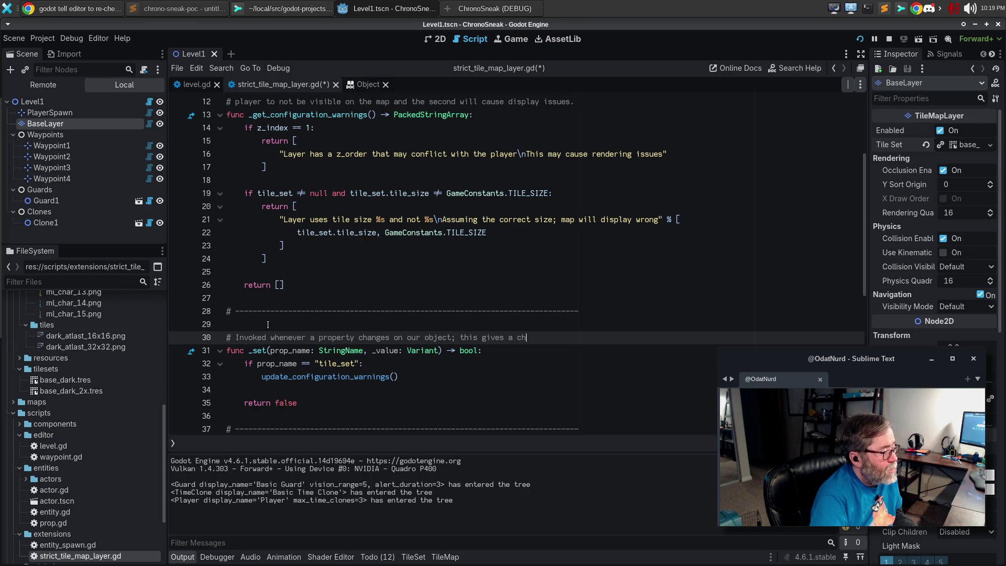
pyautogui.press('BackSpace')
pyautogui.write('hid')
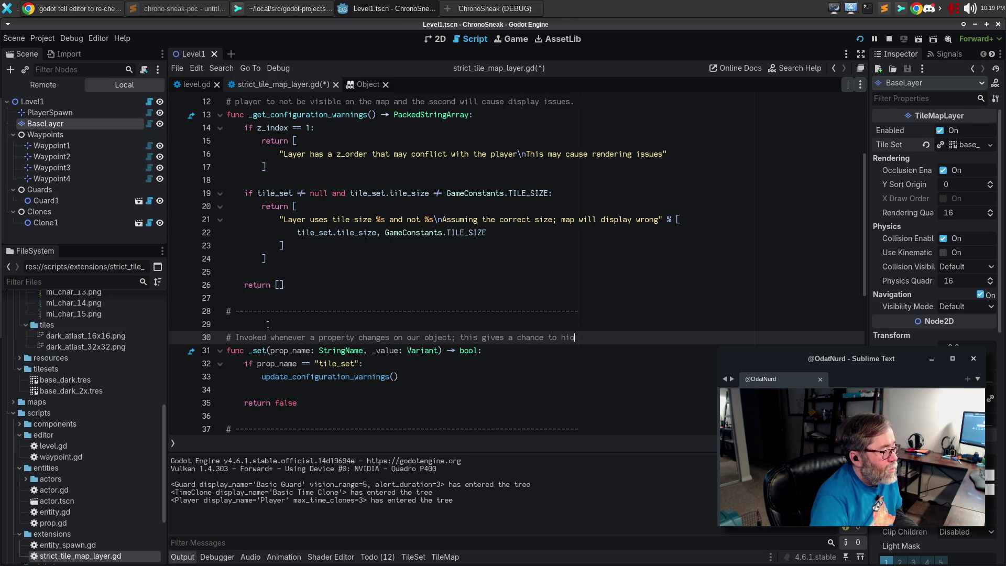
pyautogui.press('BackSpace')
pyautogui.press('BackSpace')
pyautogui.write('ok')
pyautogui.write('ok')
pyautogui.press('Return')
pyautogui.write('the value set.')
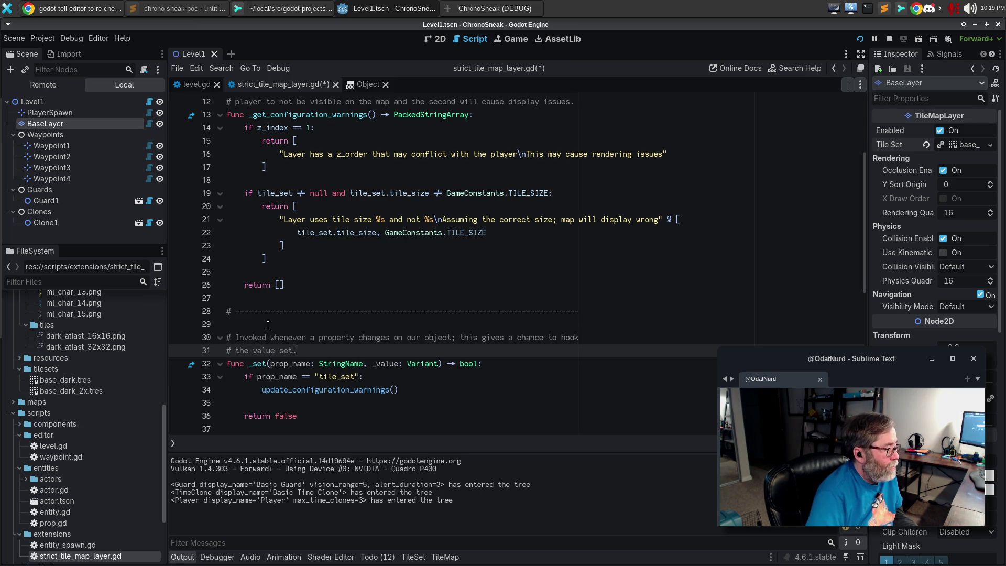
# Step: Inside _set, comment that only tile_set matters, so the editor should update configuration warnings
pyautogui.press('Down')
pyautogui.press('End')
pyautogui.write('#')
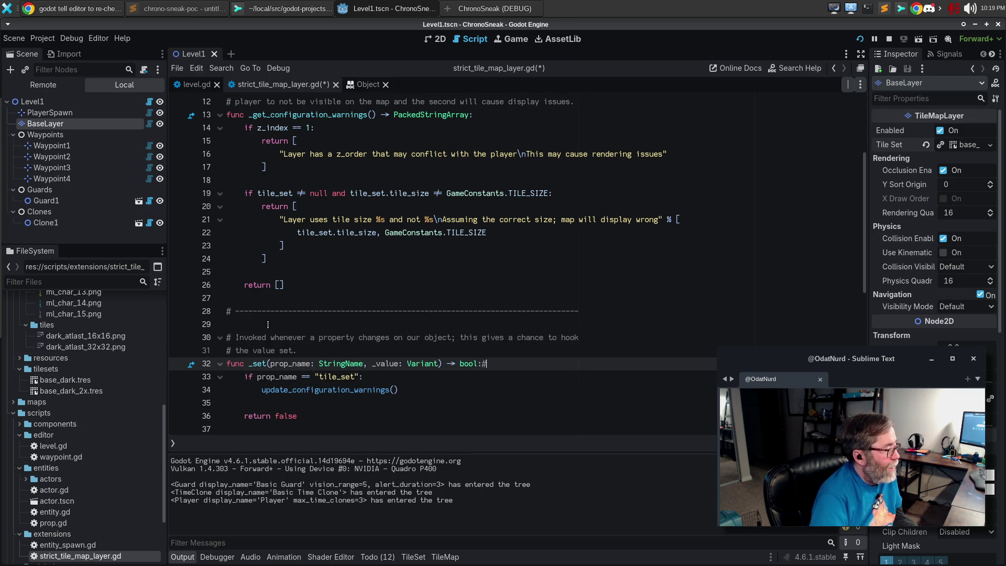
pyautogui.press('Return')
pyautogui.write('# We do')
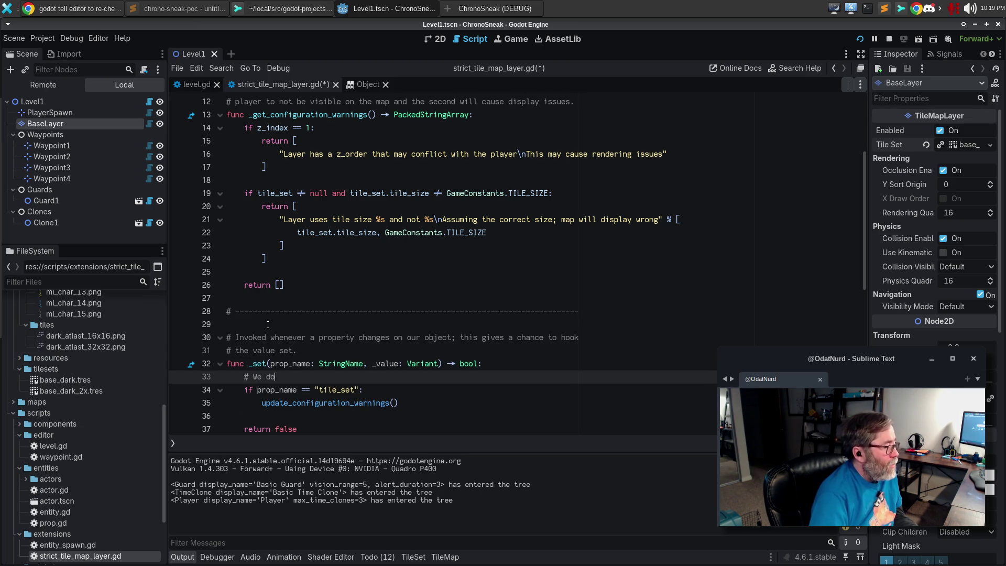
pyautogui.write('nly care about the tile')
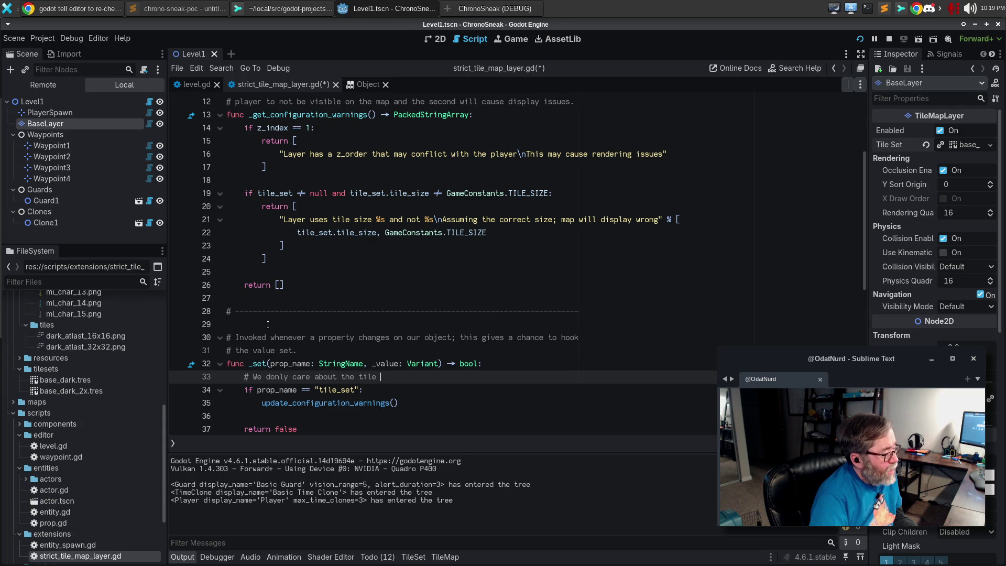
pyautogui.press('BackSpace')
pyautogui.write('_set property; if ')
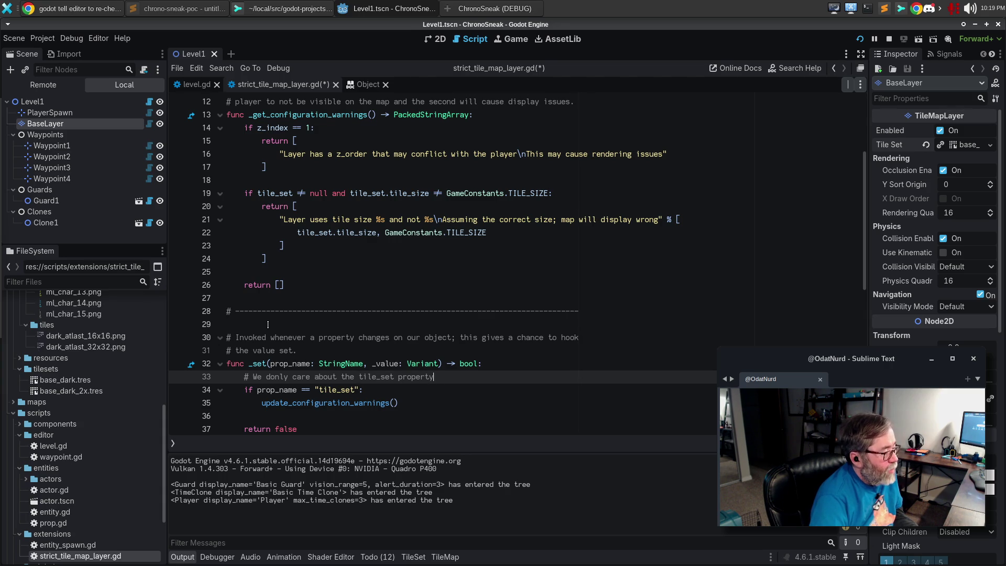
pyautogui.write("we're")
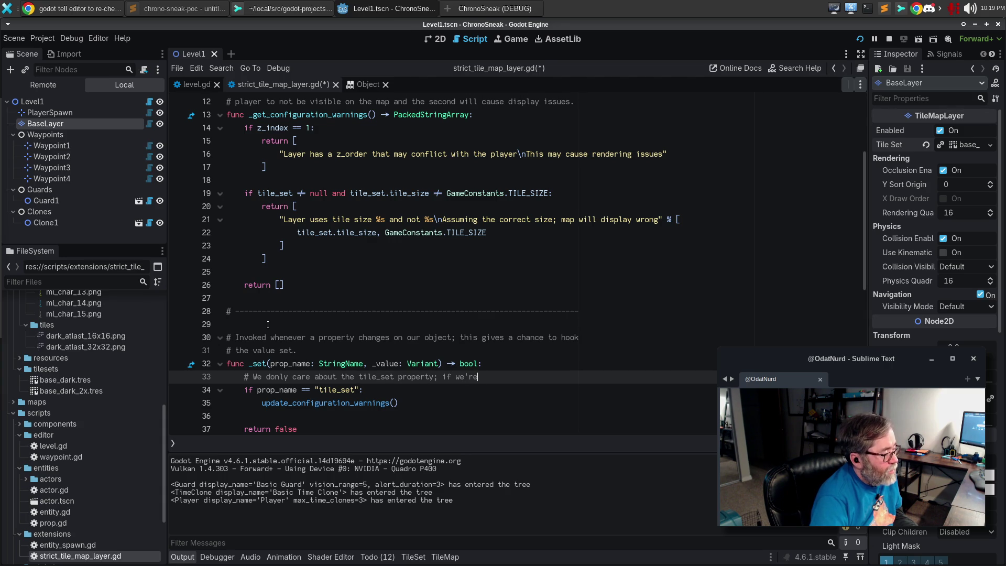
pyautogui.write(' called it was changed,')
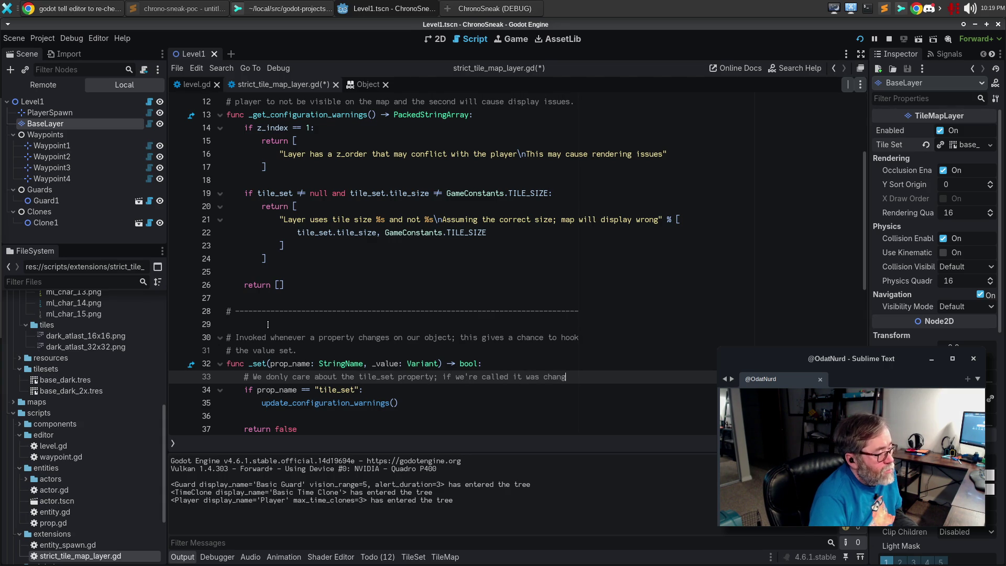
pyautogui.press('Return')
pyautogui.write('# so get the editor to update configuration wa')
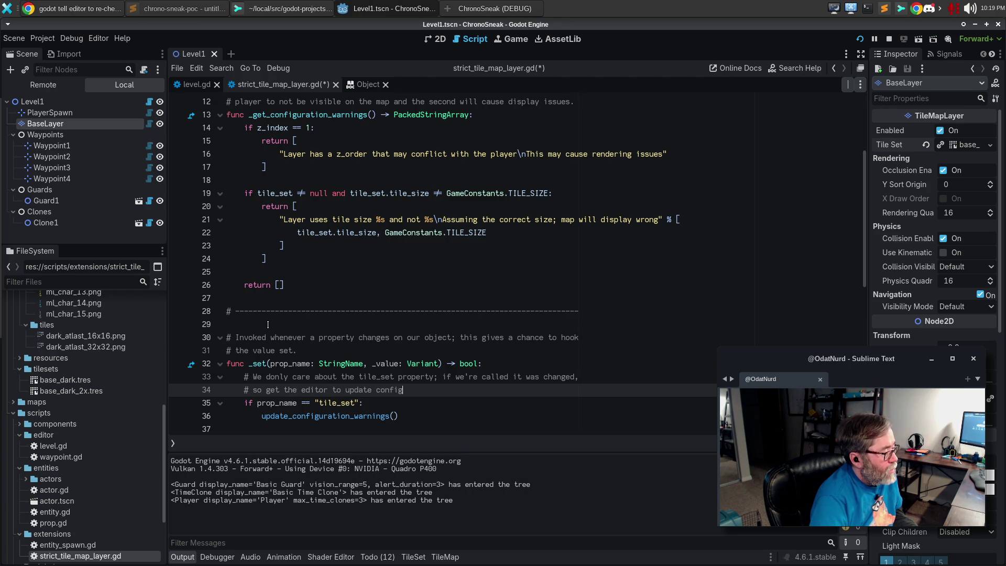
pyautogui.write('rnings.')
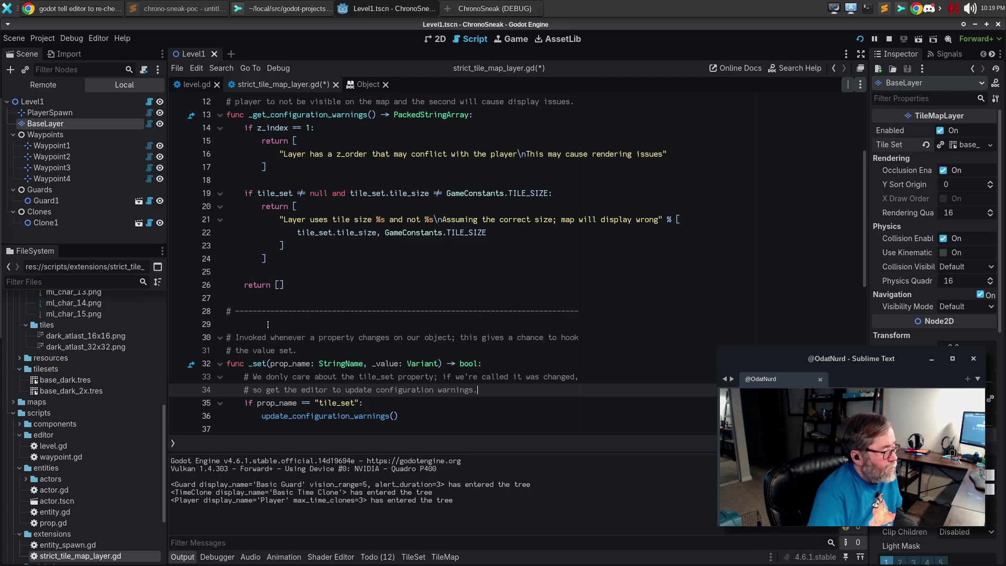
pyautogui.press('Down')
pyautogui.press('Down')
pyautogui.press('Down')
pyautogui.press('Up')
pyautogui.press('Up')
pyautogui.press('Return')
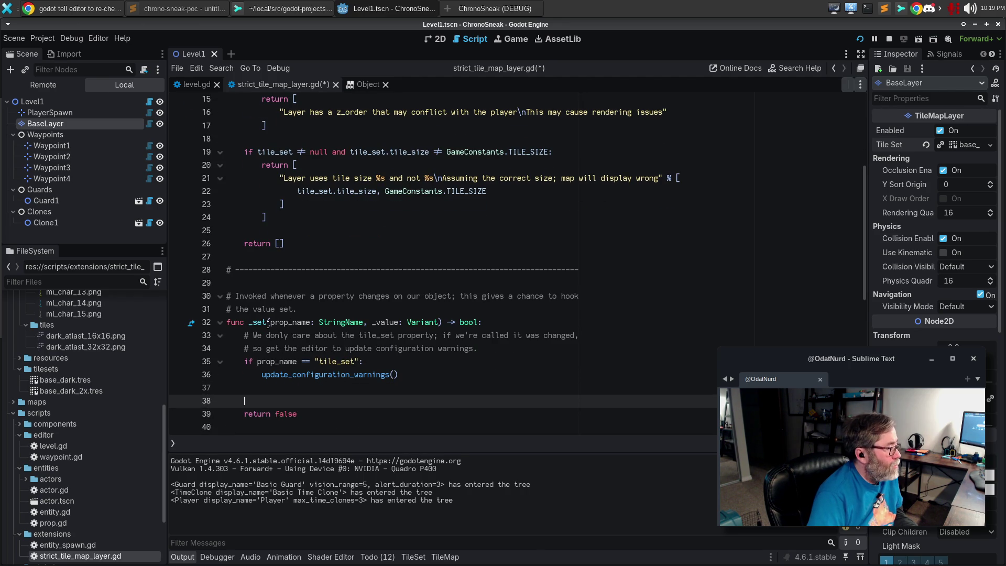
# Step: Comment above return false that someone else handles it and the base class sets the value, then save
pyautogui.write('# Always')
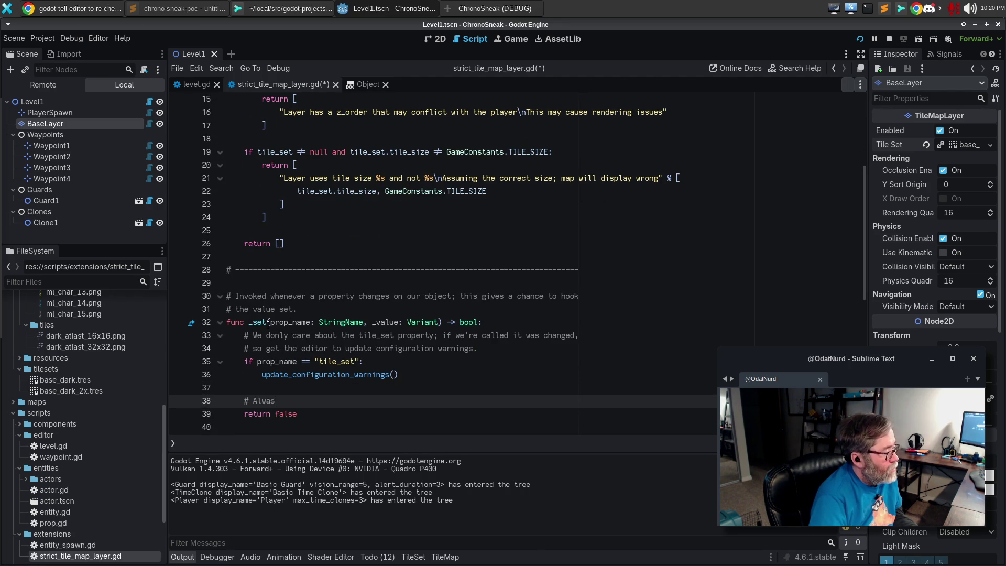
pyautogui.write('retu')
pyautogui.press('BackSpace')
pyautogui.press('BackSpace')
pyautogui.press('BackSpace')
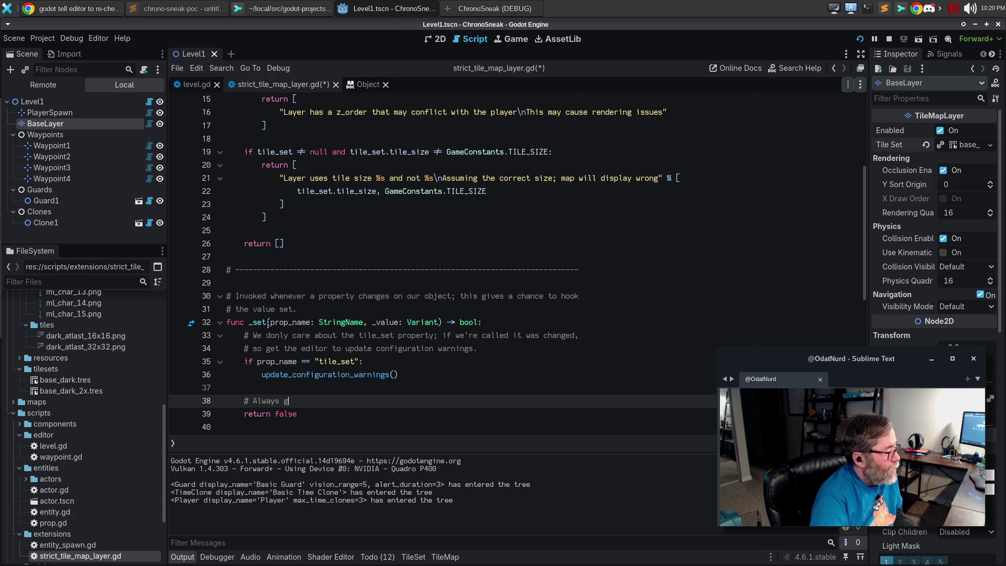
pyautogui.write('eturn fa')
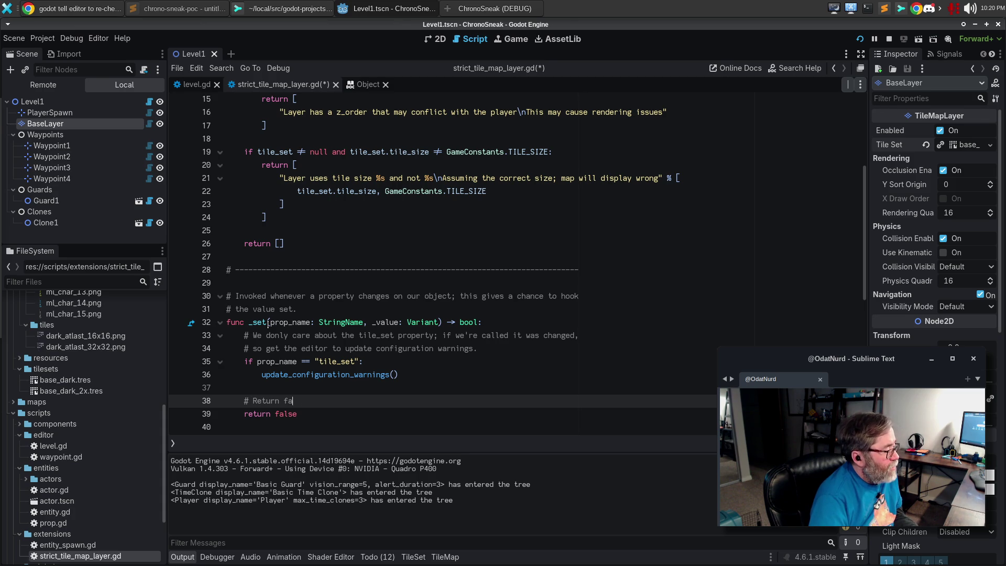
pyautogui.write('lse to indicate to th')
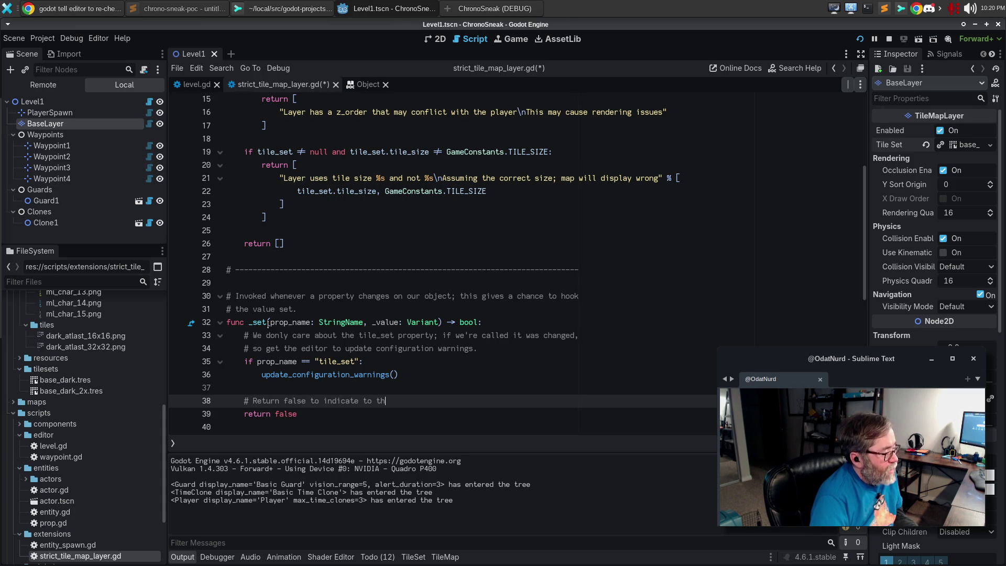
pyautogui.write('e engine that someone wls')
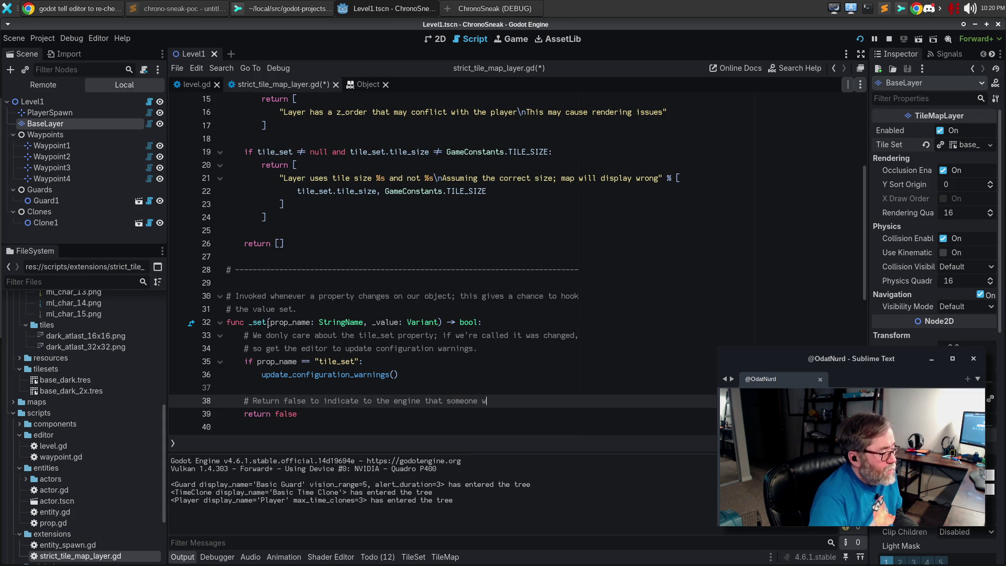
pyautogui.press('BackSpace')
pyautogui.press('BackSpace')
pyautogui.press('BackSpace')
pyautogui.write('else shoudl')
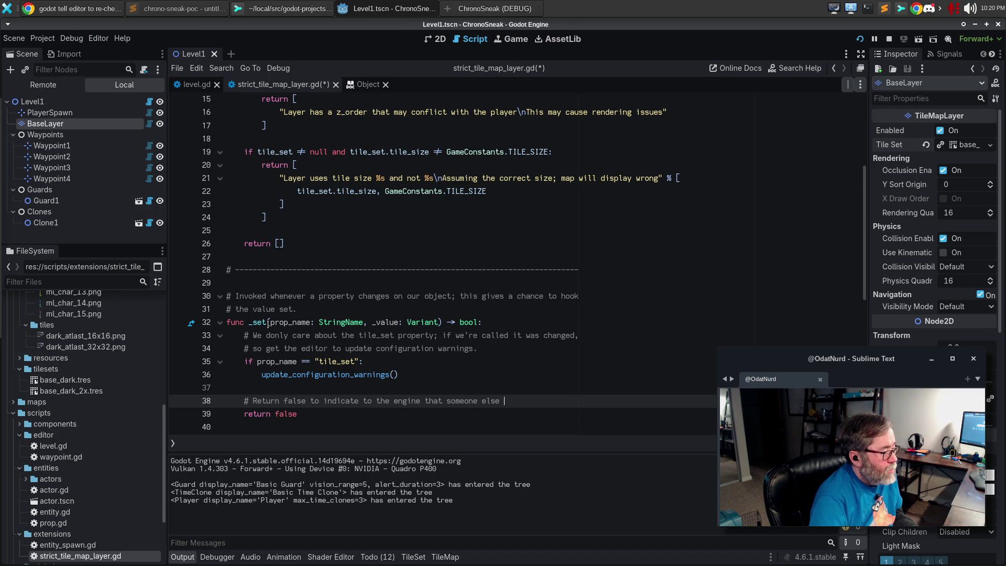
pyautogui.press('BackSpace')
pyautogui.press('BackSpace')
pyautogui.press('BackSpace')
pyautogui.write('ld handle[')
pyautogui.press('Return')
pyautogui.write('# this; the ')
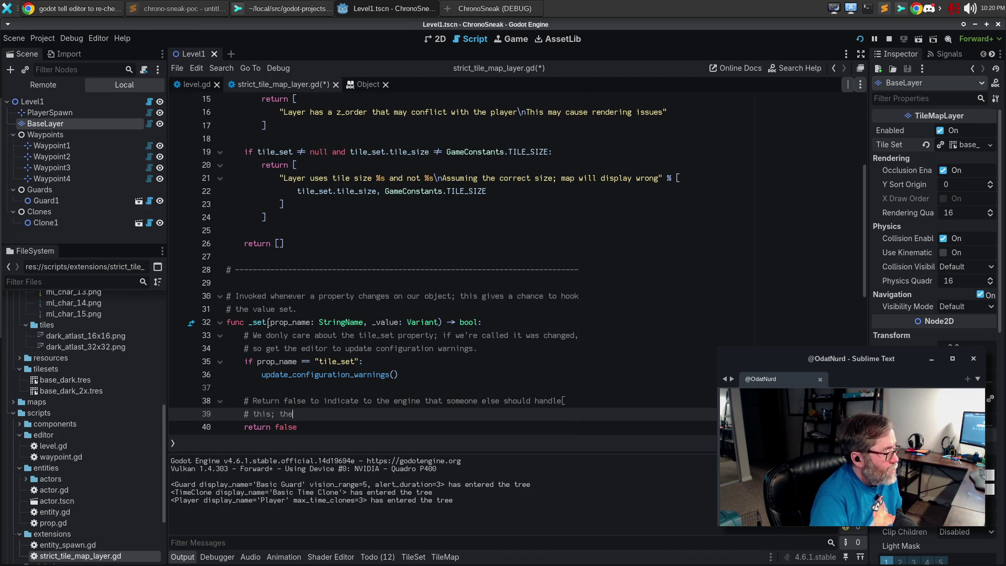
pyautogui.write('base class will ac')
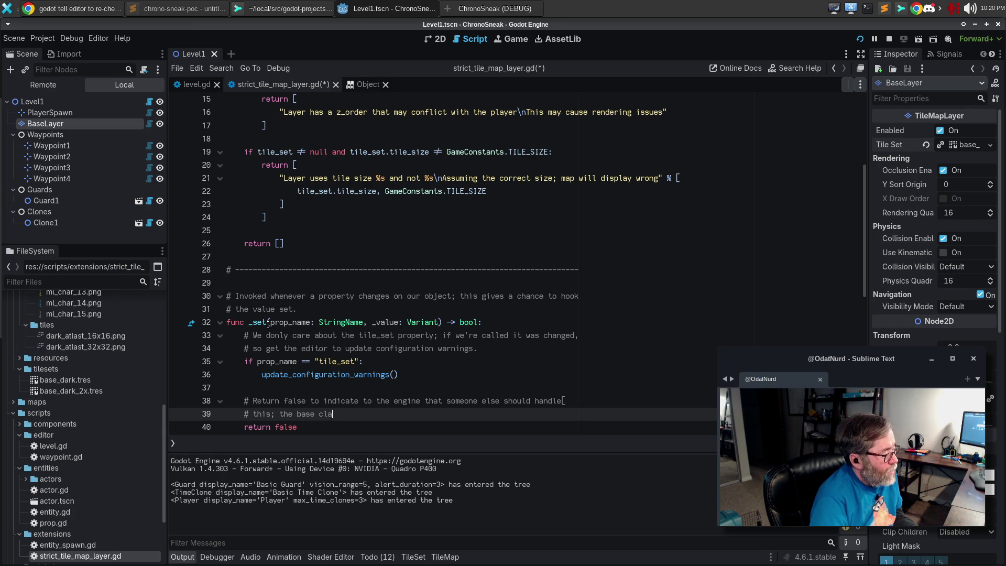
pyautogui.write('tualy set')
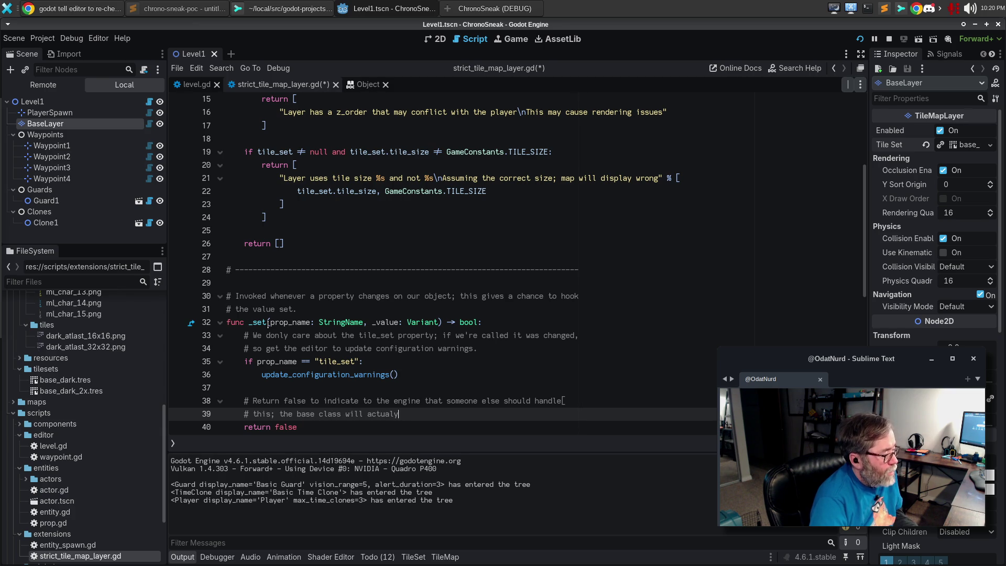
pyautogui.press('BackSpace')
pyautogui.press('BackSpace')
pyautogui.press('BackSpace')
pyautogui.write('ly set the value.')
pyautogui.hotkey('ctrl', 's')
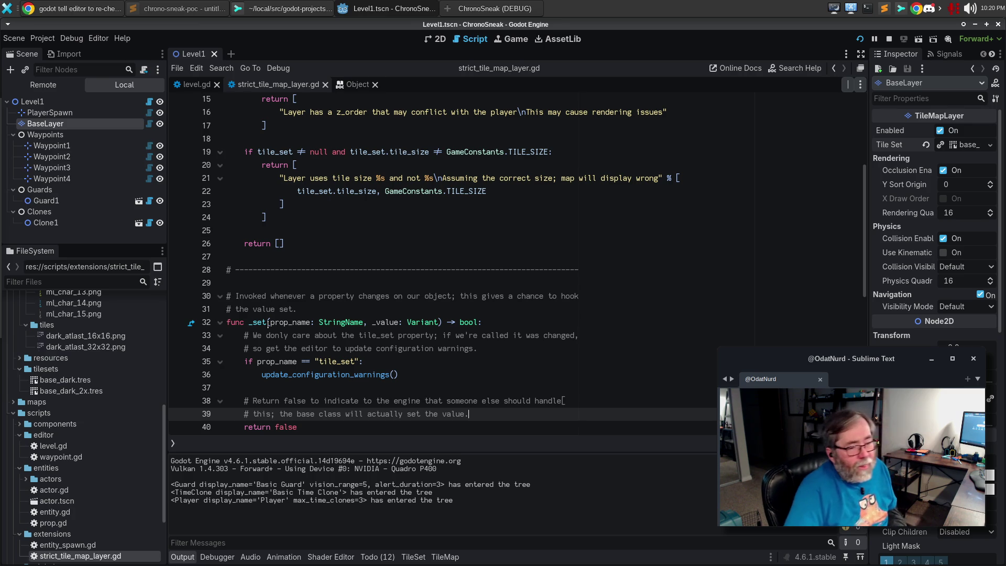
pyautogui.scroll(-2, 371, 297)
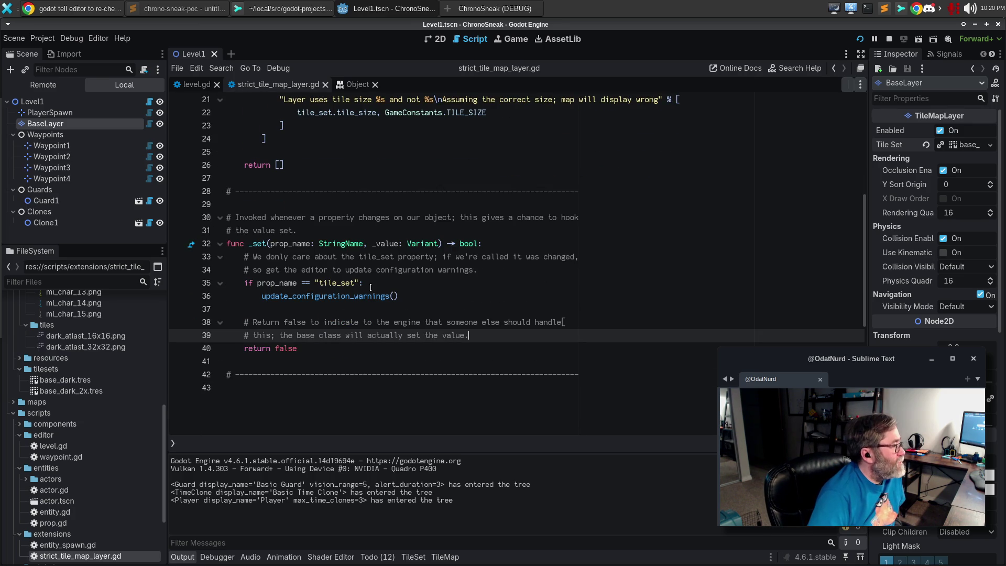
pyautogui.scroll(5, 103, 387)
pyautogui.scroll(2, 104, 377)
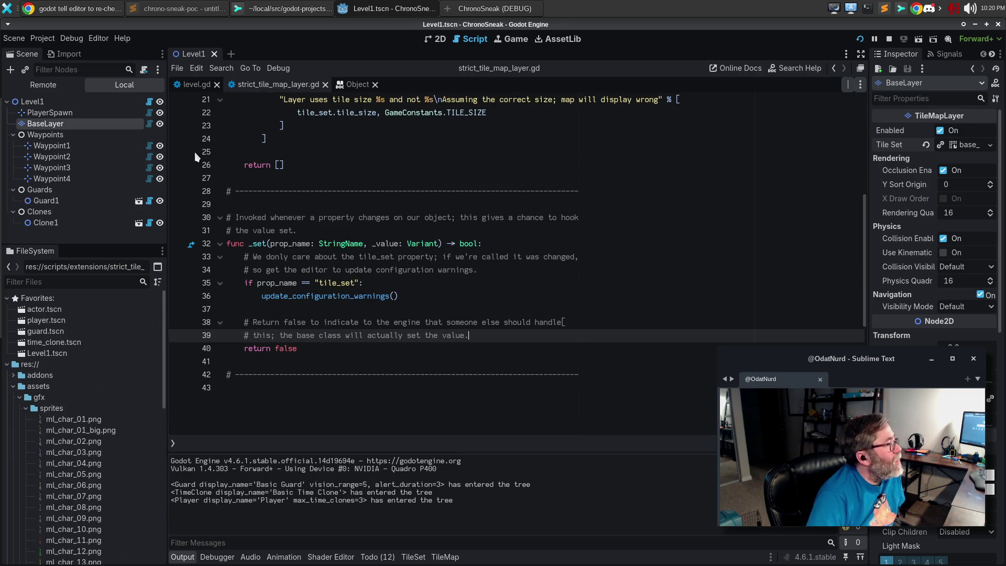
# Step: Close Level1, open the Actor scene, and inspect the Actor and Sprite2D node properties
pyautogui.click(213, 54)
pyautogui.doubleClick(55, 310)
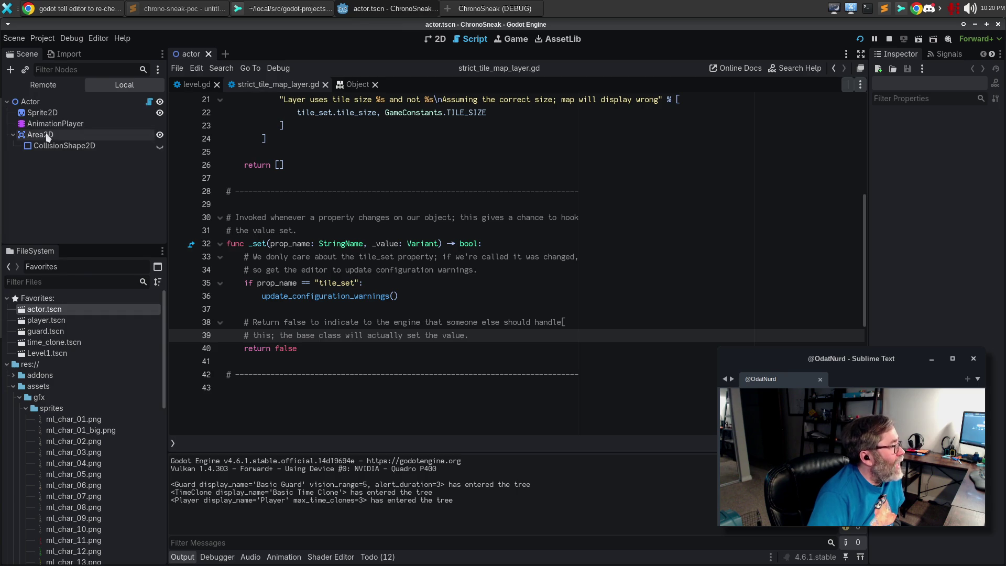
pyautogui.click(48, 103)
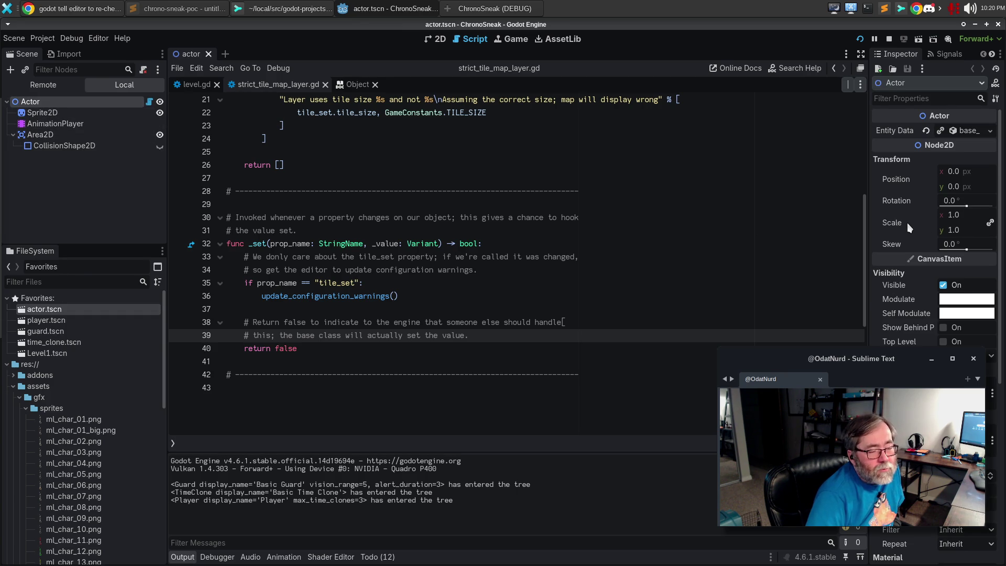
pyautogui.scroll(-5, 907, 226)
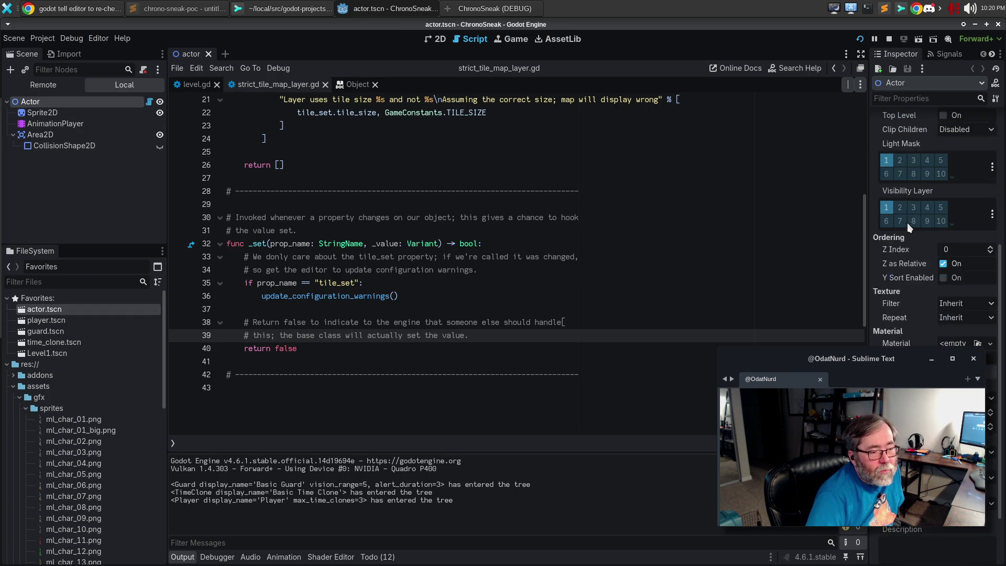
pyautogui.scroll(5, 908, 225)
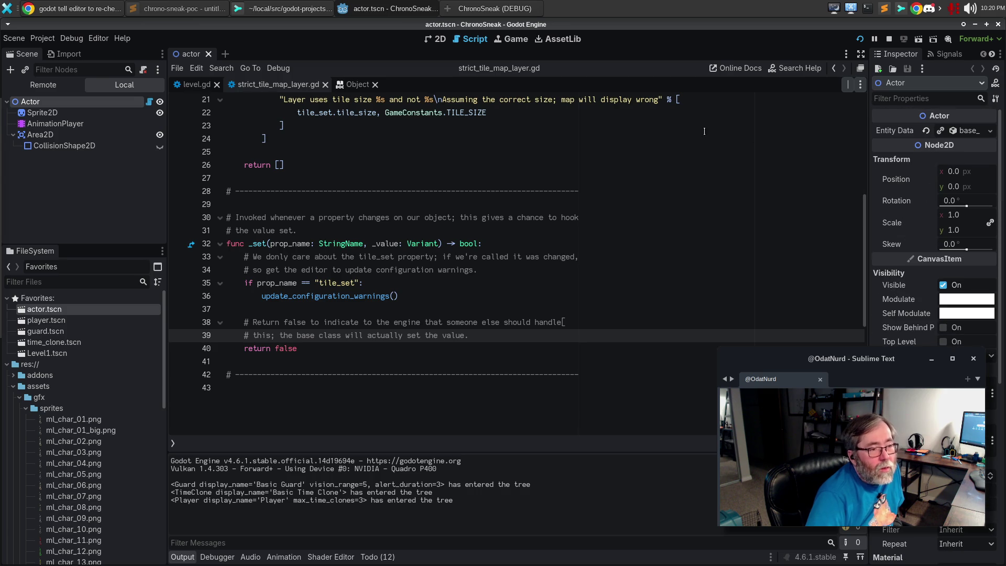
pyautogui.click(66, 113)
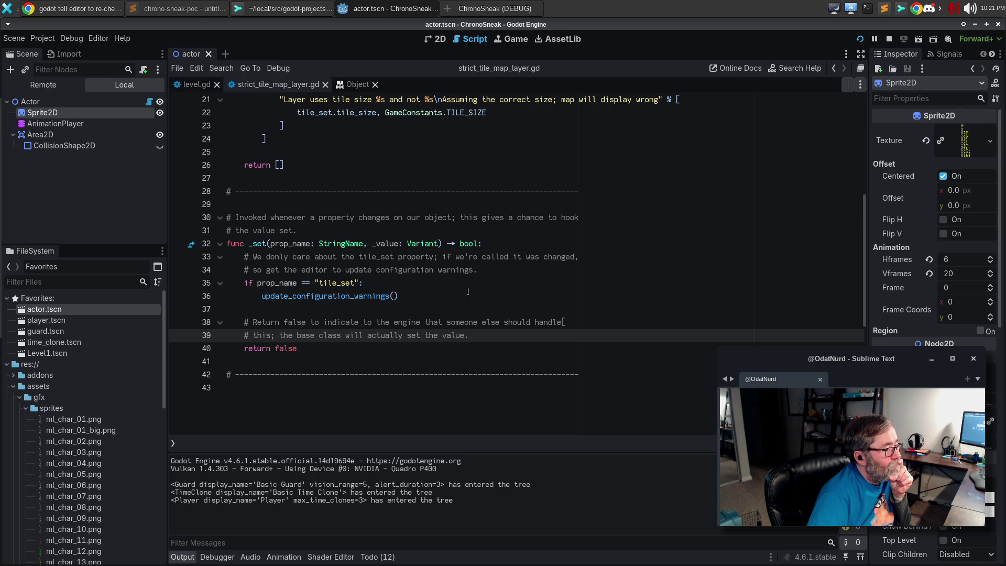
pyautogui.click(272, 13)
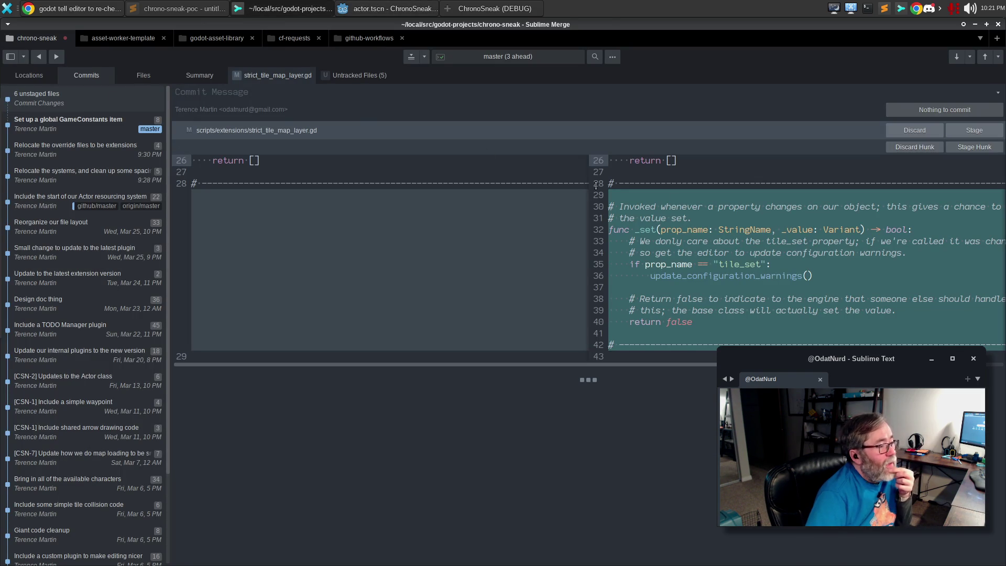
# Step: Stage the strict_tile_map_layer.gd change and amend it into the previous commit
pyautogui.click(973, 147)
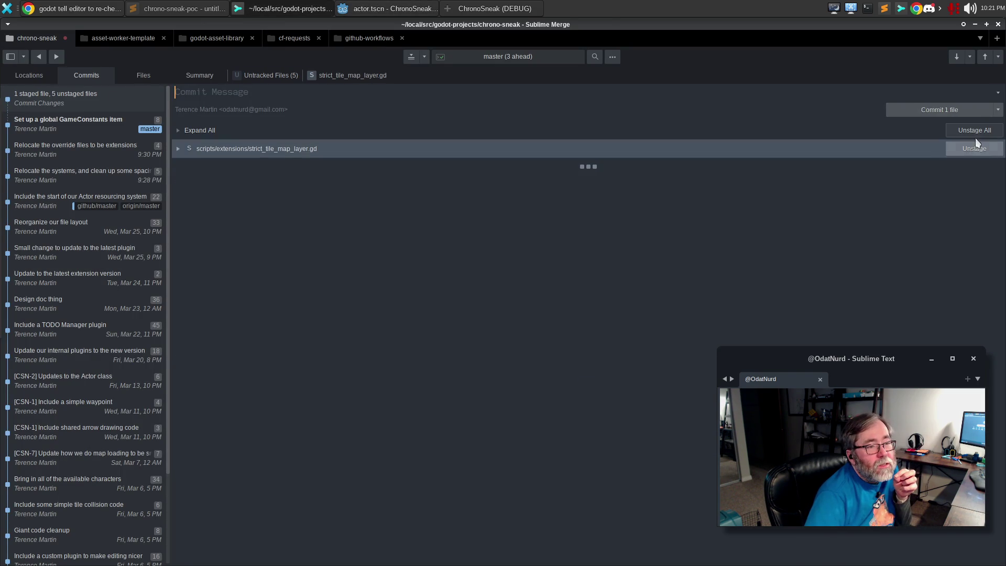
pyautogui.click(997, 113)
pyautogui.click(869, 125)
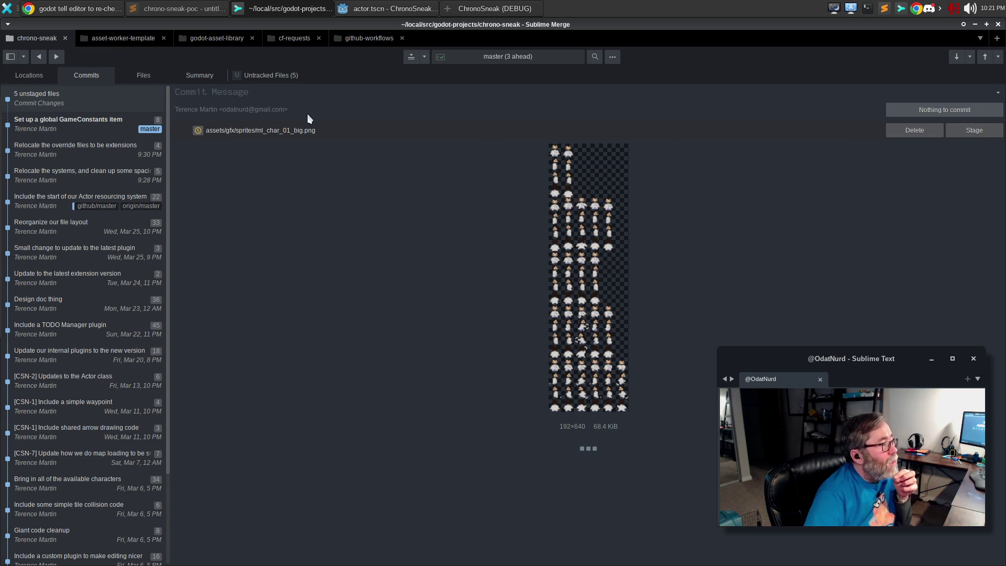
# Step: Scroll through the untracked asset files, then return to Godot
pyautogui.click(267, 77)
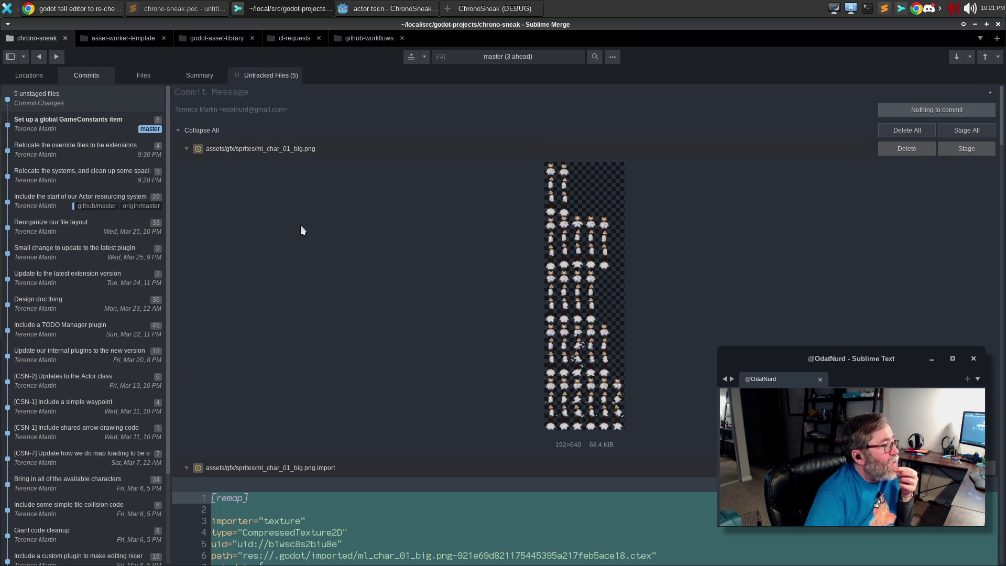
pyautogui.scroll(-4, 389, 273)
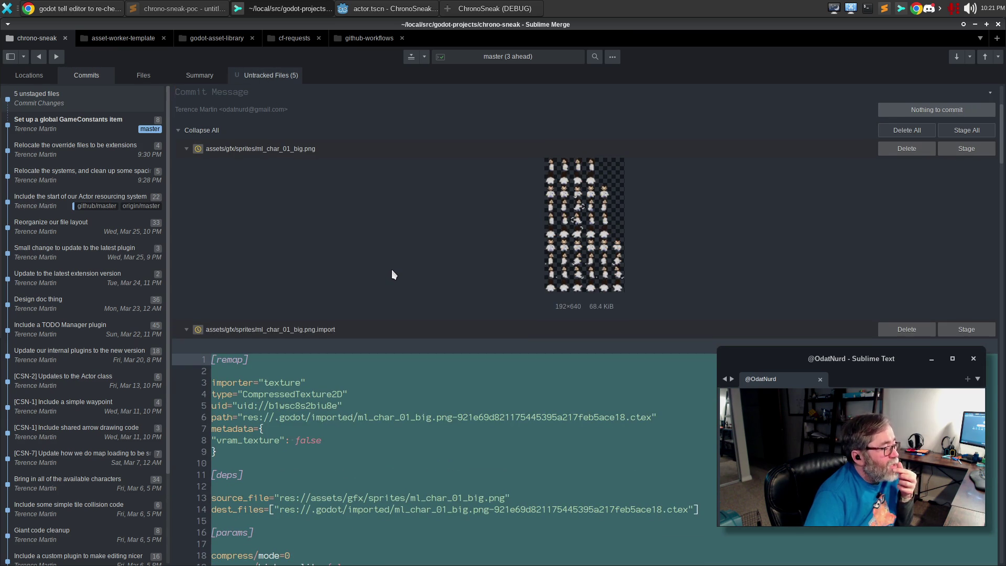
pyautogui.scroll(-15, 391, 269)
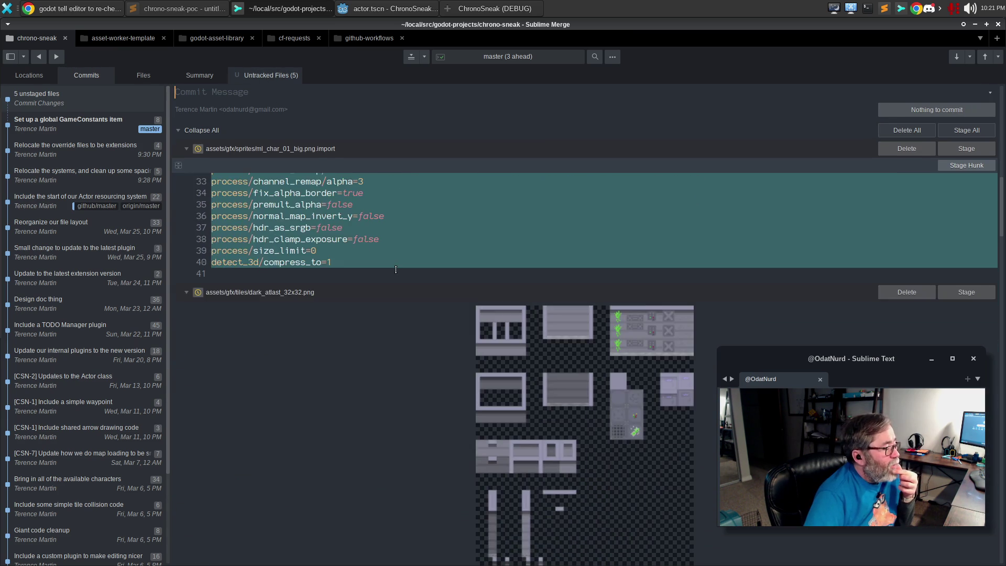
pyautogui.scroll(-17, 395, 270)
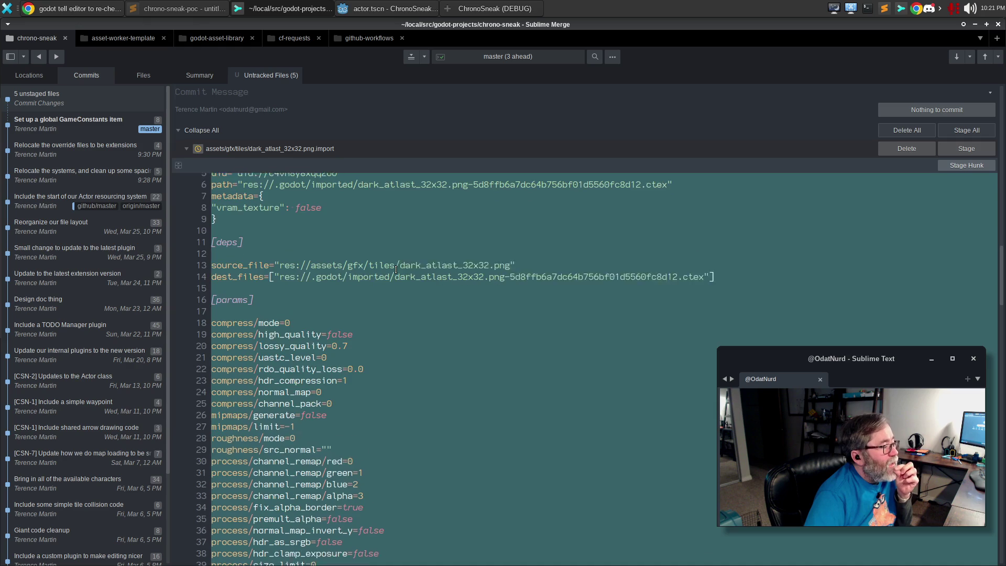
pyautogui.scroll(-3, 395, 269)
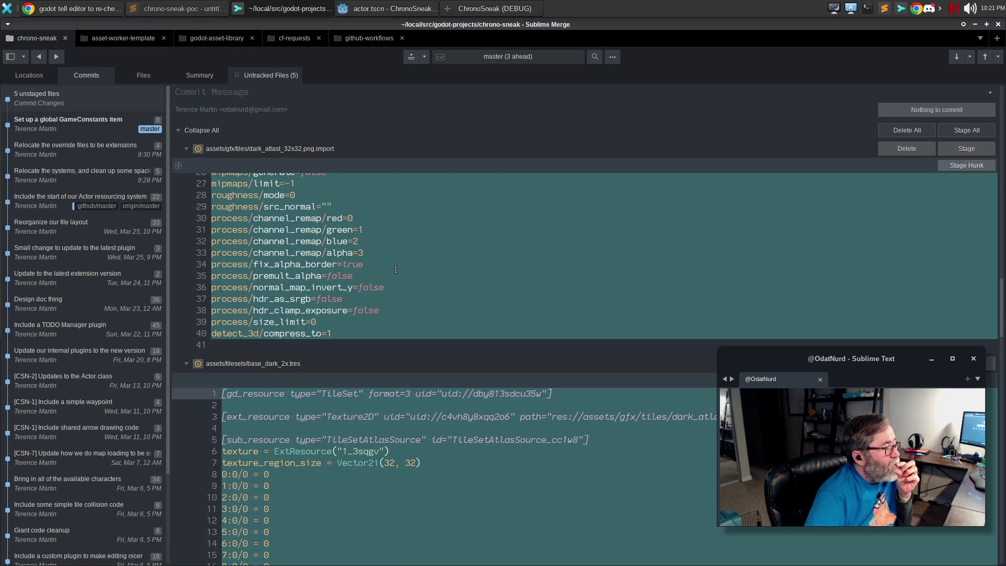
pyautogui.scroll(-20, 395, 269)
pyautogui.scroll(-20, 395, 269)
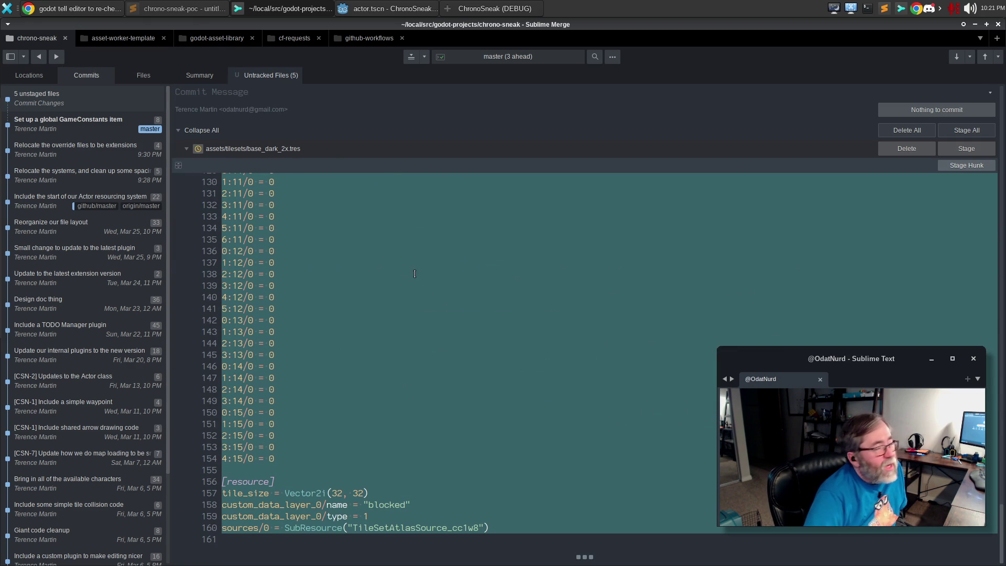
pyautogui.click(386, 9)
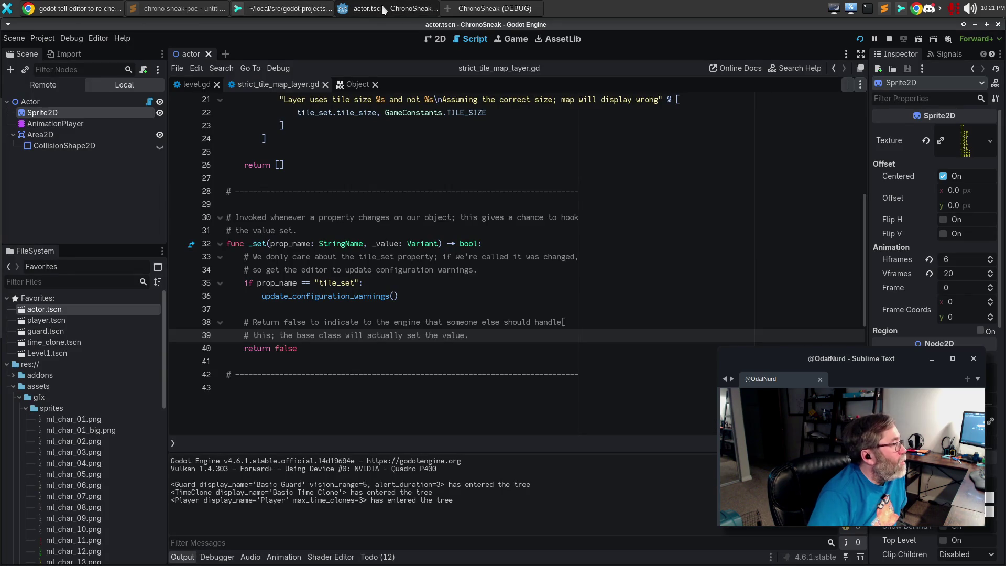
# Step: Open player.tscn, compare the Sprite2D and Actor nodes, and open the Actor Entity Data's Texture Atlas options
pyautogui.doubleClick(48, 321)
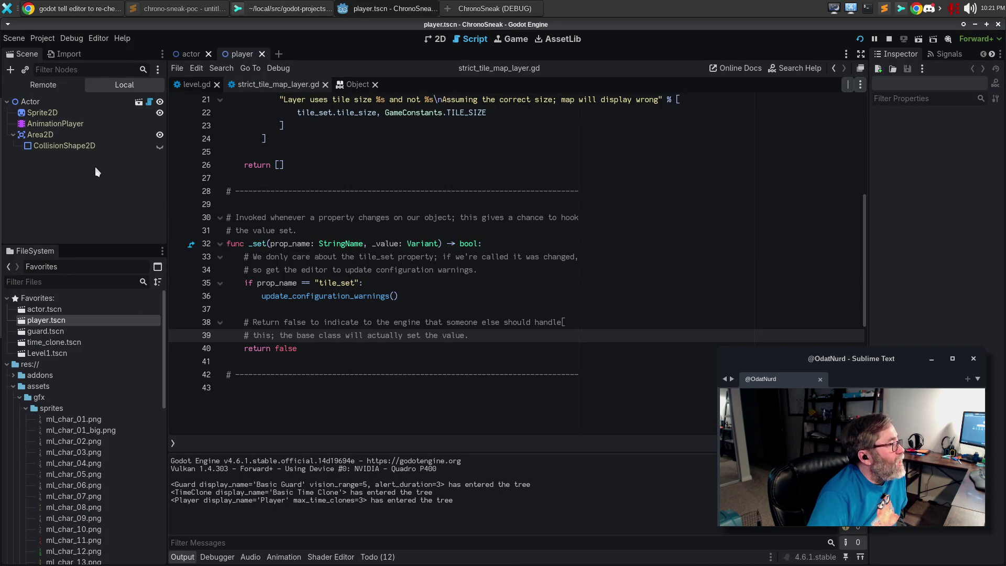
pyautogui.click(42, 113)
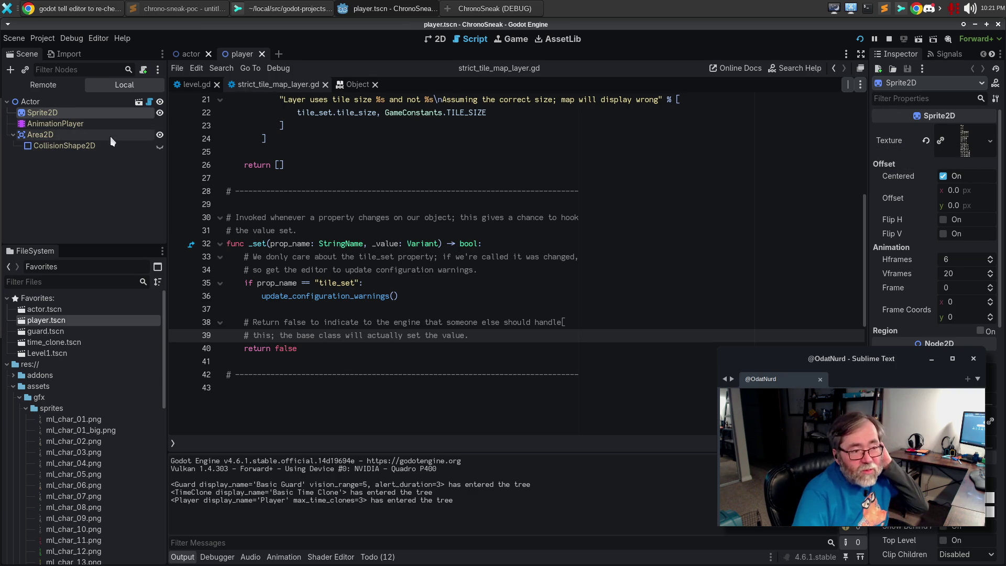
pyautogui.click(53, 100)
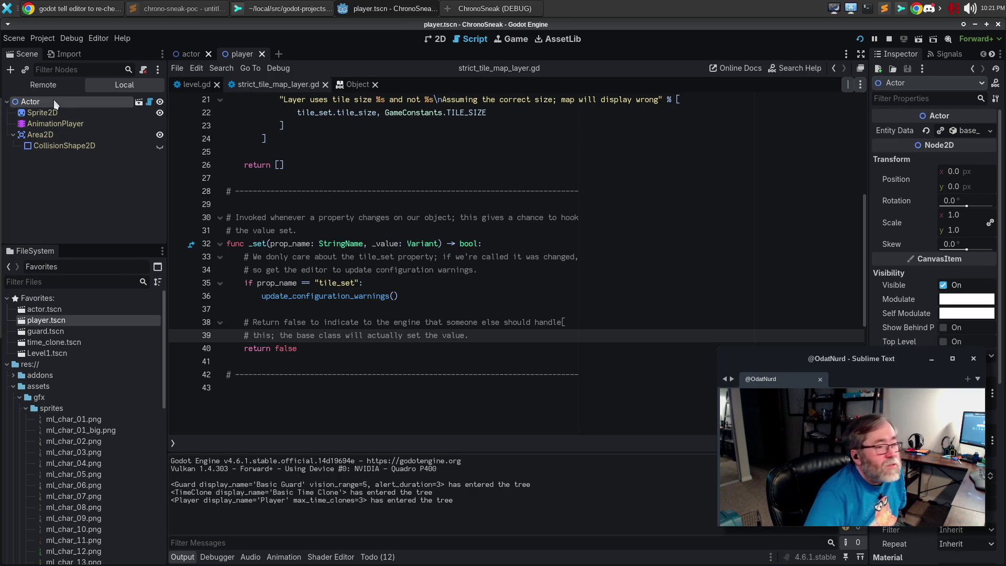
pyautogui.click(975, 133)
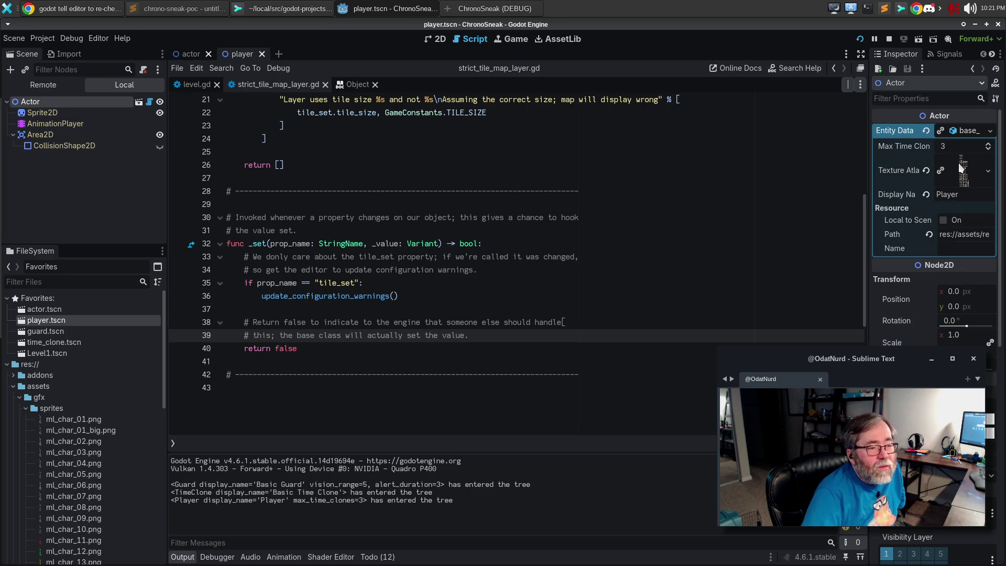
pyautogui.click(51, 114)
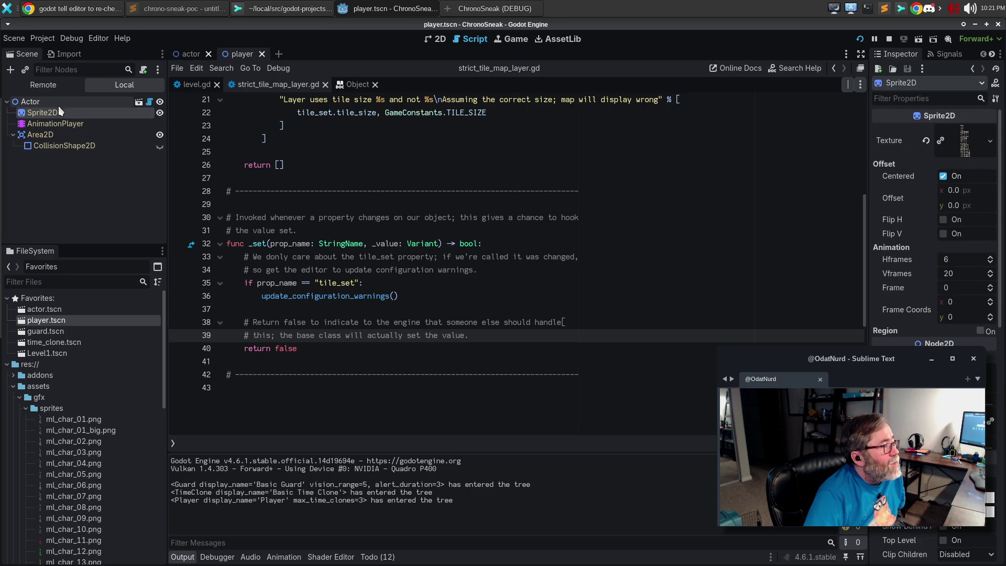
pyautogui.click(61, 103)
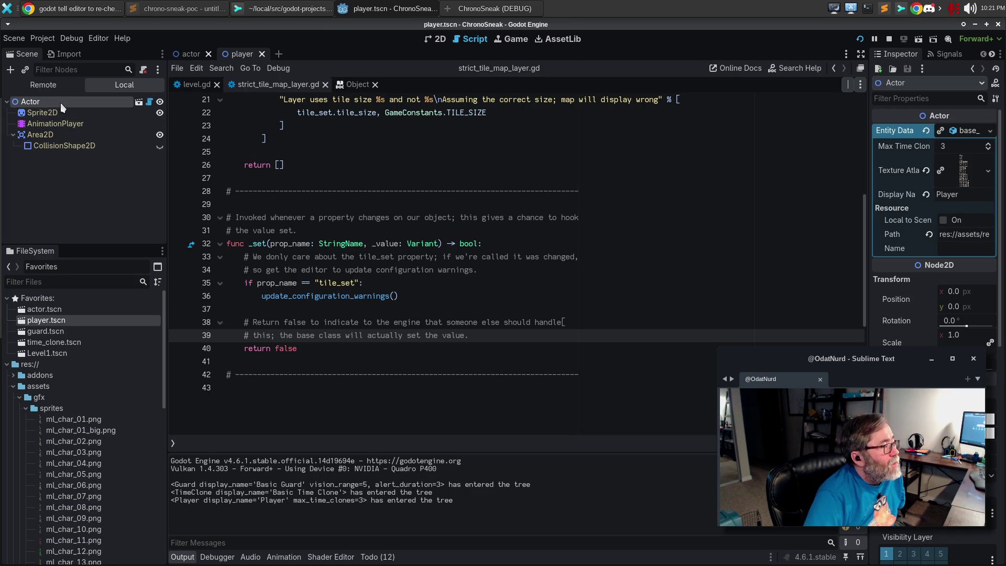
pyautogui.click(987, 174)
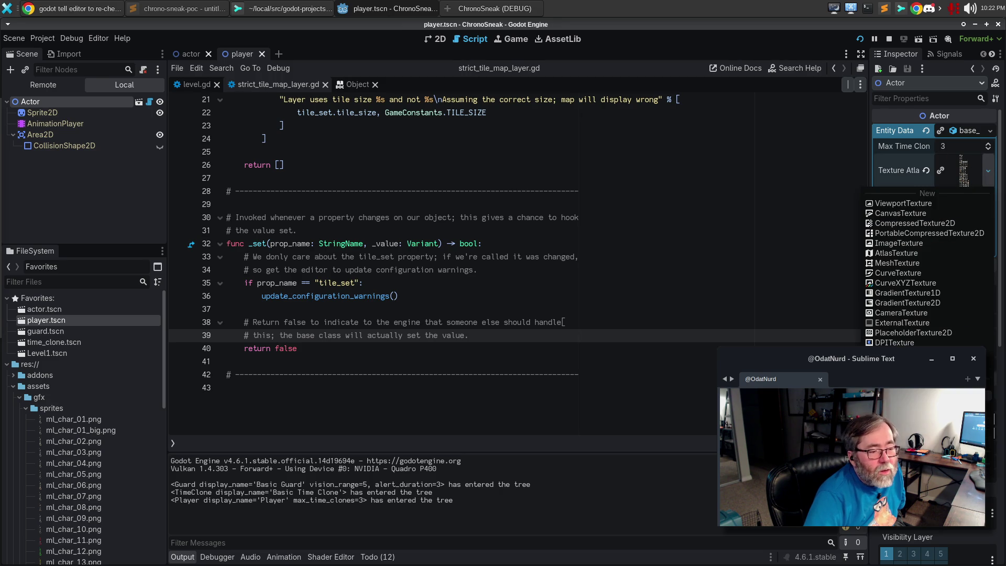
# Step: Quick Load ml_char_01_big.png as the Actor's texture atlas, then save and run the game with F5
pyautogui.click(989, 391)
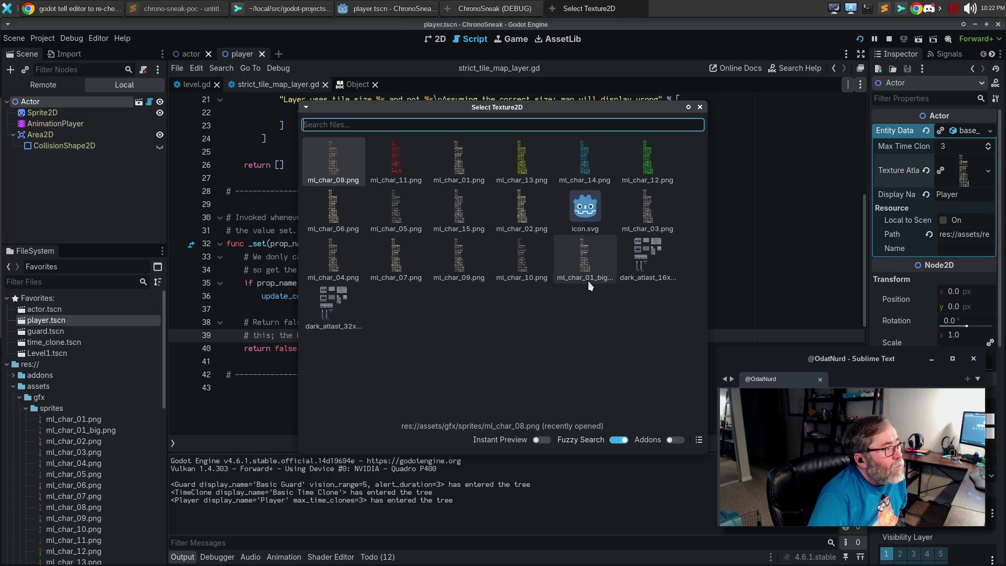
pyautogui.doubleClick(587, 280)
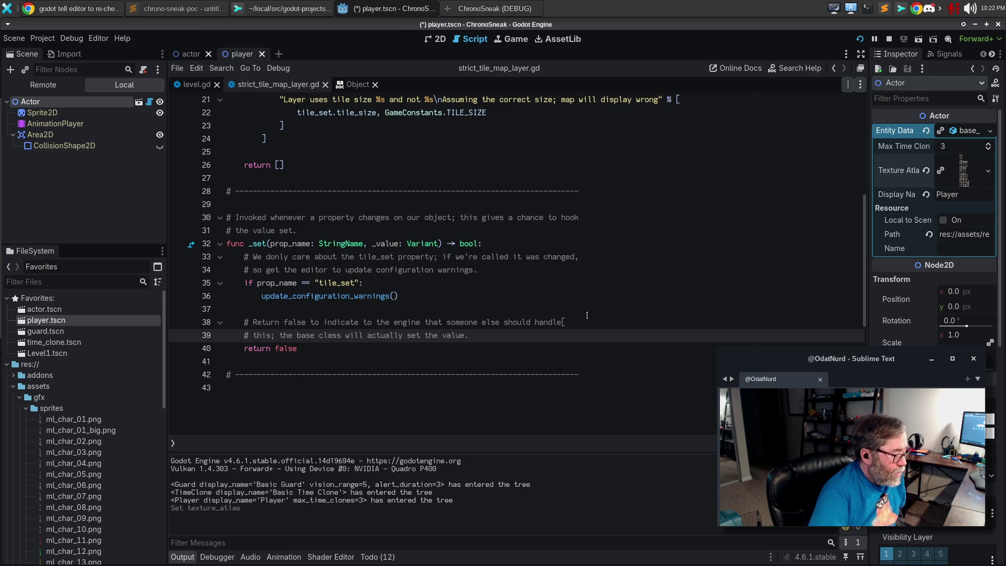
pyautogui.press('F5')
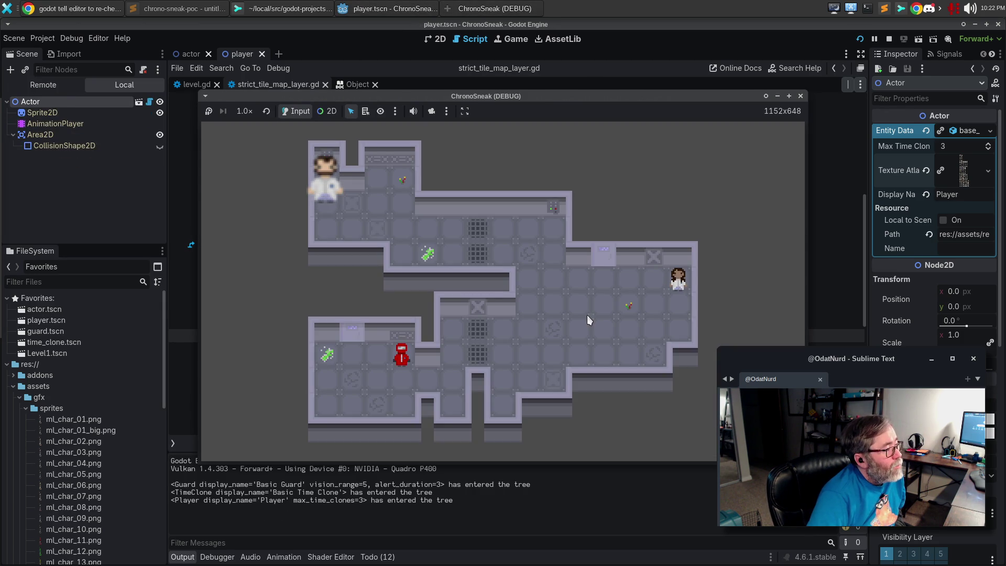
# Step: Walk the player through the top-left room toward the green item and along the top corridor
pyautogui.press('Down')
pyautogui.press('Right')
pyautogui.press('Down')
pyautogui.press('Right')
pyautogui.press('Right')
pyautogui.press('Up')
pyautogui.press('Left')
pyautogui.press('Left')
pyautogui.press('Up')
pyautogui.press('Up')
# Step: Face the player down and up to check the larger sprite, then return to the editor's Sprite2D settings
pyautogui.press('Down')
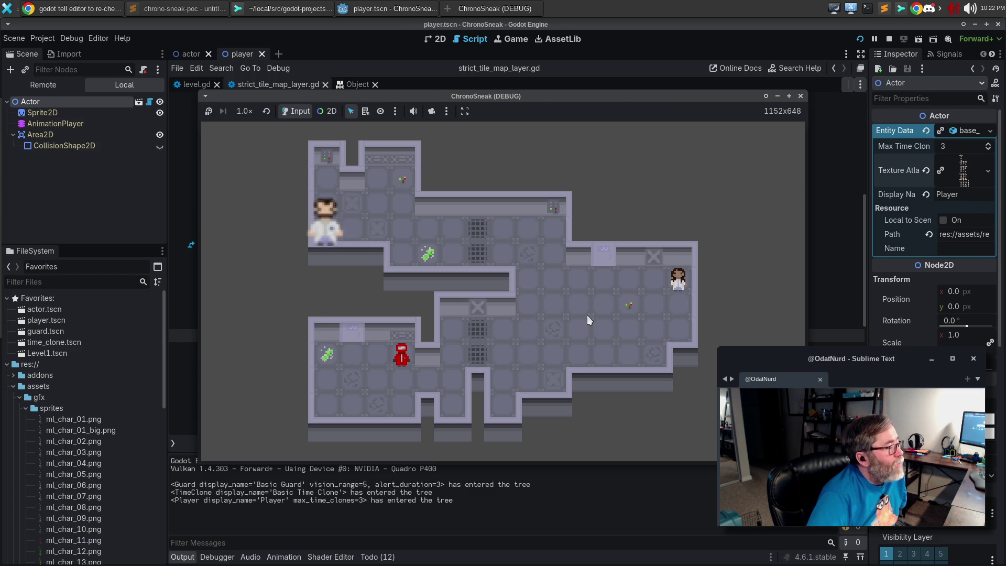
pyautogui.press('Up')
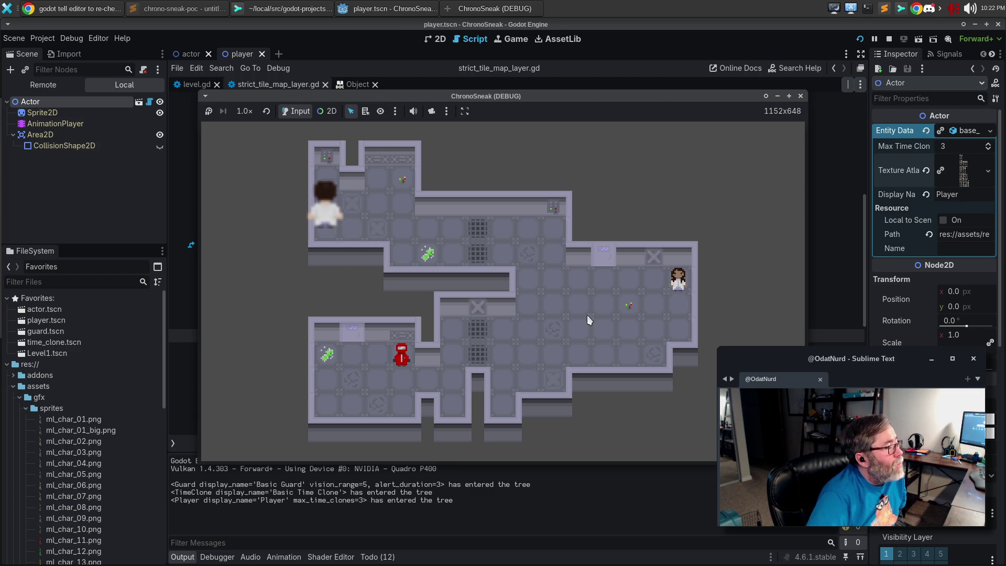
pyautogui.press('Up')
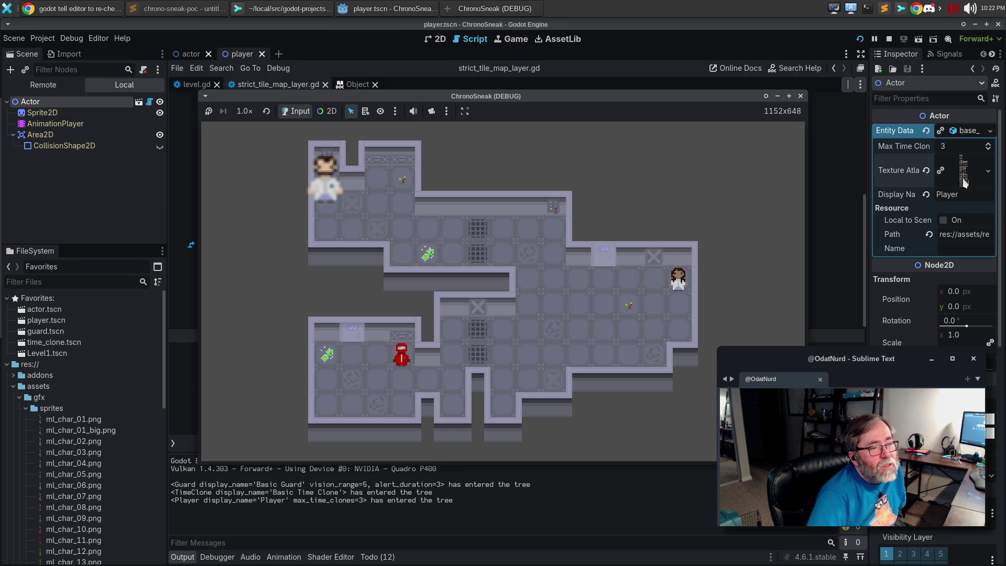
pyautogui.moveTo(964, 172)
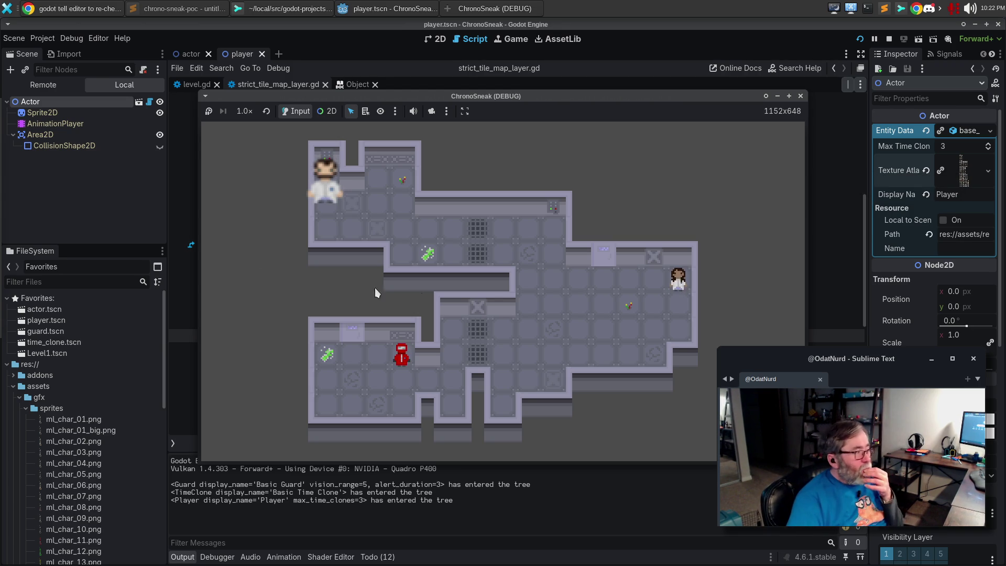
pyautogui.click(45, 112)
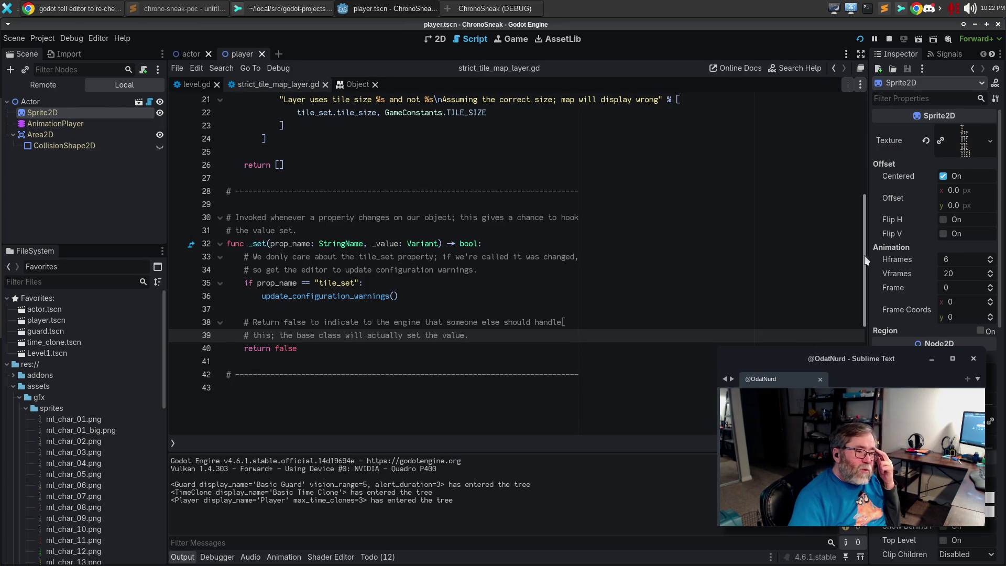
pyautogui.moveTo(895, 212)
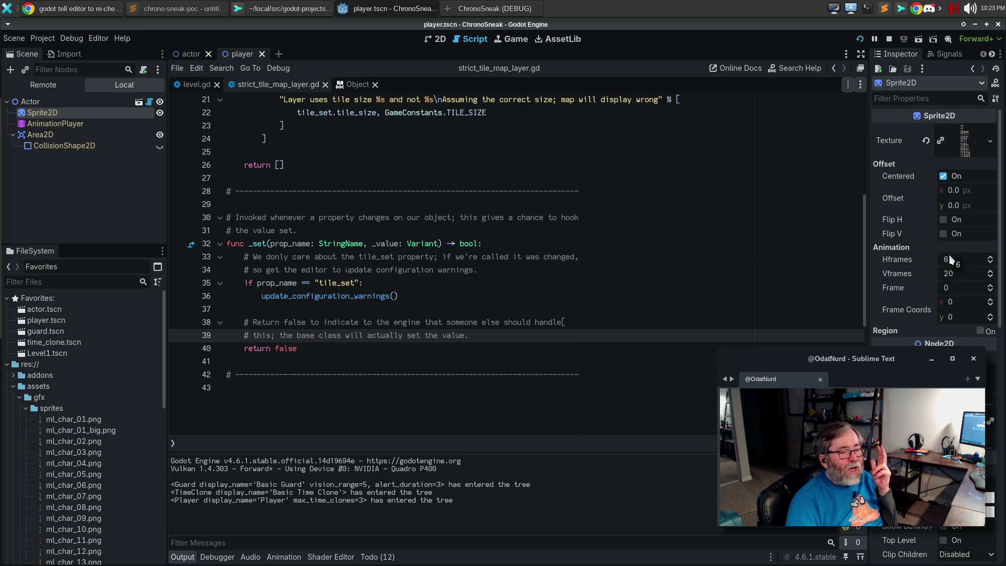
pyautogui.click(516, 283)
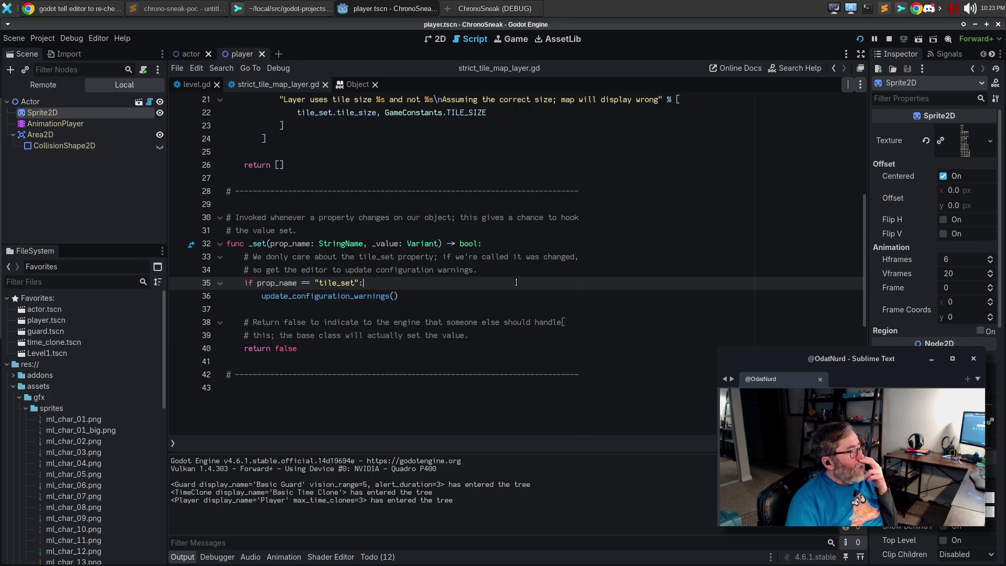